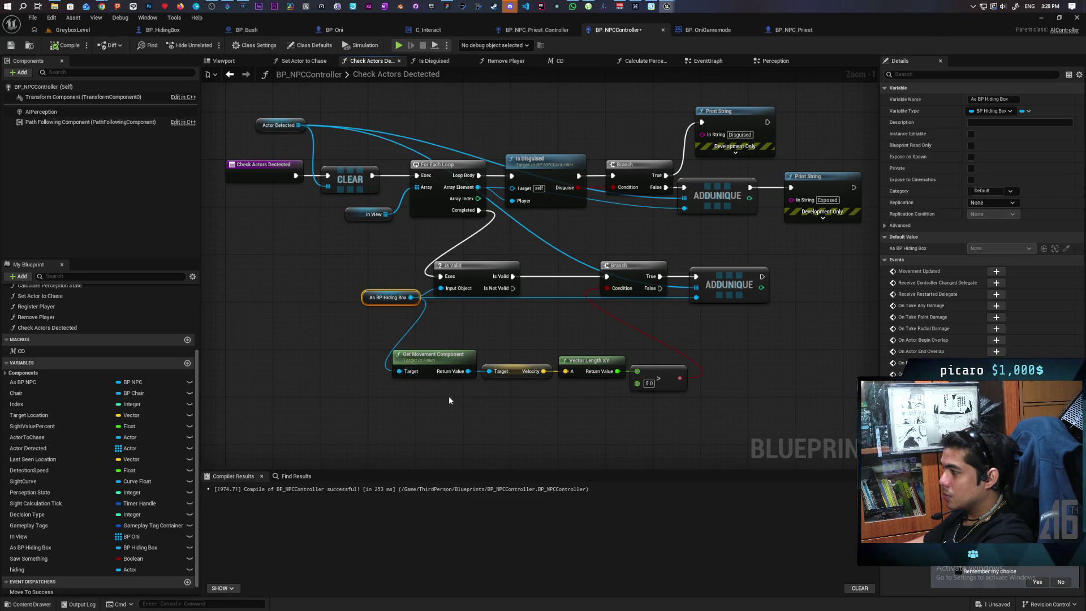
Step: Move the movement-speed nodes lower and place a Get Hiding node below As BP Hiding Box
{"action": "mouse_move", "coordinate": [560, 387]}
{"action": "left_mouse_down"}
{"action": "mouse_move", "coordinate": [653, 370]}
{"action": "mouse_move", "coordinate": [639, 408]}
{"action": "left_mouse_up"}
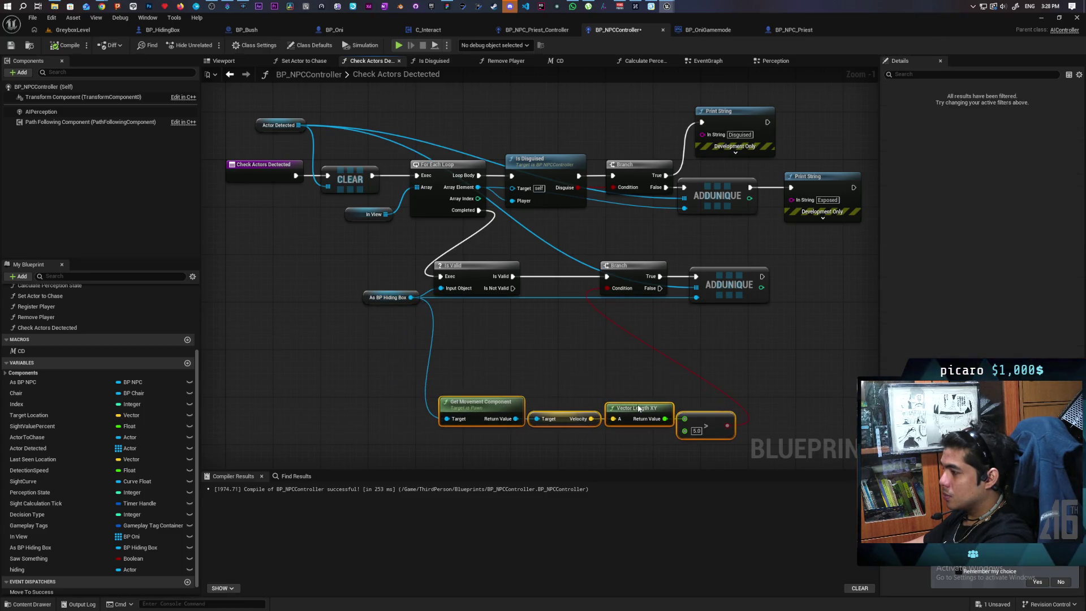
{"action": "left_click_drag", "start_coordinate": [85, 570], "coordinate": [306, 373]}
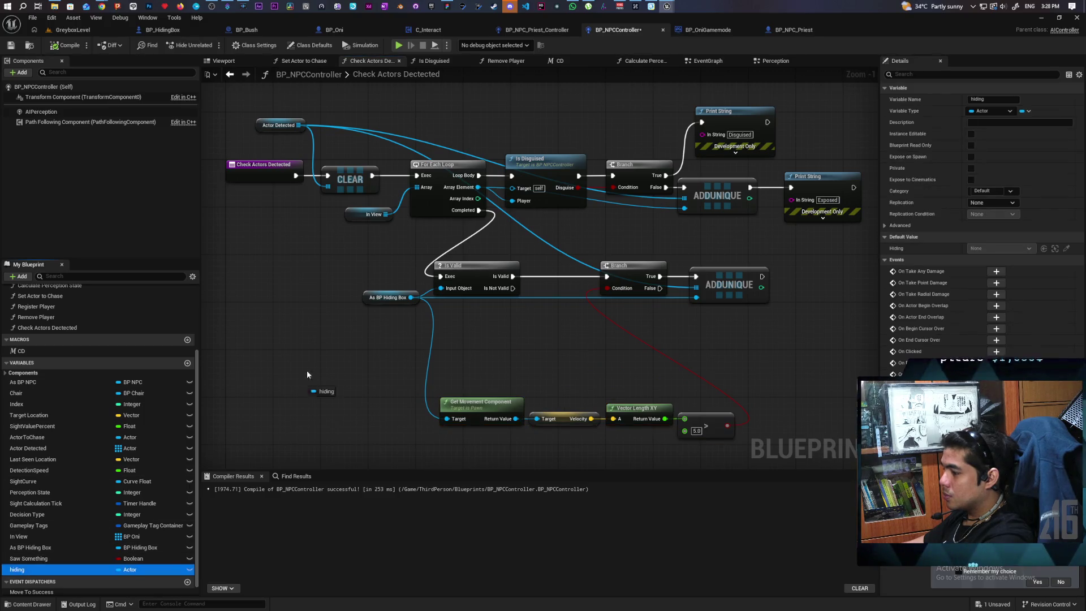
{"action": "left_click_drag", "start_coordinate": [362, 338], "coordinate": [365, 337]}
{"action": "left_click", "coordinate": [390, 355]}
{"action": "scroll", "coordinate": [433, 348], "scroll_direction": "up", "scroll_amount": 1}
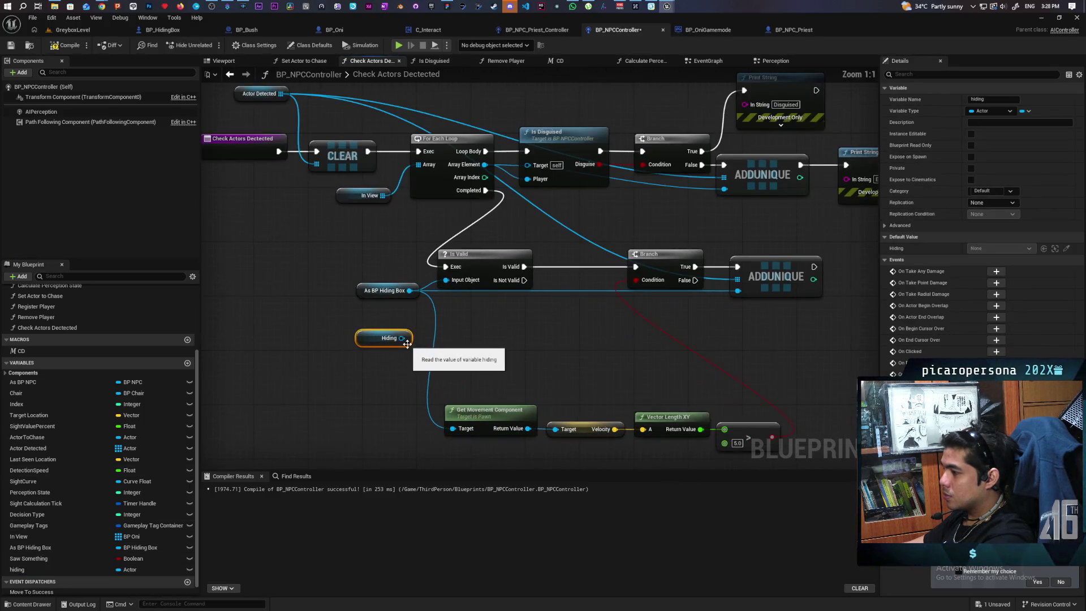
Step: Add an == node comparing As BP Hiding Box with Hiding
{"action": "left_click_drag", "start_coordinate": [409, 290], "coordinate": [462, 320]}
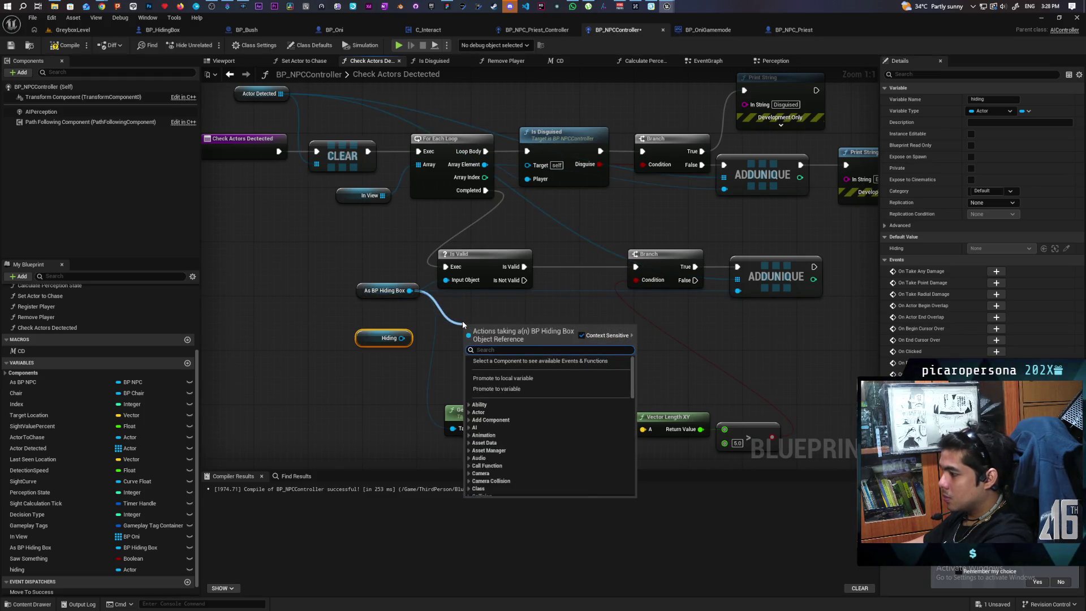
{"action": "type", "text": "=="}
{"action": "key", "text": "Return"}
{"action": "left_click_drag", "start_coordinate": [401, 338], "coordinate": [465, 346]}
{"action": "left_click", "coordinate": [368, 340]}
{"action": "left_click_drag", "start_coordinate": [558, 327], "coordinate": [418, 350]}
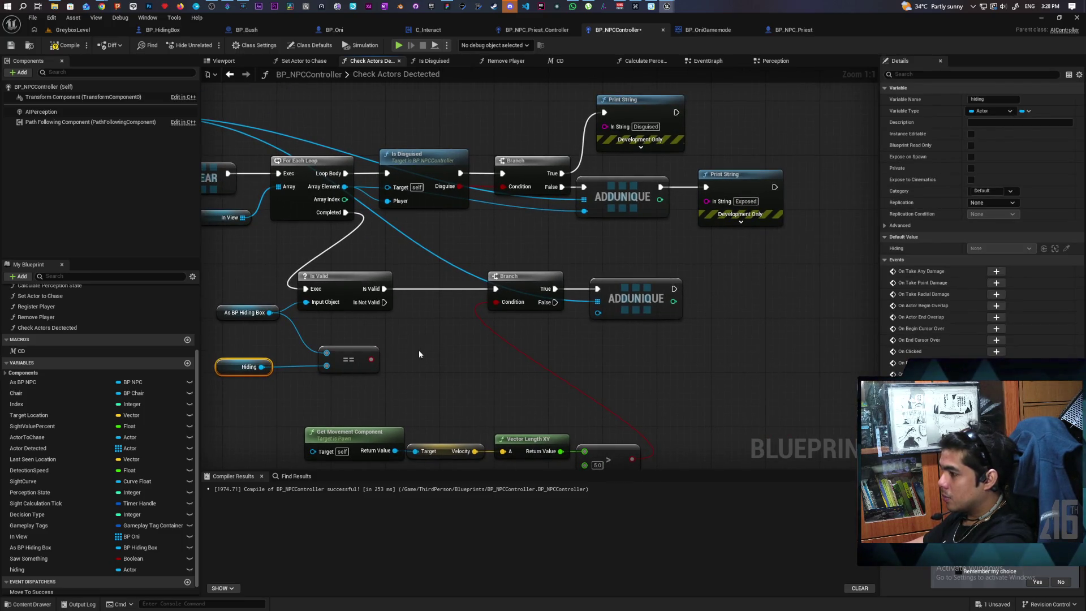
Step: Add a Branch after Is Valid, conditioned on the == result, with False feeding the old Branch
{"action": "left_click", "coordinate": [417, 338]}
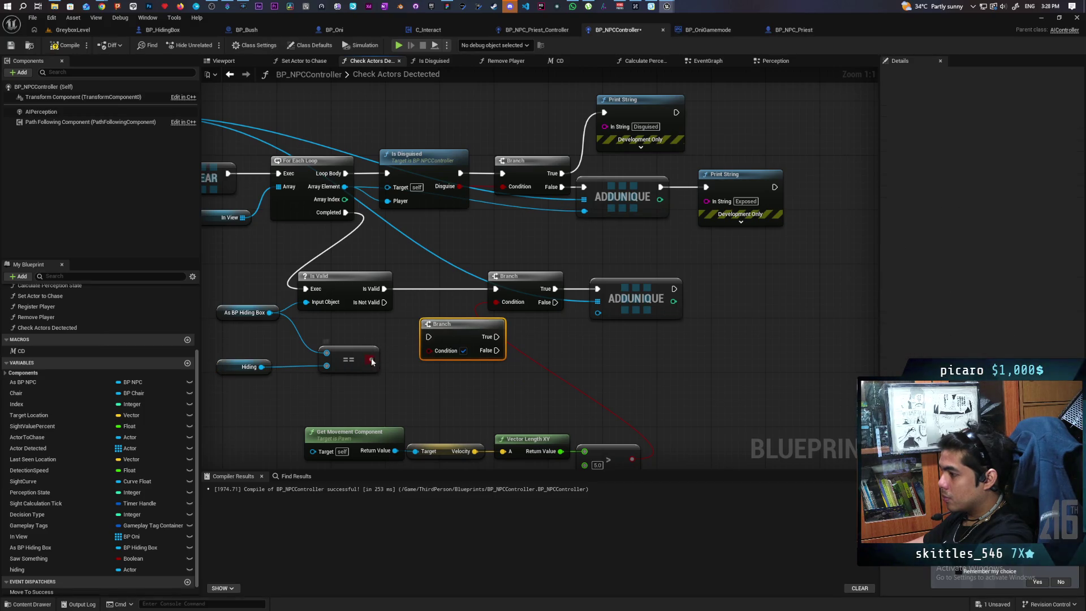
{"action": "left_click_drag", "start_coordinate": [371, 360], "coordinate": [431, 350]}
{"action": "mouse_move", "coordinate": [388, 293]}
{"action": "left_mouse_down"}
{"action": "mouse_move", "coordinate": [428, 337]}
{"action": "mouse_move", "coordinate": [513, 315]}
{"action": "mouse_move", "coordinate": [496, 289]}
{"action": "left_mouse_up"}
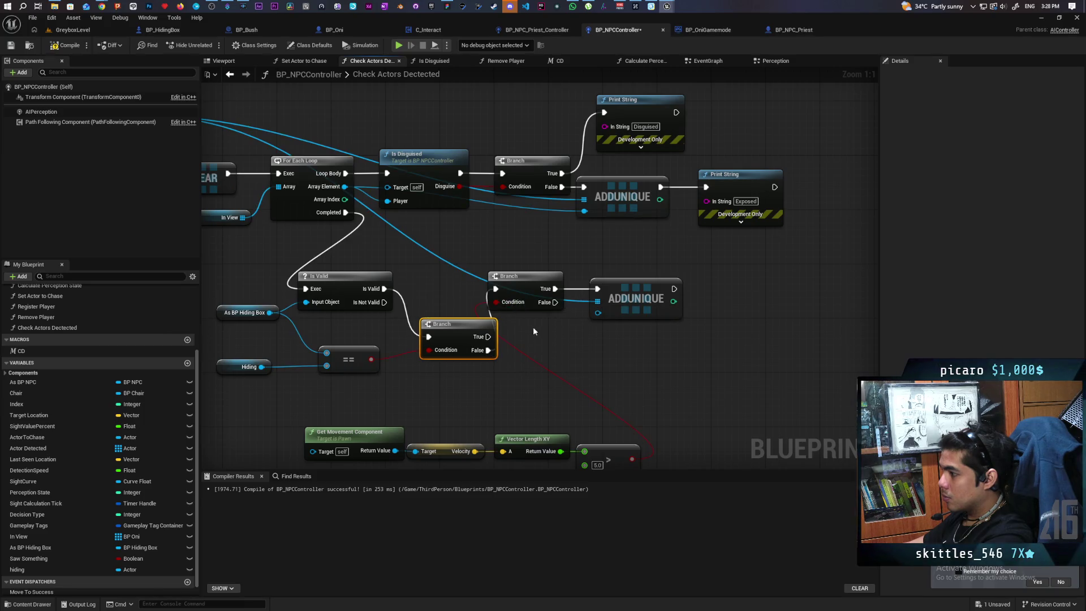
{"action": "left_click_drag", "start_coordinate": [532, 327], "coordinate": [687, 283]}
{"action": "mouse_move", "coordinate": [523, 290]}
{"action": "left_mouse_down"}
{"action": "mouse_move", "coordinate": [582, 344]}
{"action": "mouse_move", "coordinate": [572, 348]}
{"action": "left_mouse_up"}
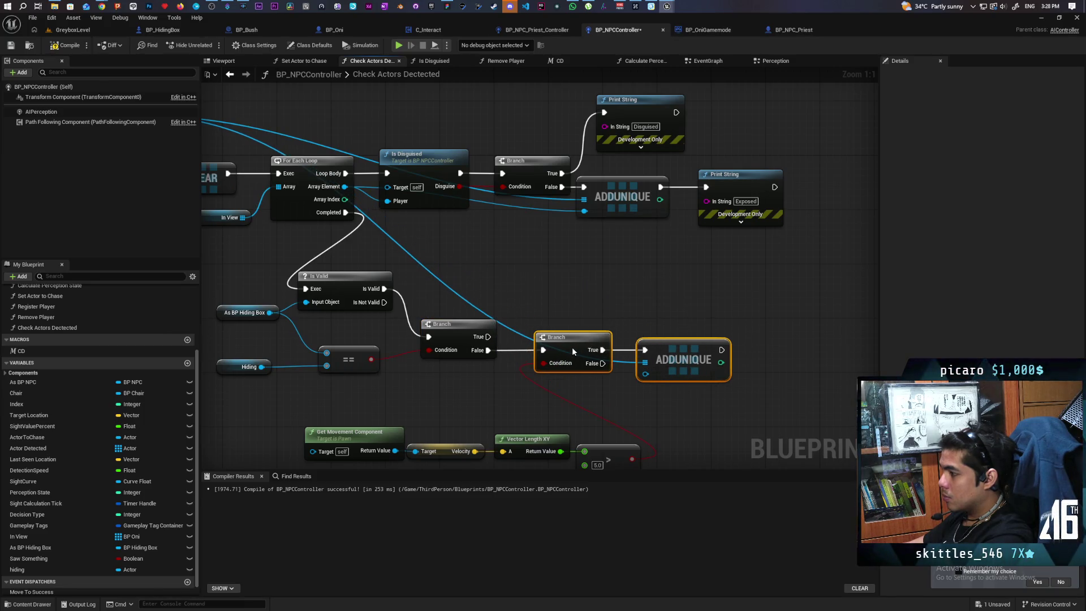
{"action": "left_click_drag", "start_coordinate": [459, 380], "coordinate": [388, 315]}
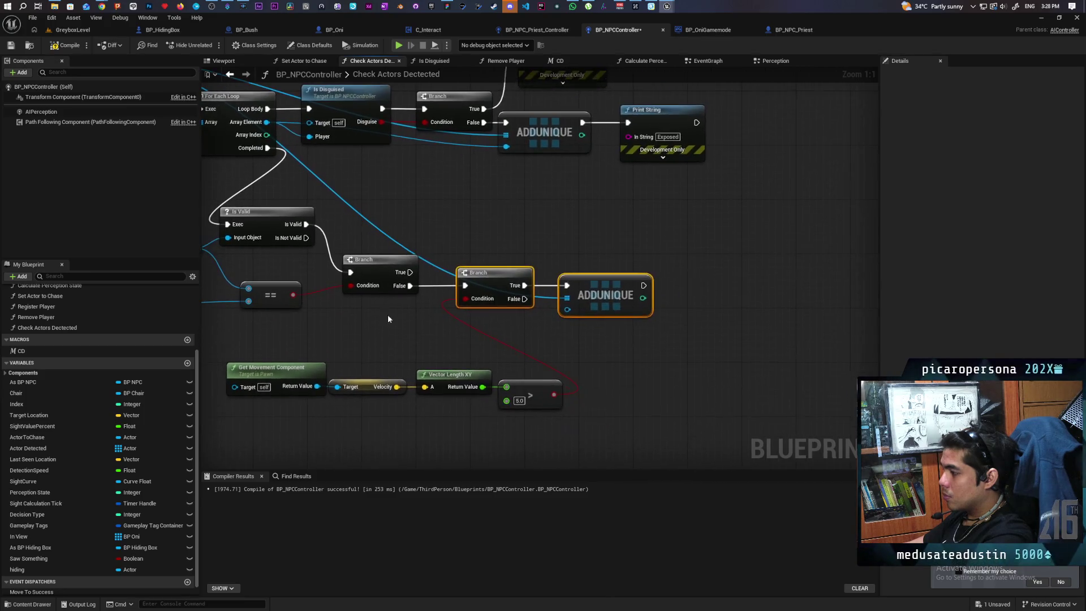
{"action": "mouse_move", "coordinate": [586, 341]}
{"action": "left_mouse_down"}
{"action": "mouse_move", "coordinate": [624, 363]}
{"action": "mouse_move", "coordinate": [622, 339]}
{"action": "mouse_move", "coordinate": [638, 380]}
{"action": "left_mouse_up"}
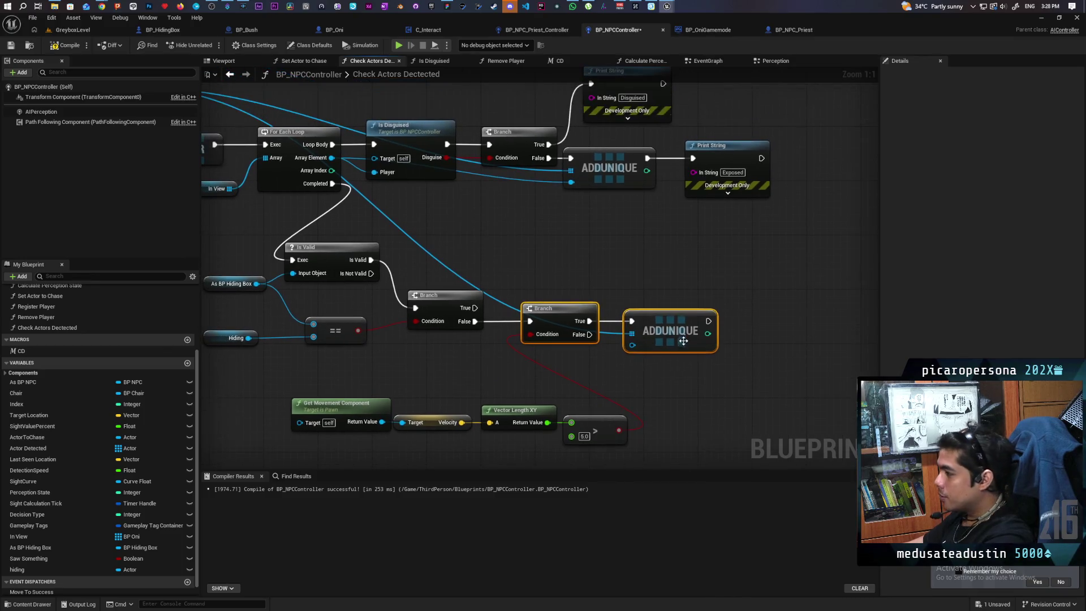
Step: Duplicate the ADDUNIQUE node and wire the new Branch's True output to the copy
{"action": "key", "text": "ctrl+c"}
{"action": "key", "text": "ctrl+v"}
{"action": "mouse_move", "coordinate": [583, 248]}
{"action": "left_mouse_down"}
{"action": "mouse_move", "coordinate": [707, 280]}
{"action": "mouse_move", "coordinate": [609, 276]}
{"action": "left_mouse_up"}
{"action": "mouse_move", "coordinate": [544, 327]}
{"action": "left_mouse_down"}
{"action": "mouse_move", "coordinate": [588, 272]}
{"action": "mouse_move", "coordinate": [624, 289]}
{"action": "left_mouse_up"}
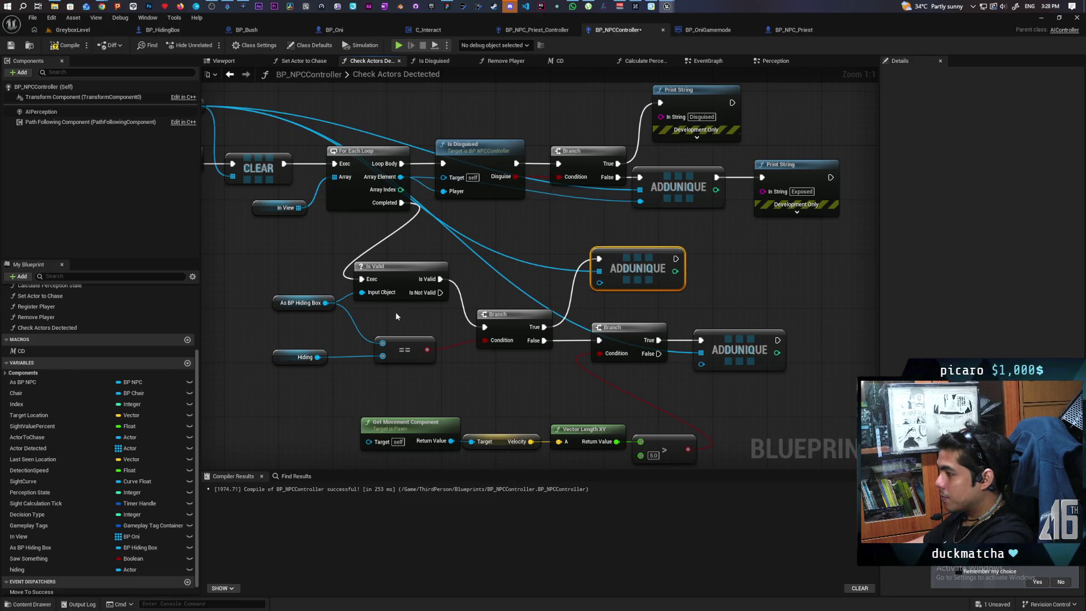
{"action": "mouse_move", "coordinate": [479, 310]}
{"action": "left_mouse_down"}
{"action": "mouse_move", "coordinate": [499, 317]}
{"action": "mouse_move", "coordinate": [512, 304]}
{"action": "mouse_move", "coordinate": [493, 289]}
{"action": "mouse_move", "coordinate": [501, 295]}
{"action": "left_mouse_up"}
{"action": "scroll", "coordinate": [509, 299], "scroll_direction": "down", "scroll_amount": 1}
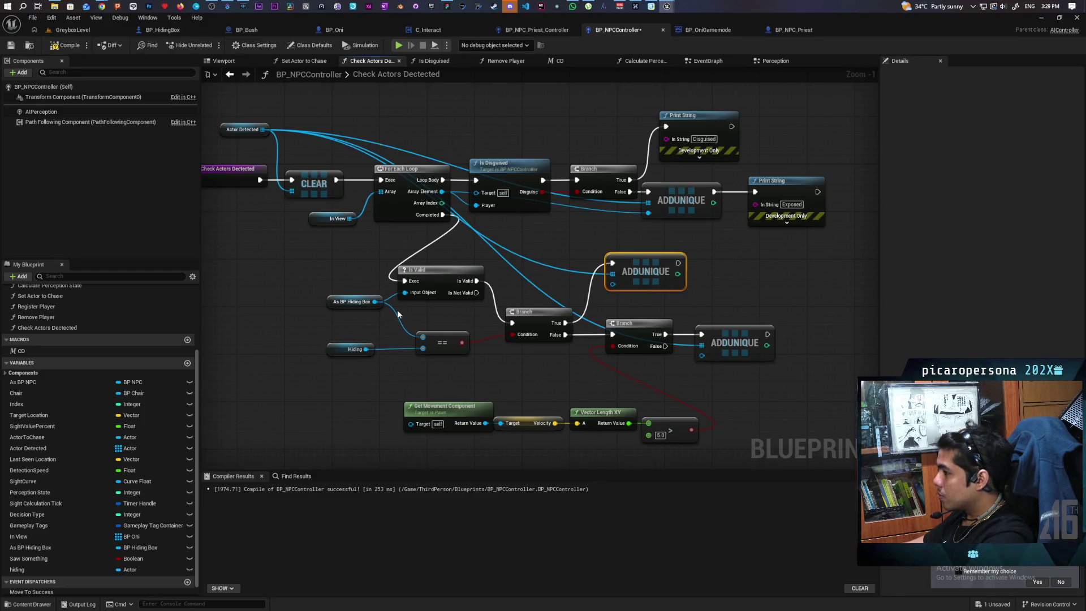
Step: Connect As BP Hiding Box to the lower ADDUNIQUE's item pin and Get Movement Component's Target
{"action": "mouse_move", "coordinate": [373, 302]}
{"action": "left_mouse_down"}
{"action": "mouse_move", "coordinate": [555, 297]}
{"action": "mouse_move", "coordinate": [613, 283]}
{"action": "left_mouse_up"}
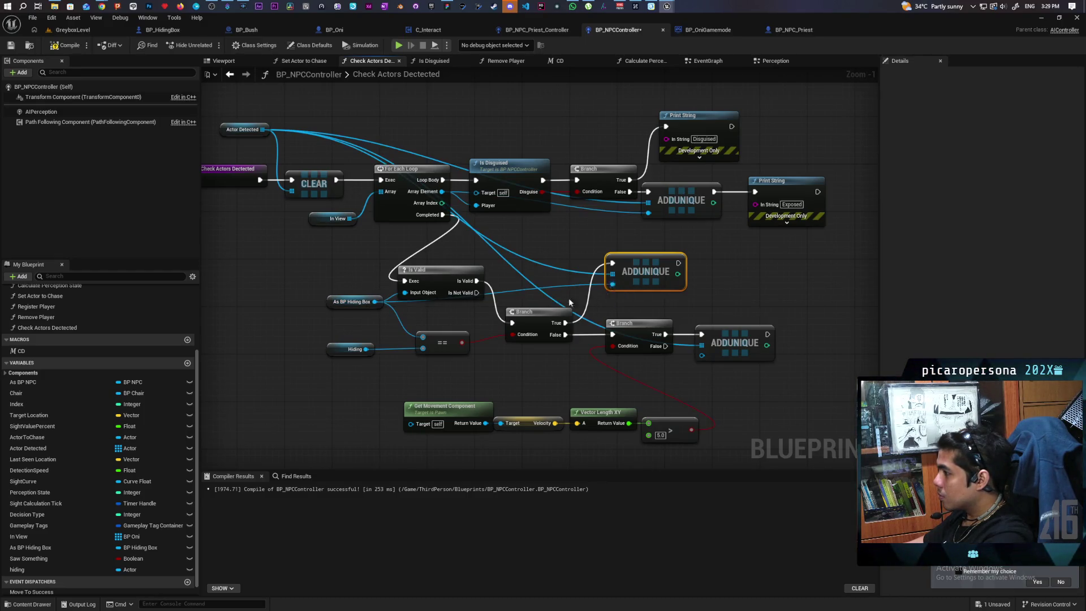
{"action": "left_click_drag", "start_coordinate": [374, 301], "coordinate": [701, 355]}
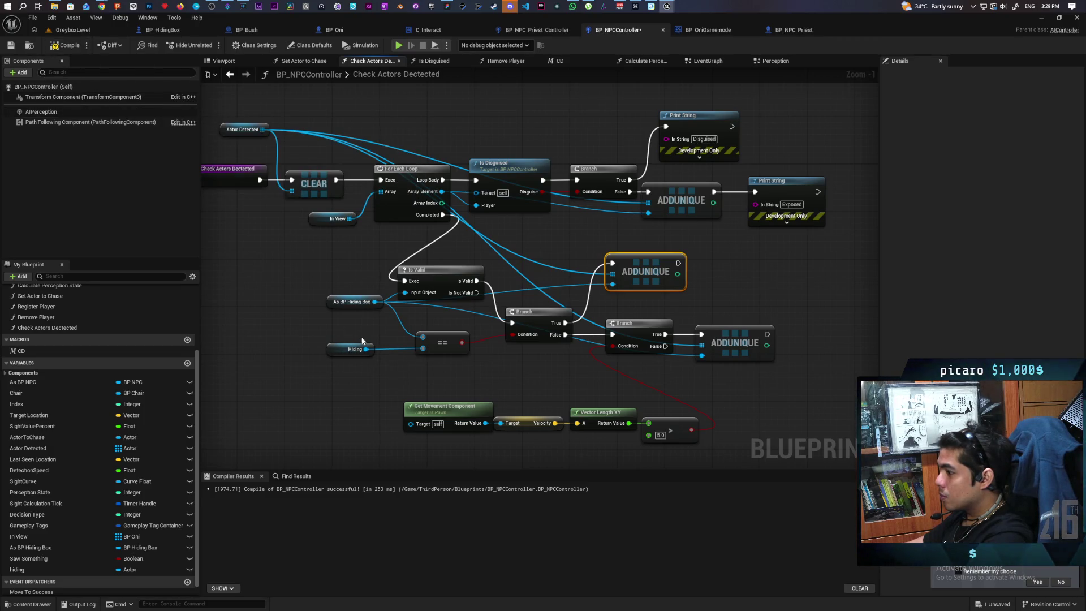
{"action": "left_click_drag", "start_coordinate": [374, 301], "coordinate": [412, 425]}
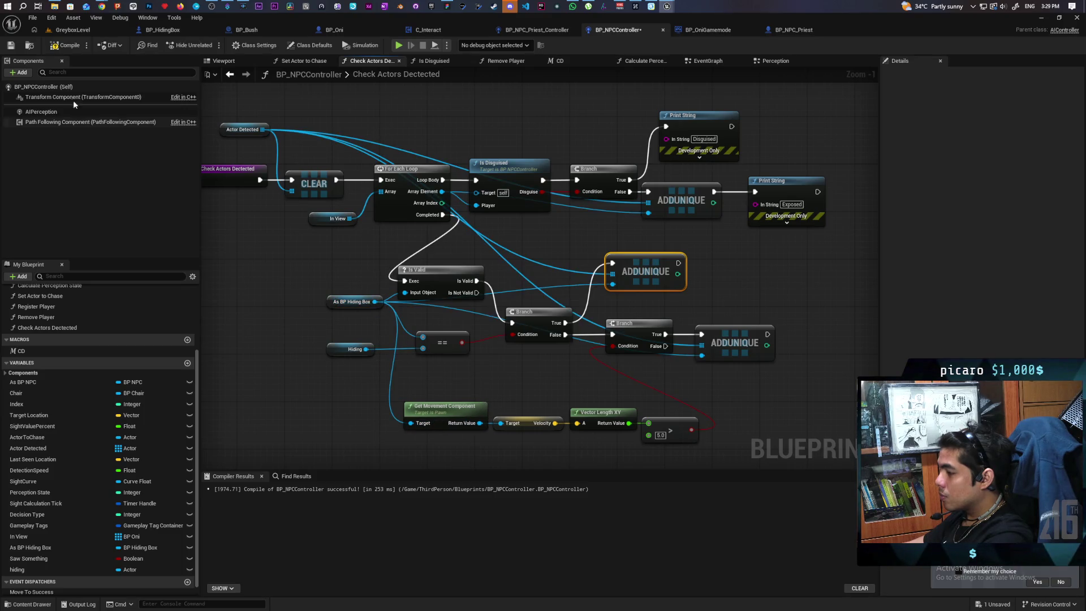
Step: Compile BP_NPCController and start a comment on the == node
{"action": "left_click", "coordinate": [64, 49]}
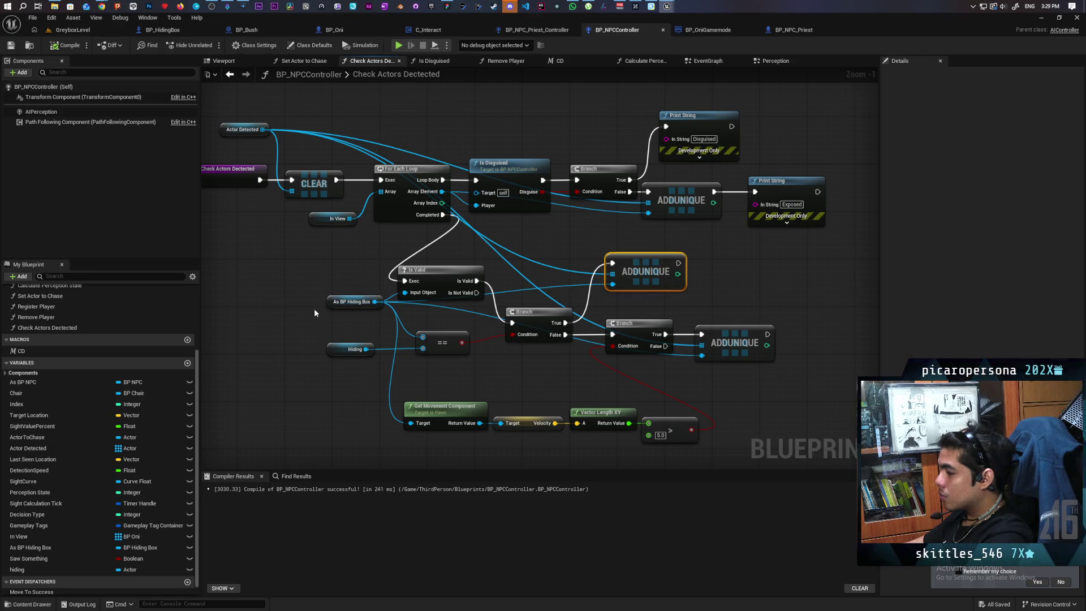
{"action": "scroll", "coordinate": [325, 311], "scroll_direction": "down", "scroll_amount": 1}
{"action": "scroll", "coordinate": [342, 325], "scroll_direction": "up", "scroll_amount": 2}
{"action": "left_click", "coordinate": [445, 340]}
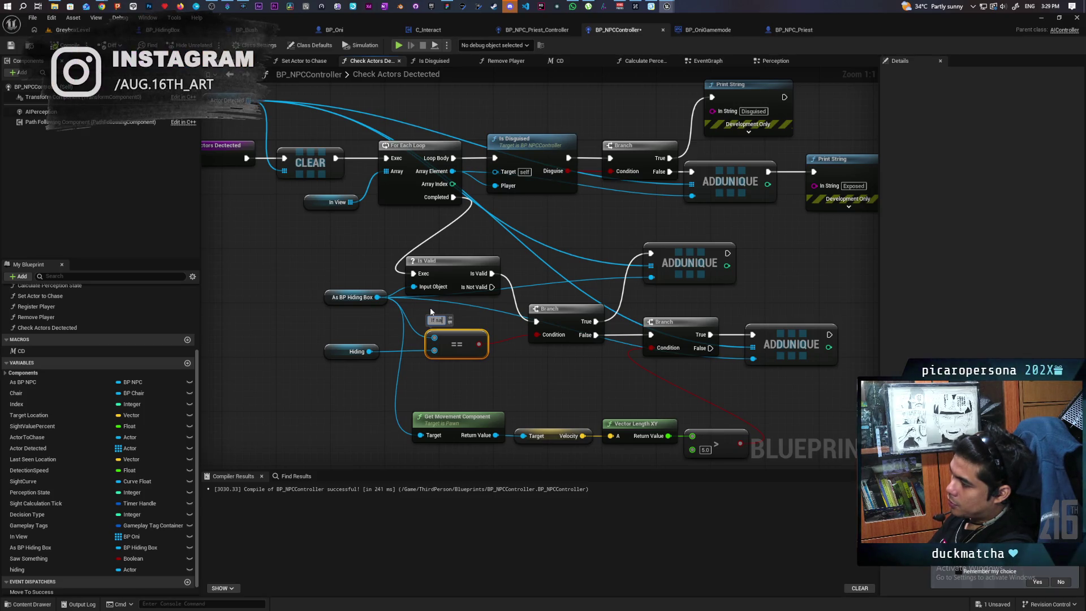
Step: Label the == node with the comment 'If saw player go in' and recompile with F7
{"action": "type", "text": "w player"}
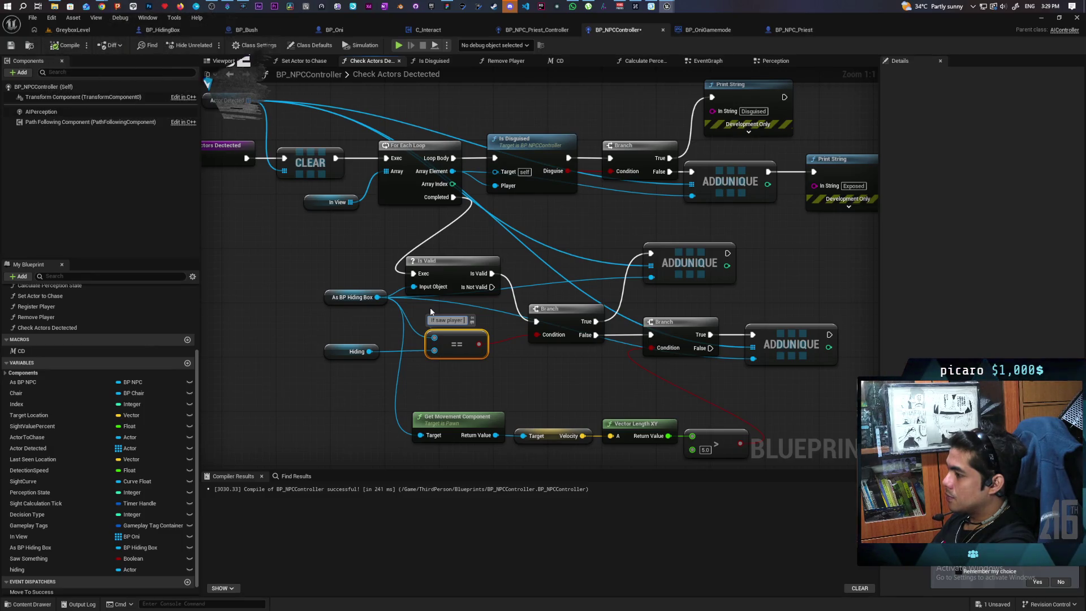
{"action": "type", "text": "go in"}
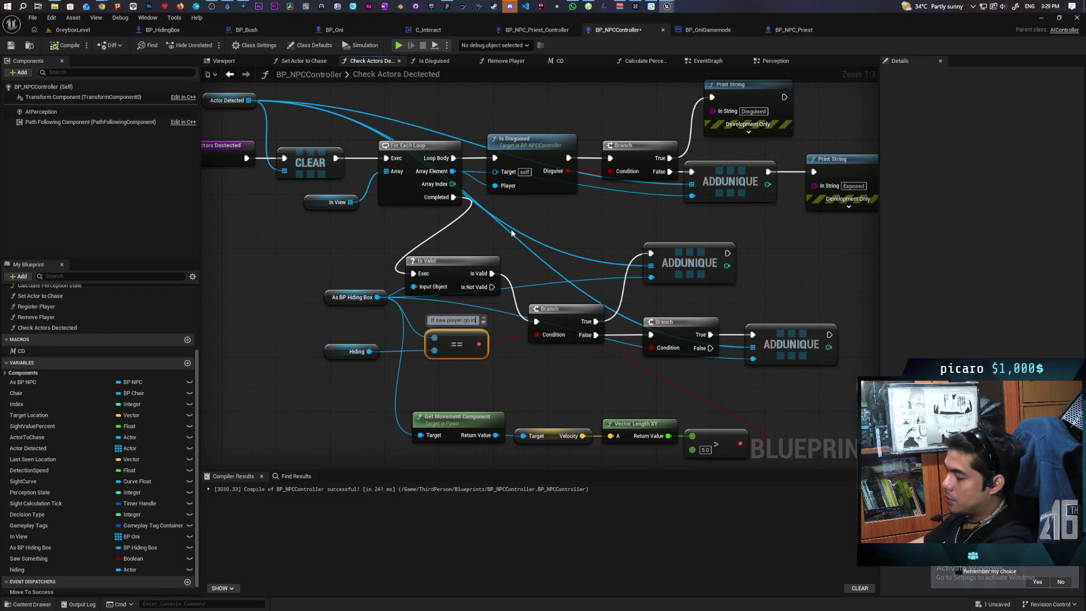
{"action": "left_click", "coordinate": [528, 356]}
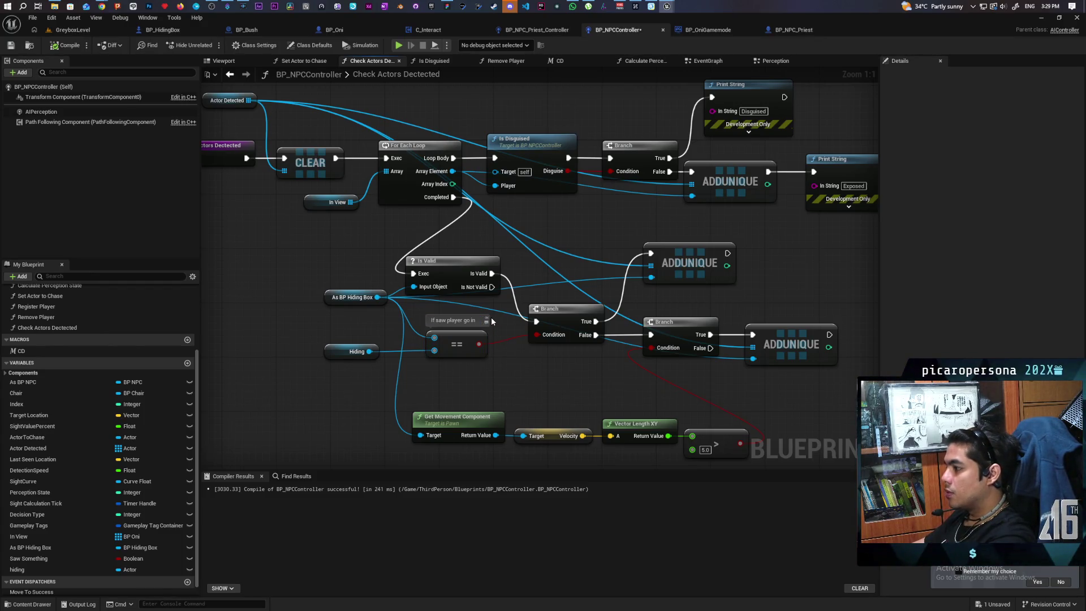
{"action": "key", "text": "F7"}
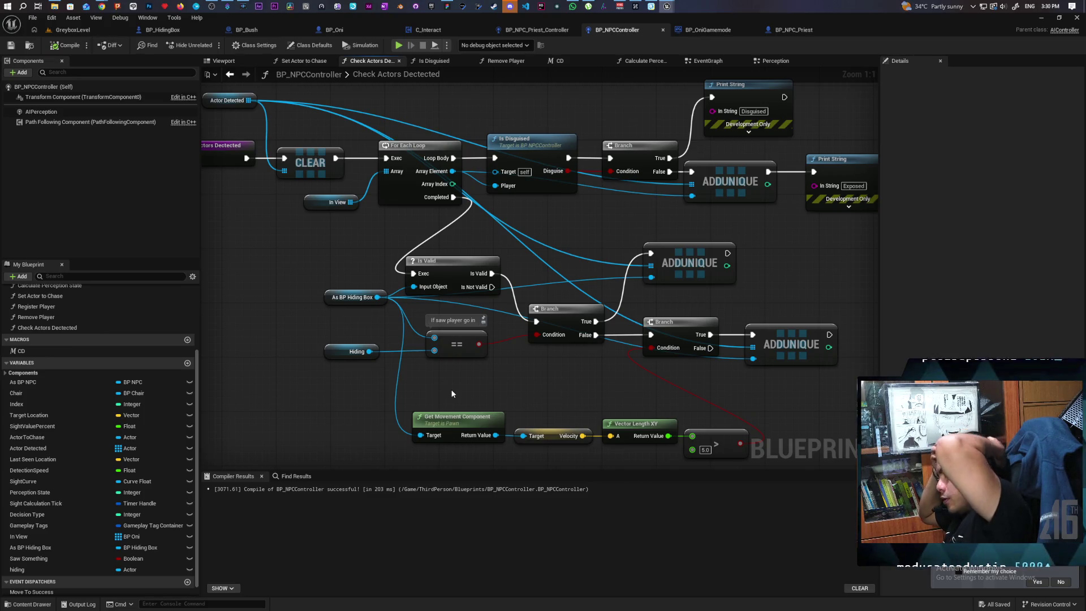
Step: Playtest GreyboxLevel, walking the character to the box by the bush, then stop with Esc
{"action": "left_click", "coordinate": [33, 32]}
{"action": "left_click", "coordinate": [210, 46]}
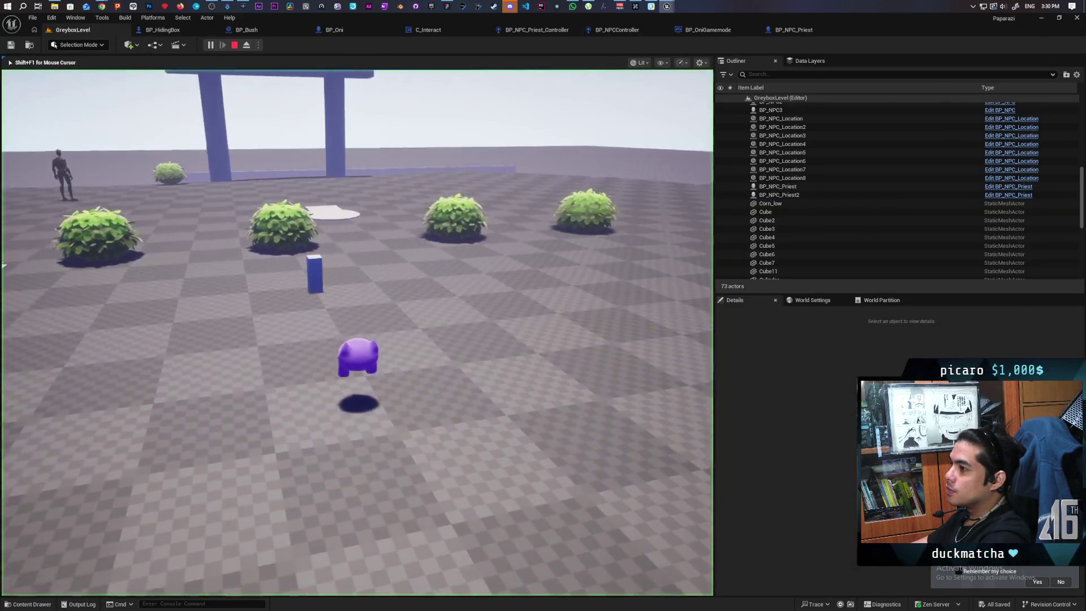
{"action": "key", "text": "w"}
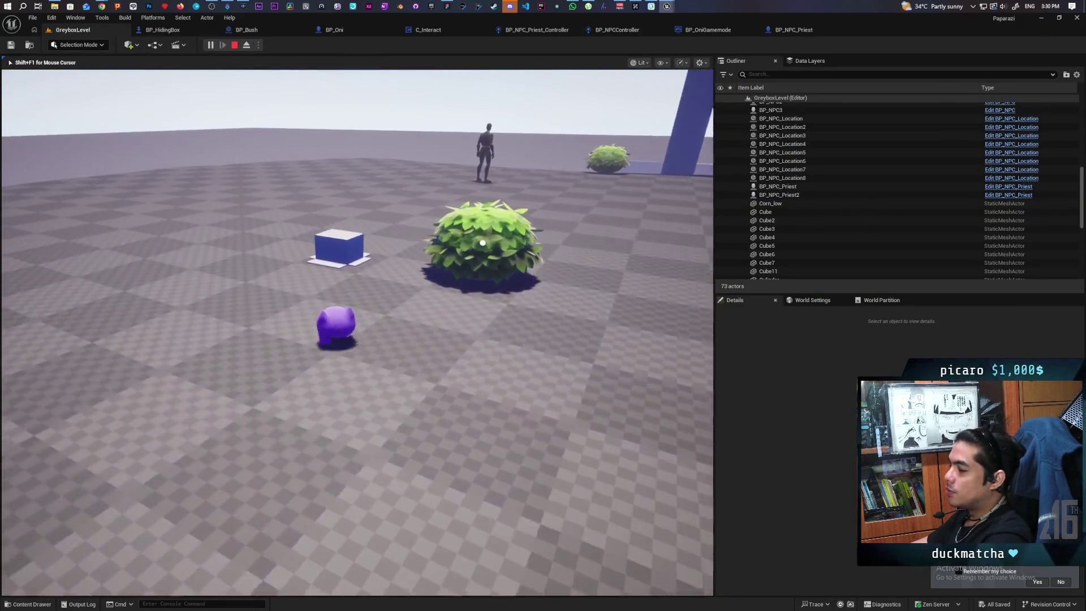
{"action": "key", "text": "w"}
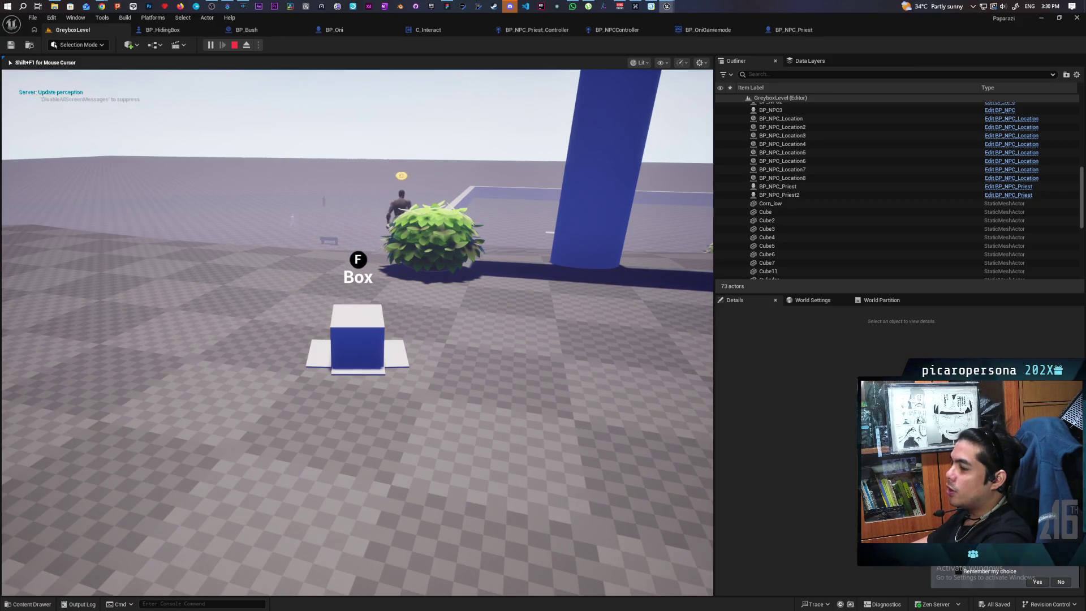
{"action": "mouse_move", "coordinate": [356, 332]}
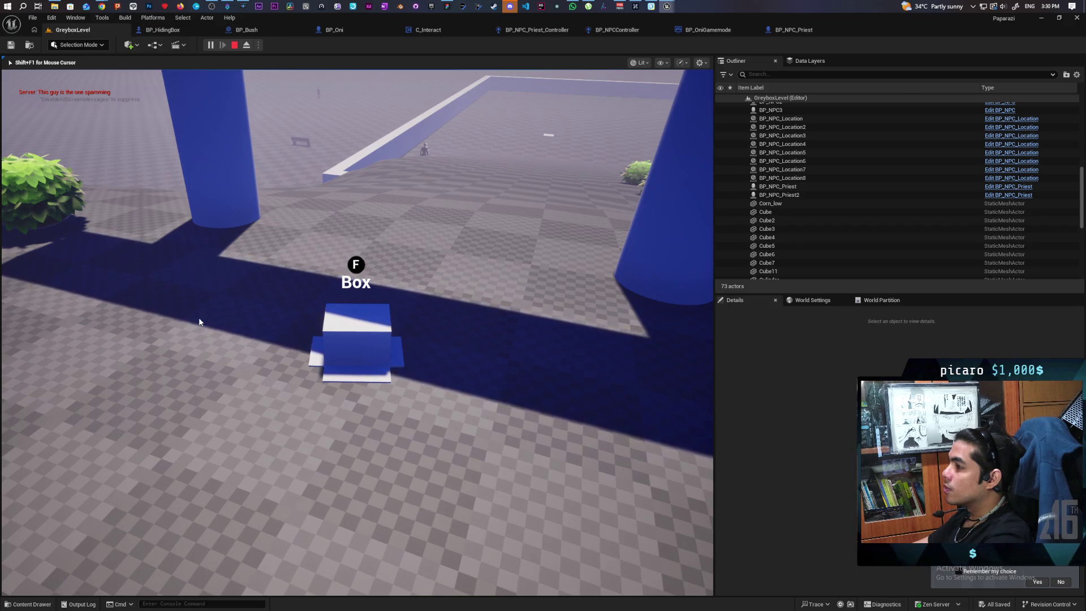
{"action": "key", "text": "Escape"}
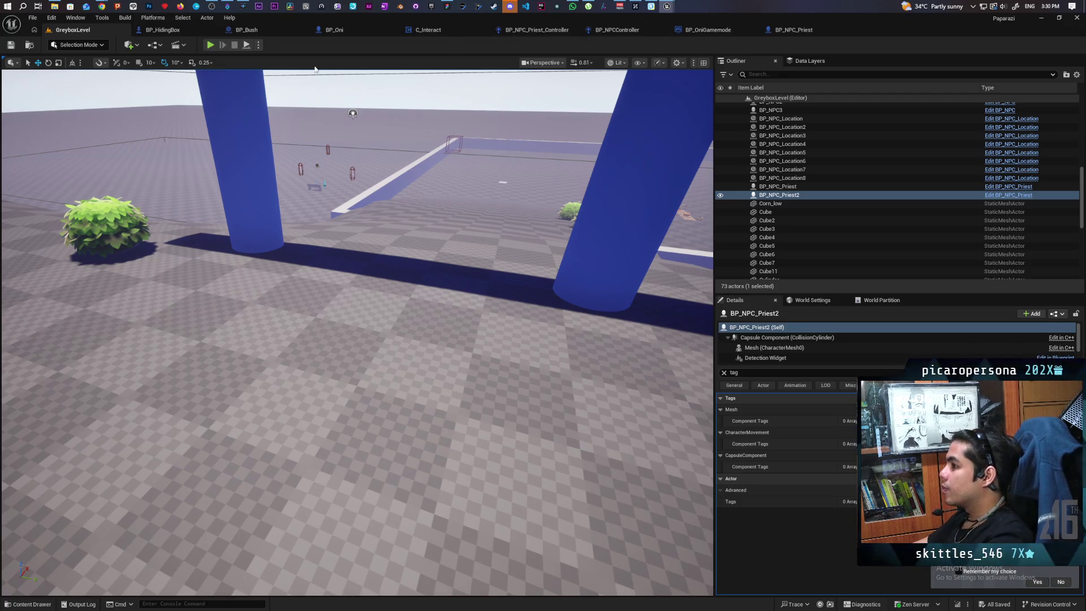
Step: Start another playtest and move the player around the box and bushes past the NPC
{"action": "left_click", "coordinate": [210, 44]}
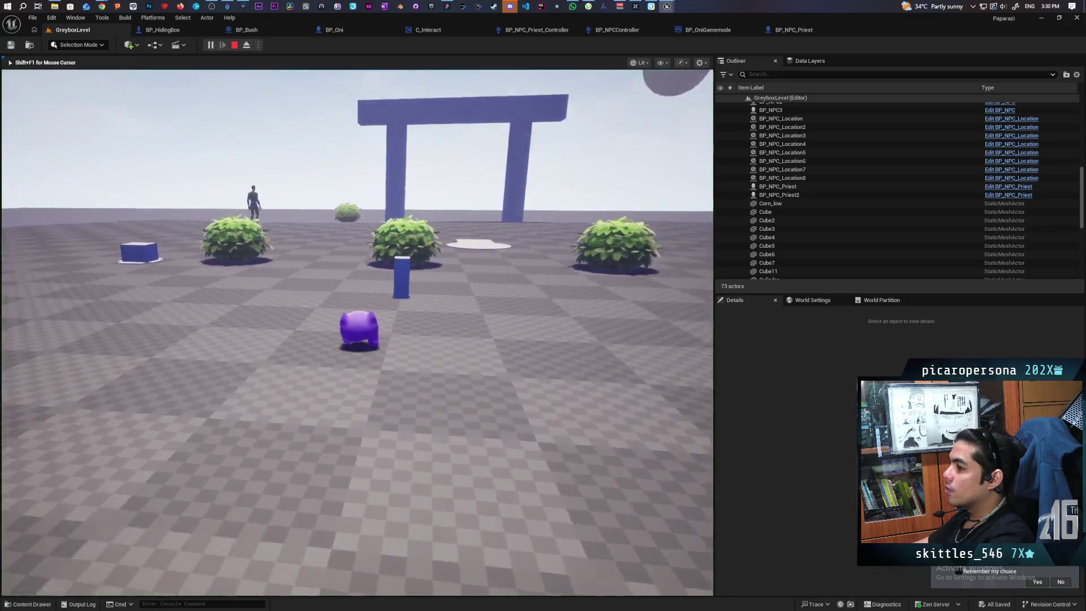
{"action": "key", "text": "w"}
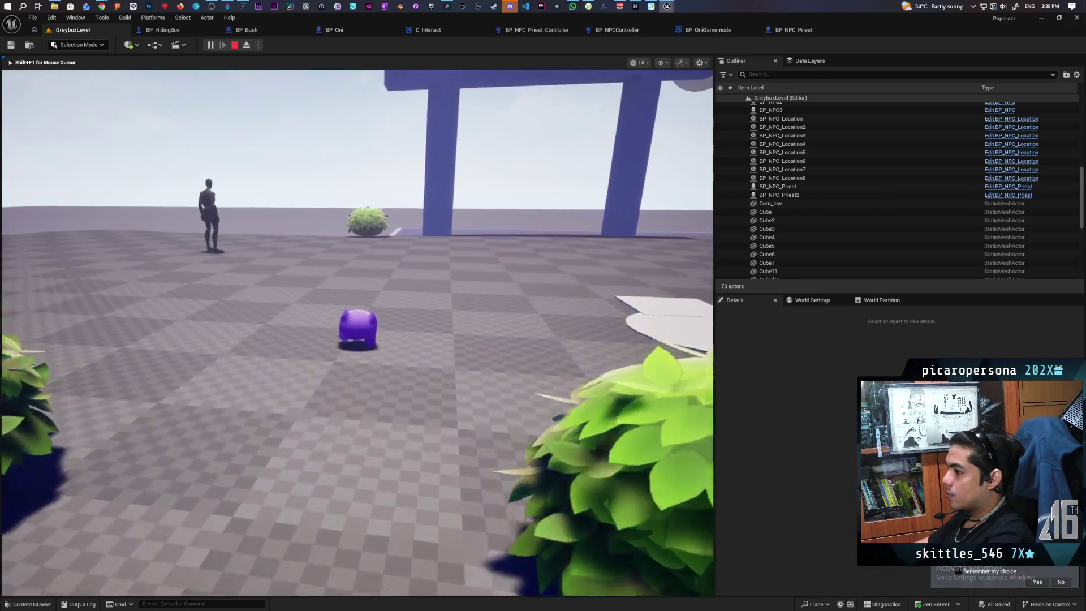
{"action": "key", "text": "w"}
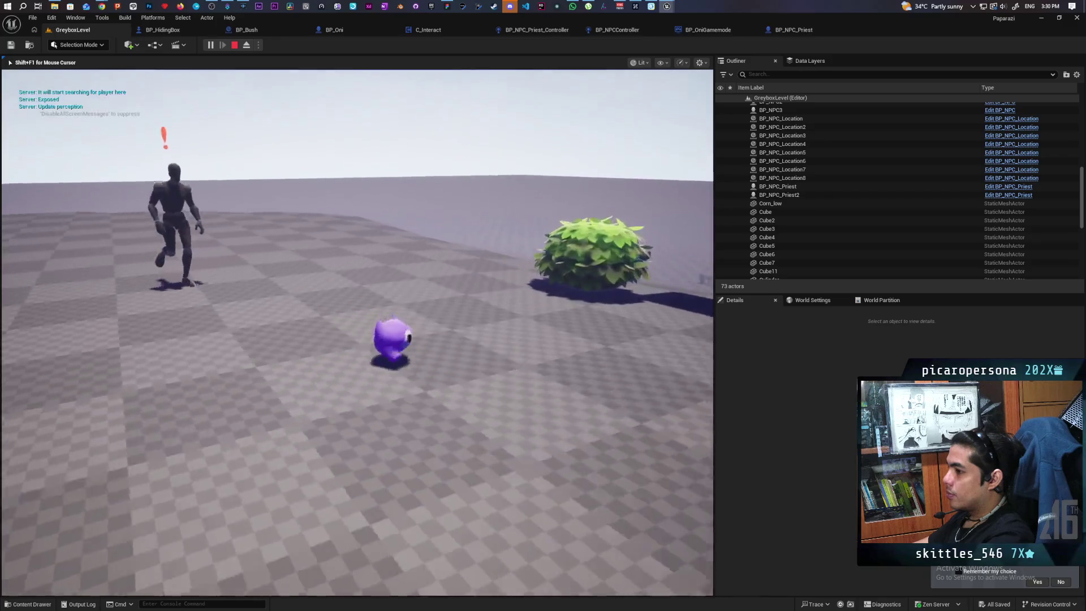
{"action": "key", "text": "w"}
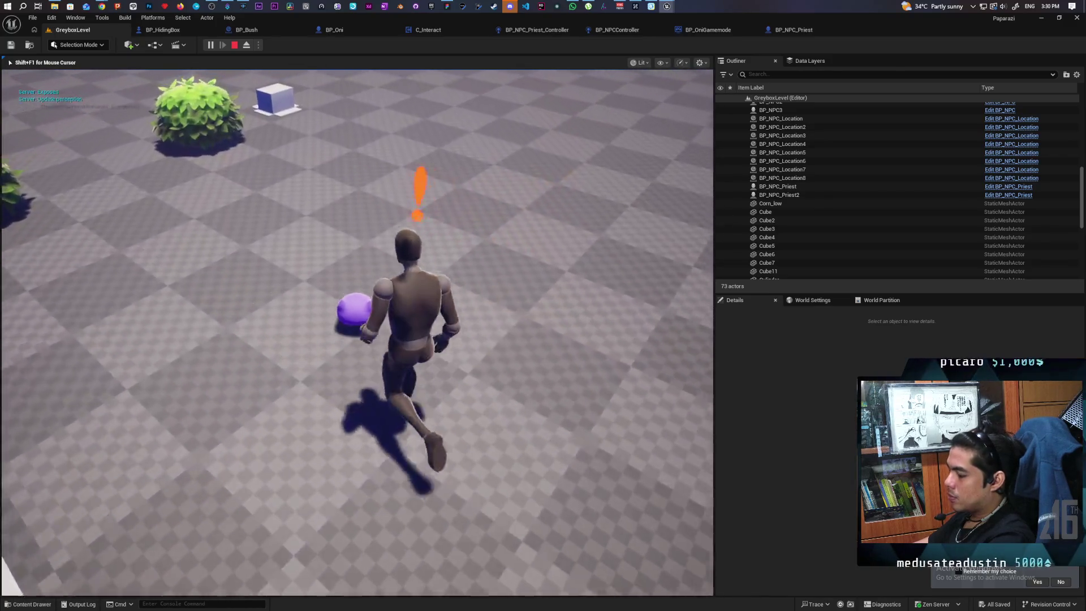
{"action": "key", "text": "w"}
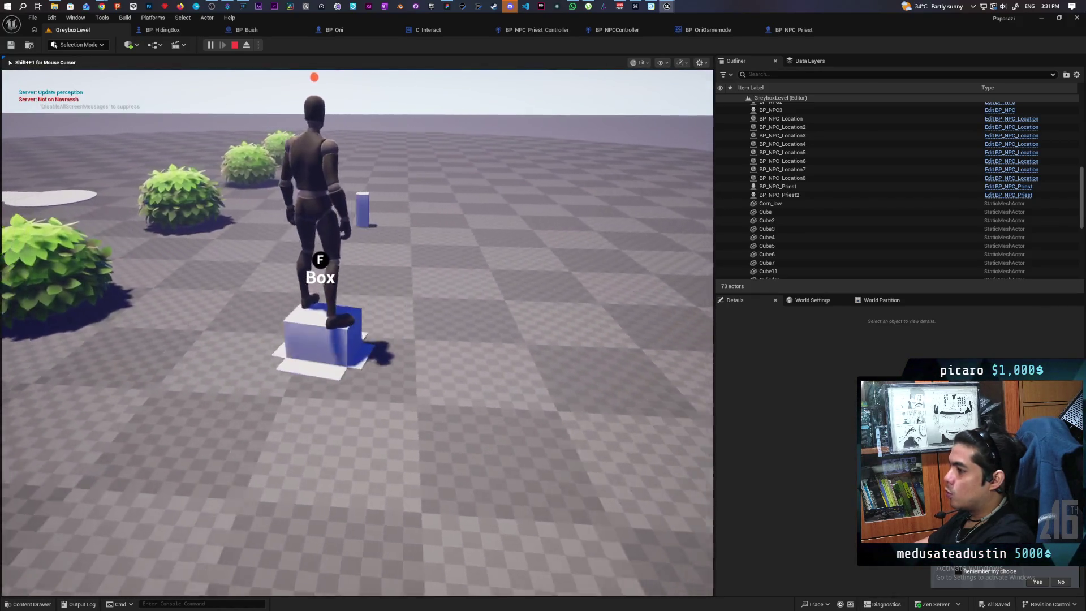
{"action": "key", "text": "a"}
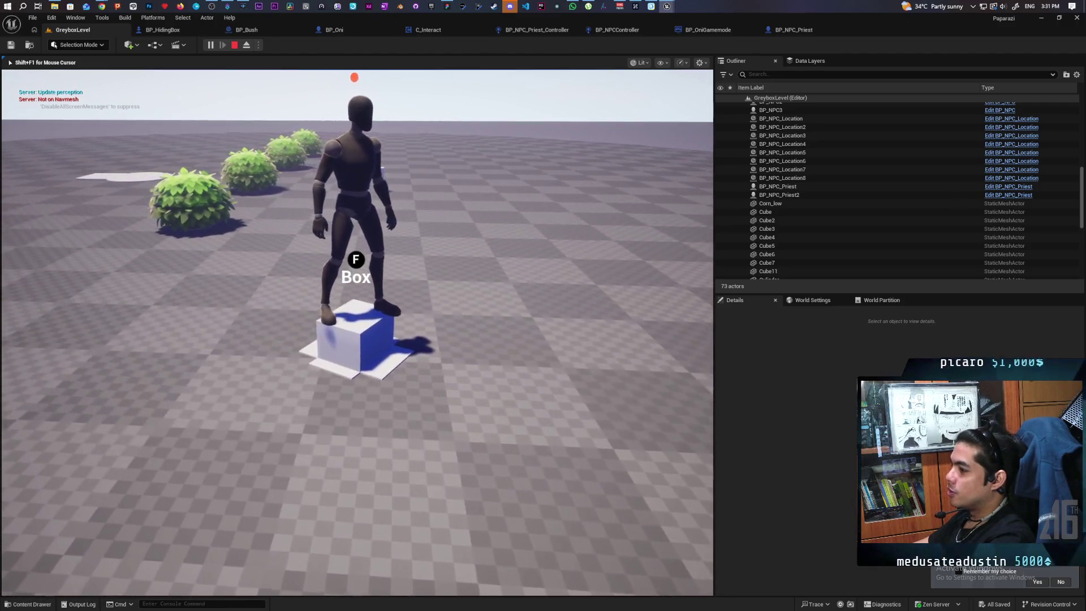
{"action": "key", "text": "f"}
{"action": "key", "text": "w"}
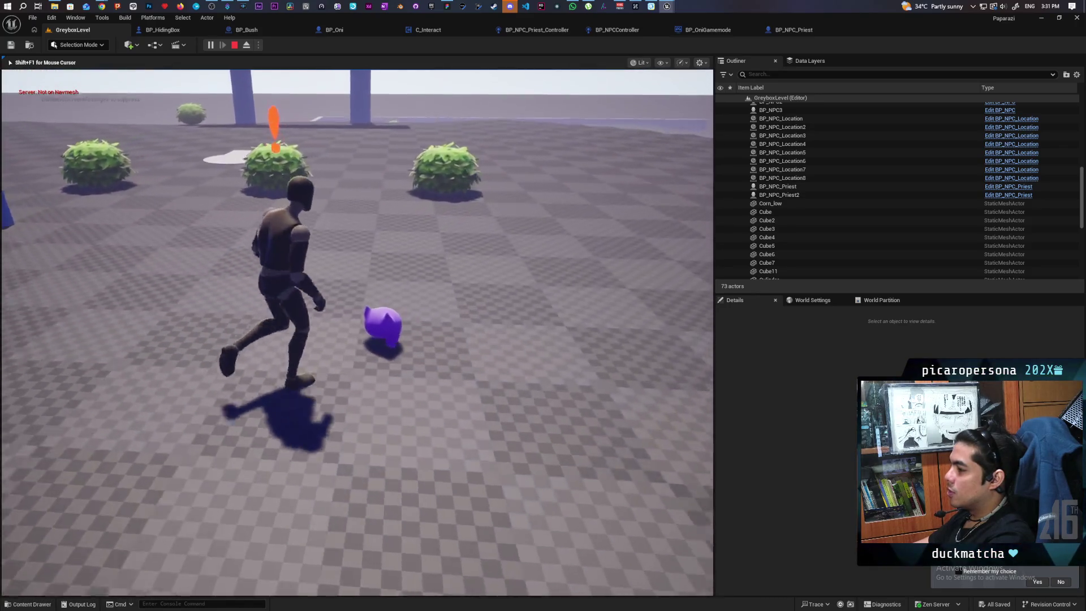
{"action": "key", "text": "w"}
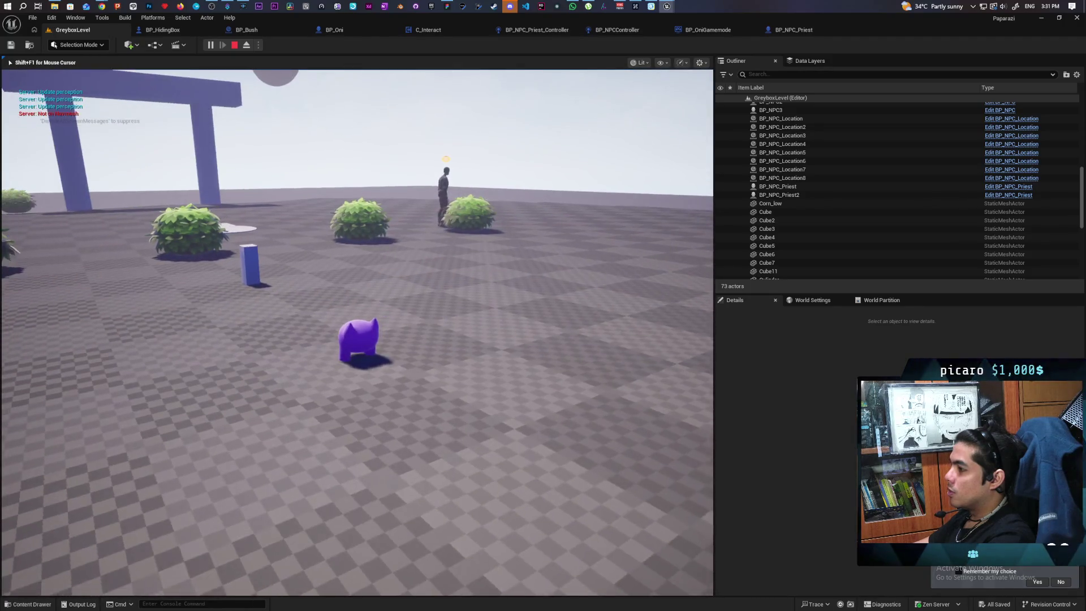
{"action": "key", "text": "w"}
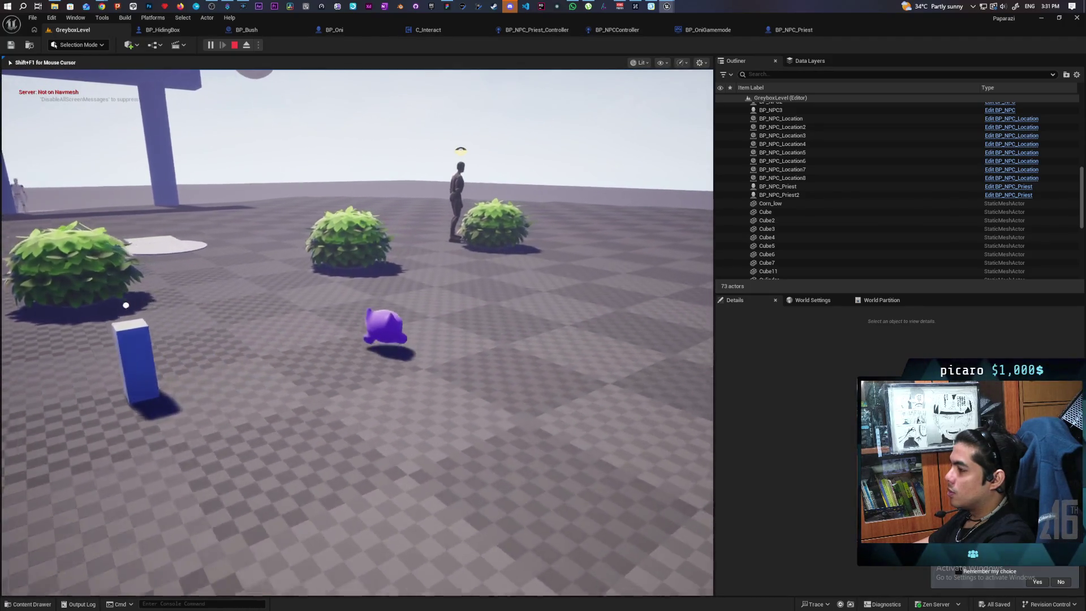
Step: Walk up to the blue box, hide inside with F while the NPC searches, then stop
{"action": "key", "text": "a"}
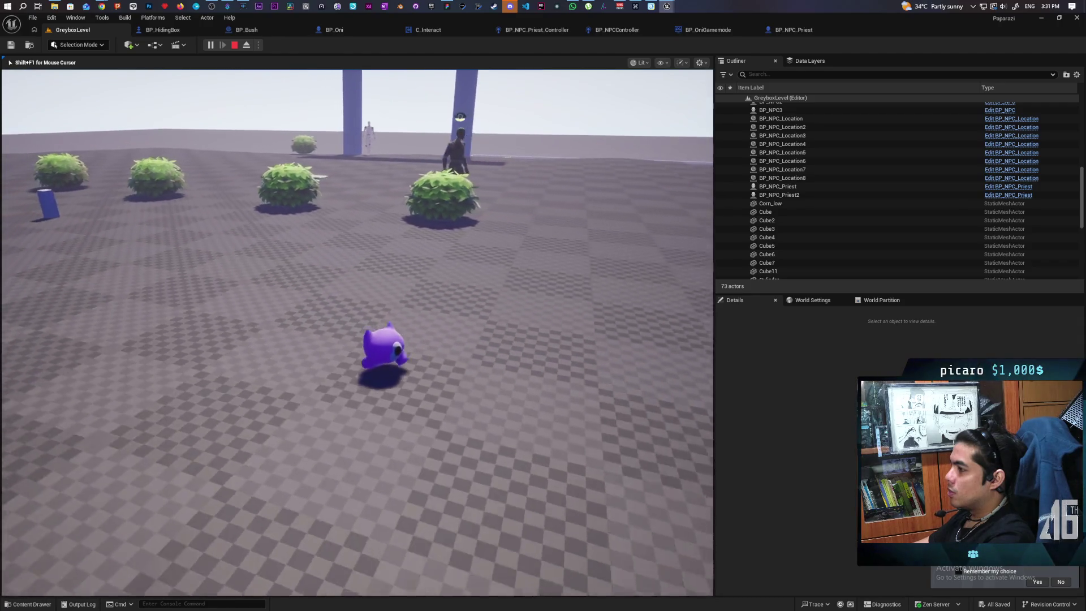
{"action": "key", "text": "w"}
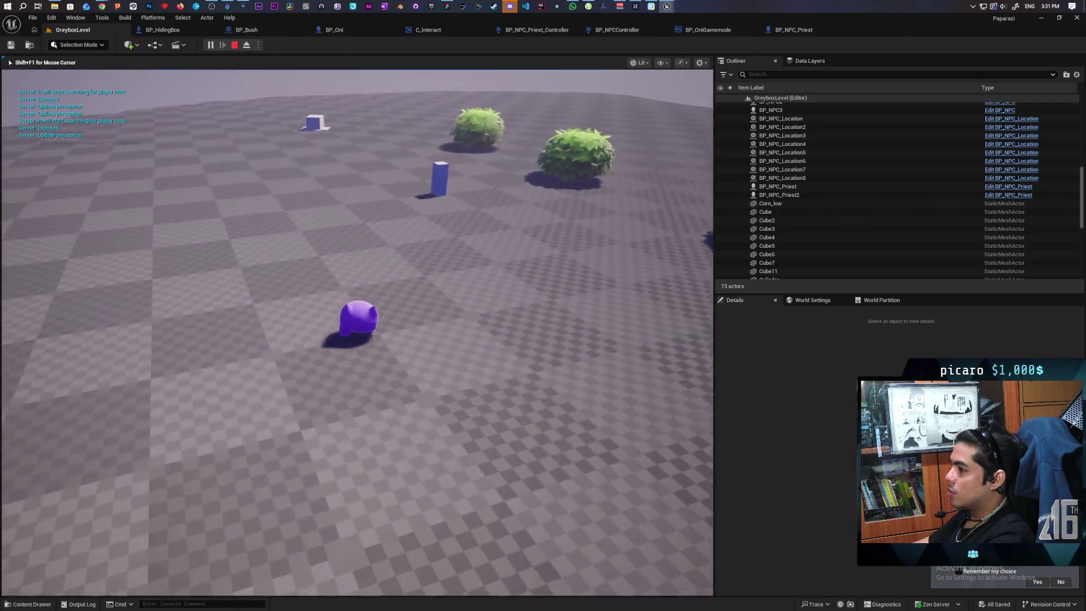
{"action": "key", "text": "w"}
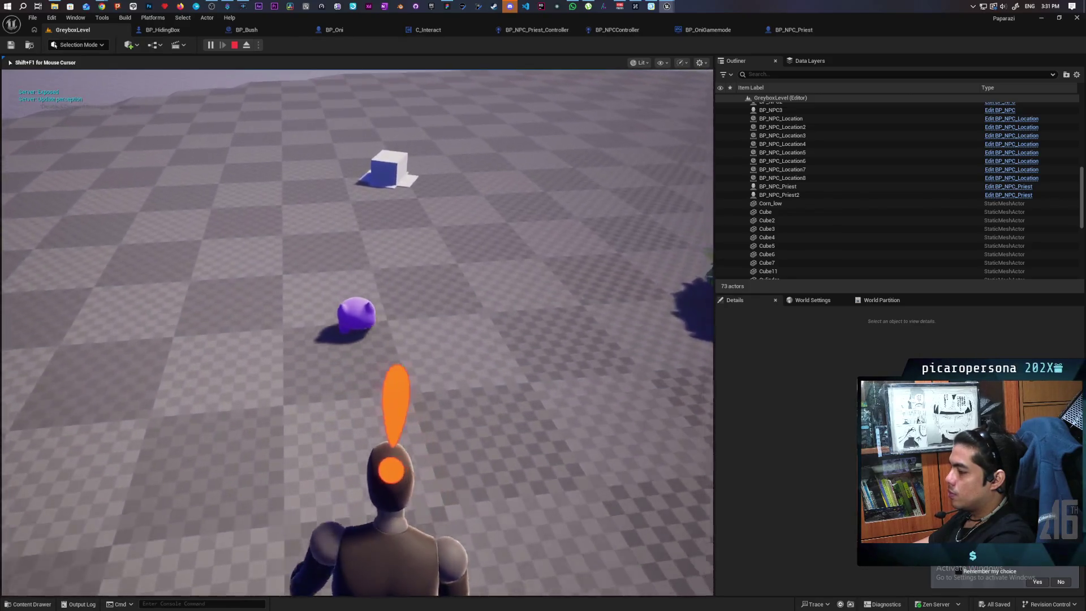
{"action": "key", "text": "w"}
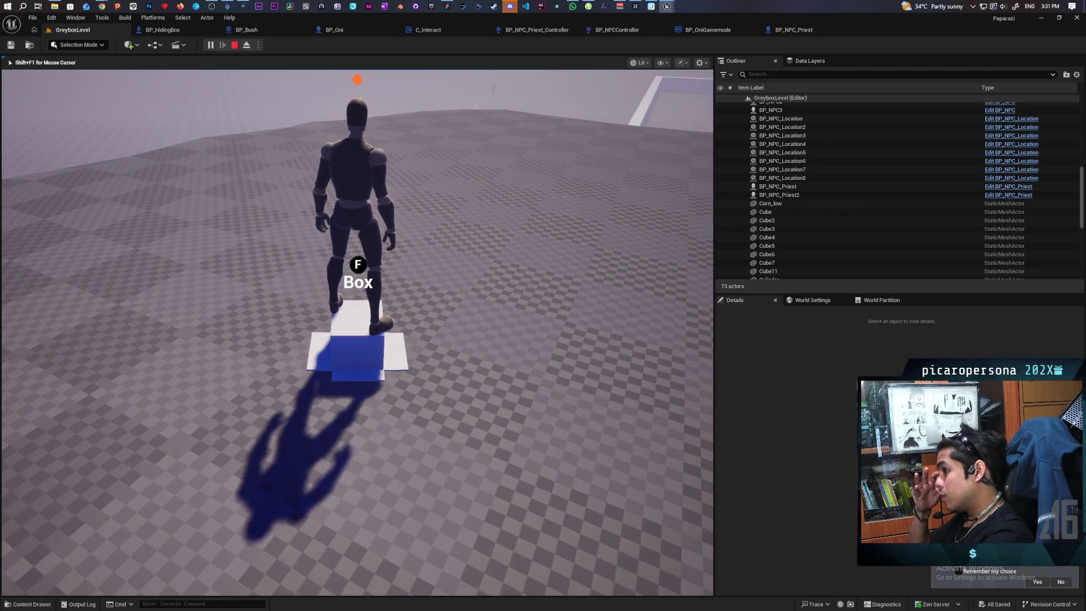
{"action": "key", "text": "w"}
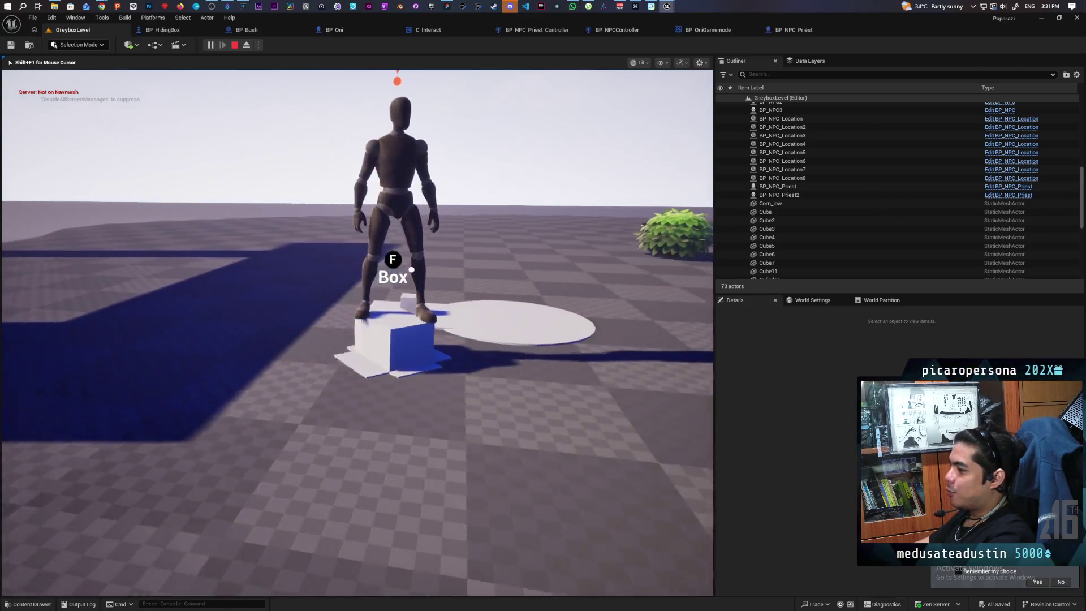
{"action": "key", "text": "f"}
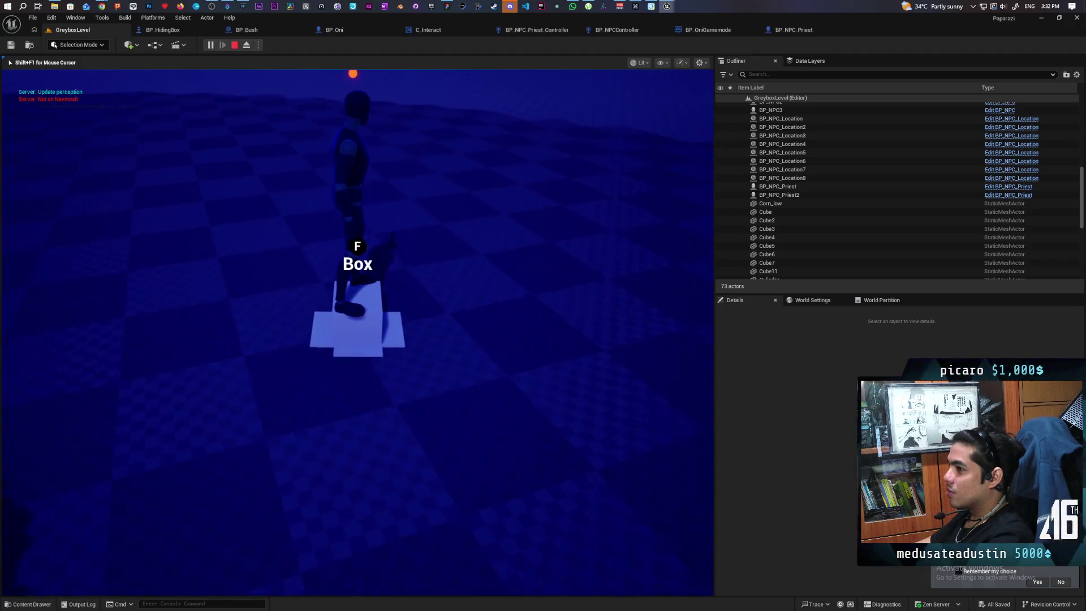
{"action": "key", "text": "f"}
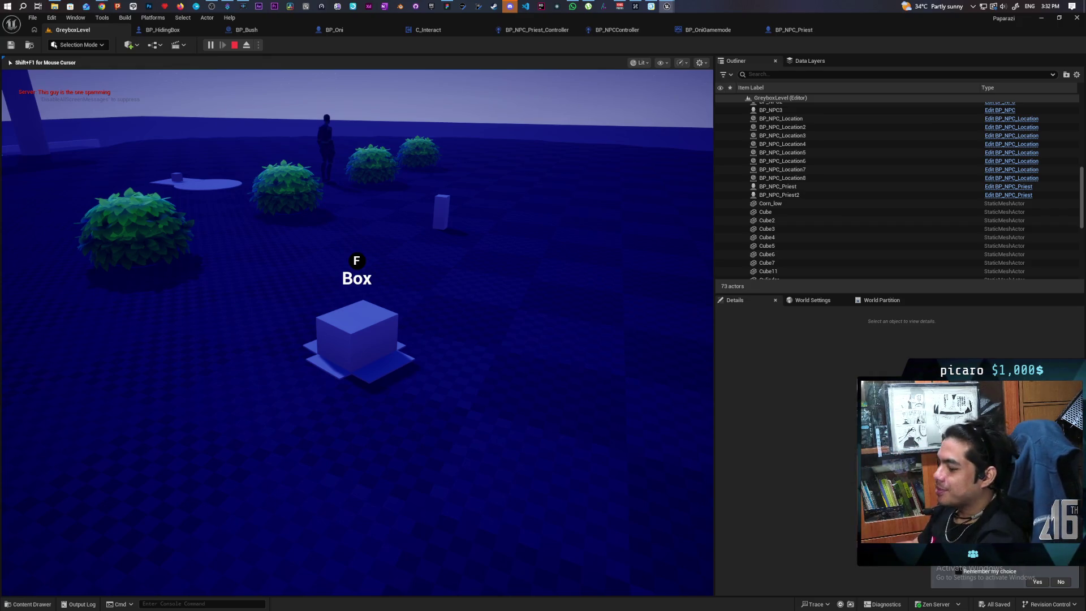
{"action": "key", "text": "Escape"}
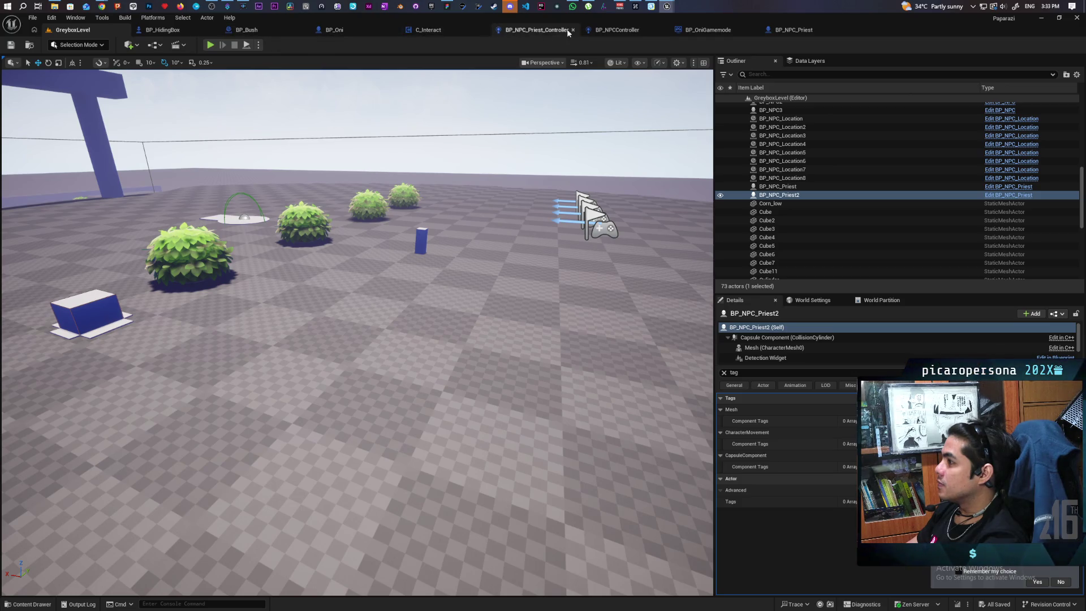
Step: Switch from BP_NPC_Priest_Controller to BP_NPCController and centre the Check Actors Detected nodes
{"action": "left_click", "coordinate": [527, 31]}
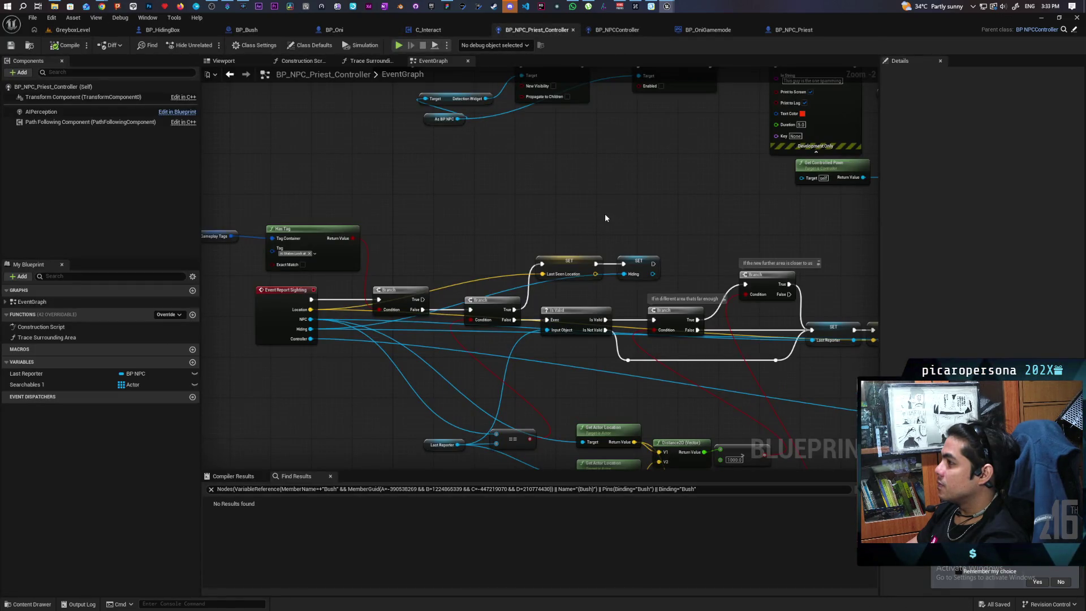
{"action": "scroll", "coordinate": [605, 196], "scroll_direction": "down", "scroll_amount": 6}
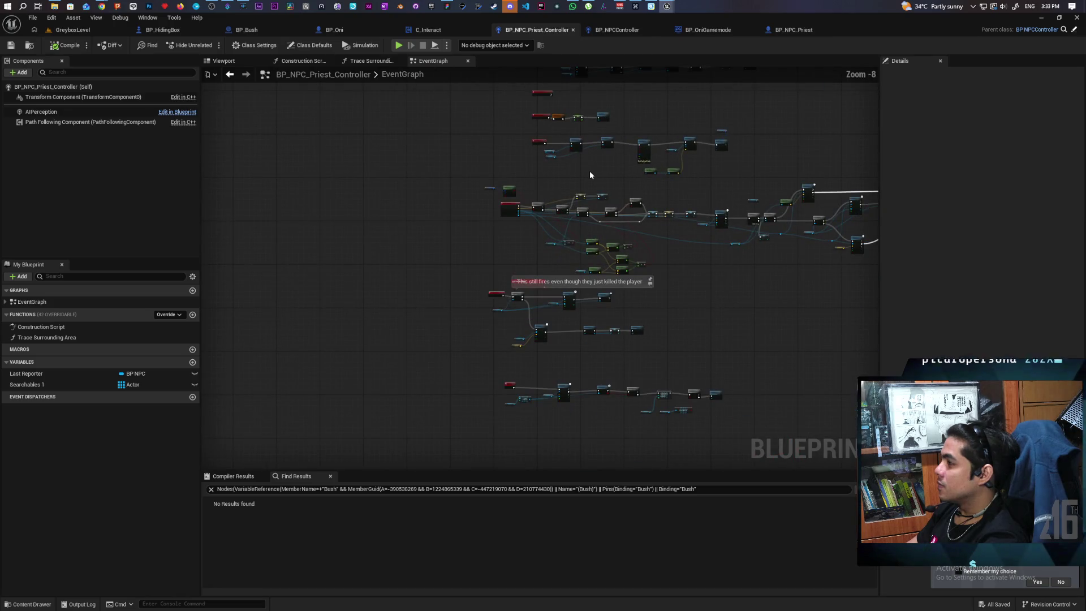
{"action": "left_click", "coordinate": [627, 30]}
{"action": "scroll", "coordinate": [575, 206], "scroll_direction": "down", "scroll_amount": 4}
{"action": "scroll", "coordinate": [581, 216], "scroll_direction": "up", "scroll_amount": 3}
{"action": "scroll", "coordinate": [580, 216], "scroll_direction": "down", "scroll_amount": 1}
{"action": "left_click_drag", "start_coordinate": [578, 155], "coordinate": [536, 211]}
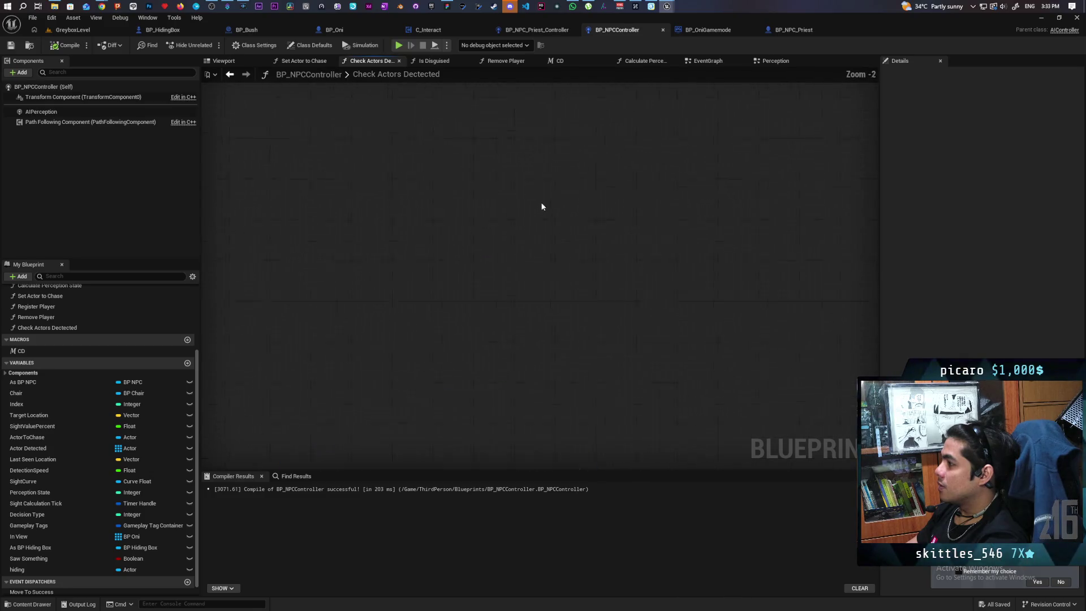
{"action": "left_click_drag", "start_coordinate": [588, 266], "coordinate": [559, 151]}
{"action": "scroll", "coordinate": [558, 152], "scroll_direction": "down", "scroll_amount": 1}
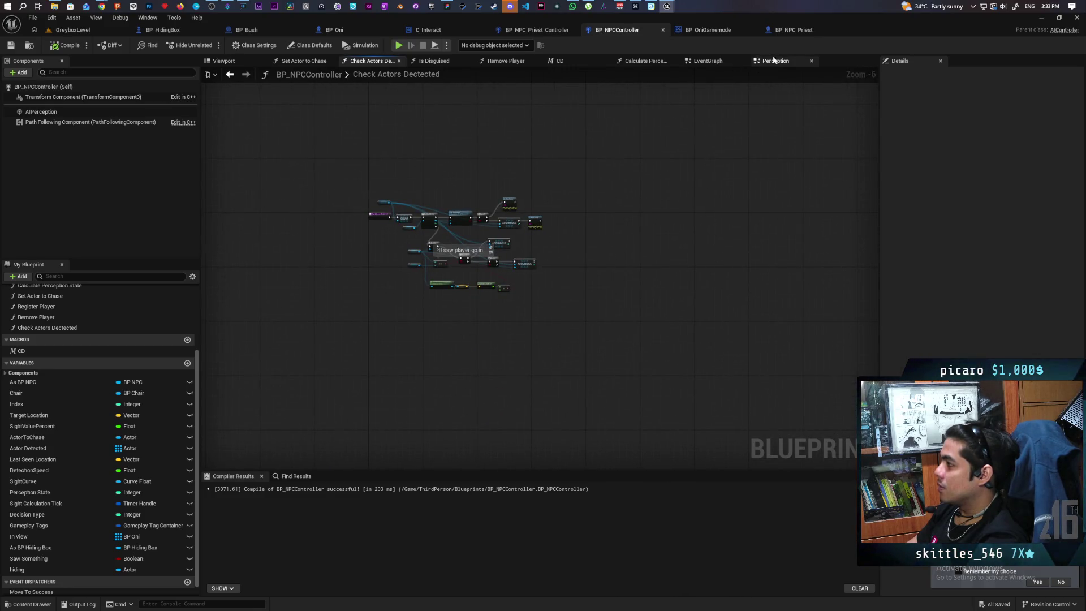
Step: In the Perception graph, bring Remove Player and the SET Hiding nodes into view and select Hiding
{"action": "left_click", "coordinate": [775, 61]}
{"action": "scroll", "coordinate": [670, 161], "scroll_direction": "down", "scroll_amount": 3}
{"action": "scroll", "coordinate": [625, 249], "scroll_direction": "up", "scroll_amount": 6}
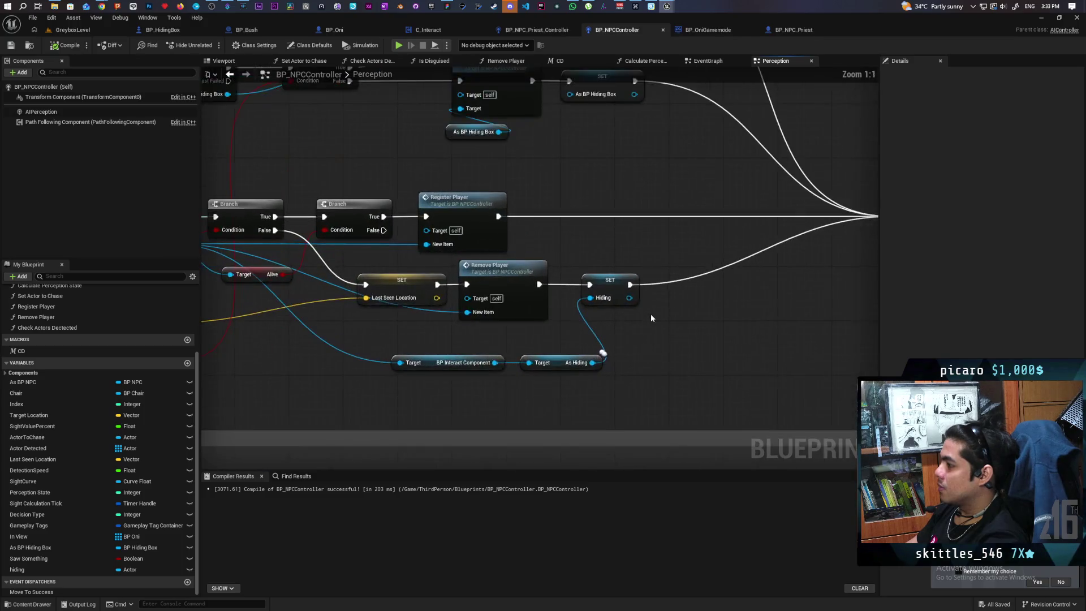
{"action": "left_click_drag", "start_coordinate": [651, 313], "coordinate": [649, 270]}
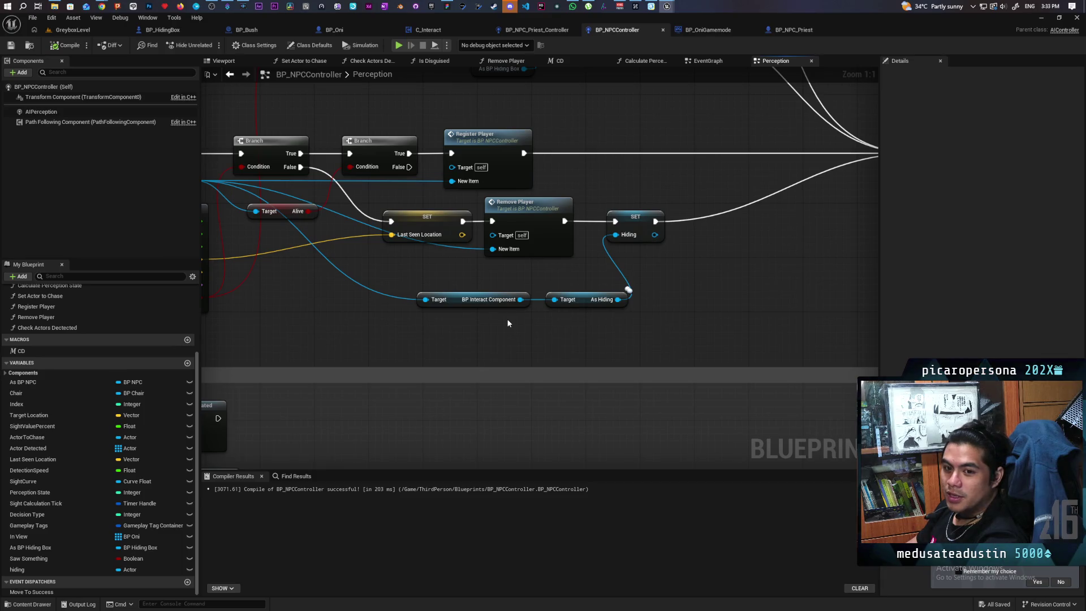
{"action": "left_click_drag", "start_coordinate": [507, 320], "coordinate": [634, 301]}
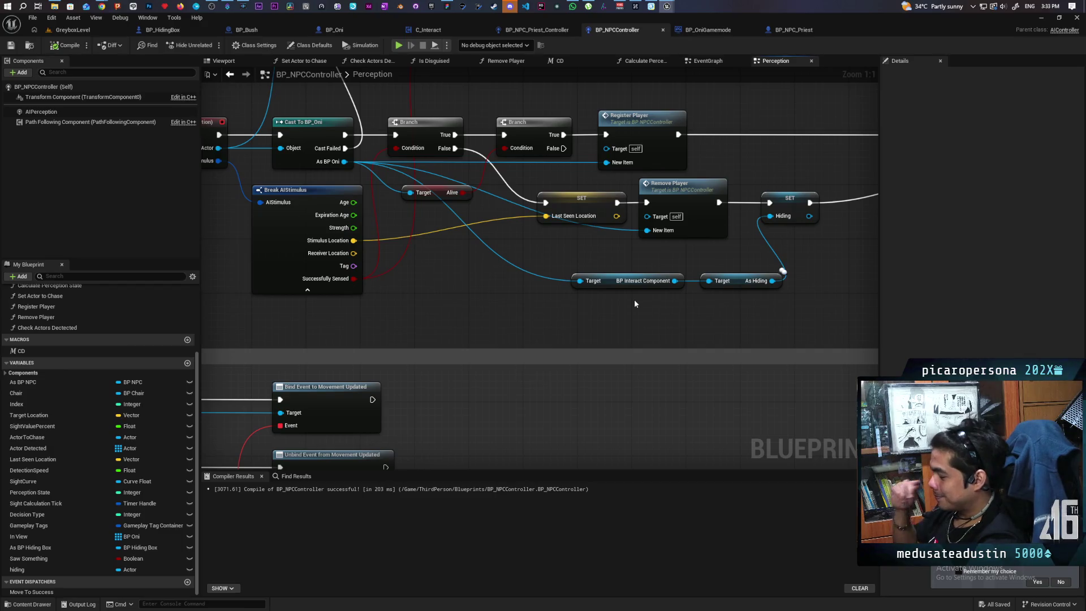
{"action": "mouse_move", "coordinate": [633, 300]}
{"action": "left_mouse_down"}
{"action": "mouse_move", "coordinate": [495, 323]}
{"action": "mouse_move", "coordinate": [708, 346]}
{"action": "mouse_move", "coordinate": [376, 342]}
{"action": "mouse_move", "coordinate": [696, 330]}
{"action": "left_mouse_up"}
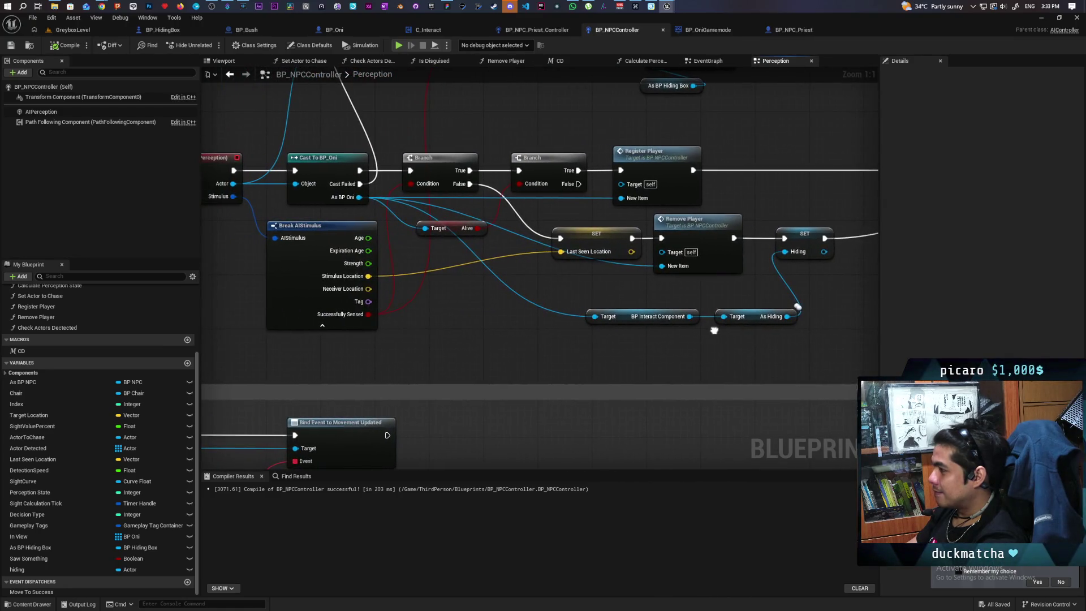
{"action": "mouse_move", "coordinate": [492, 308]}
{"action": "left_mouse_down"}
{"action": "mouse_move", "coordinate": [509, 286]}
{"action": "mouse_move", "coordinate": [427, 292]}
{"action": "left_mouse_up"}
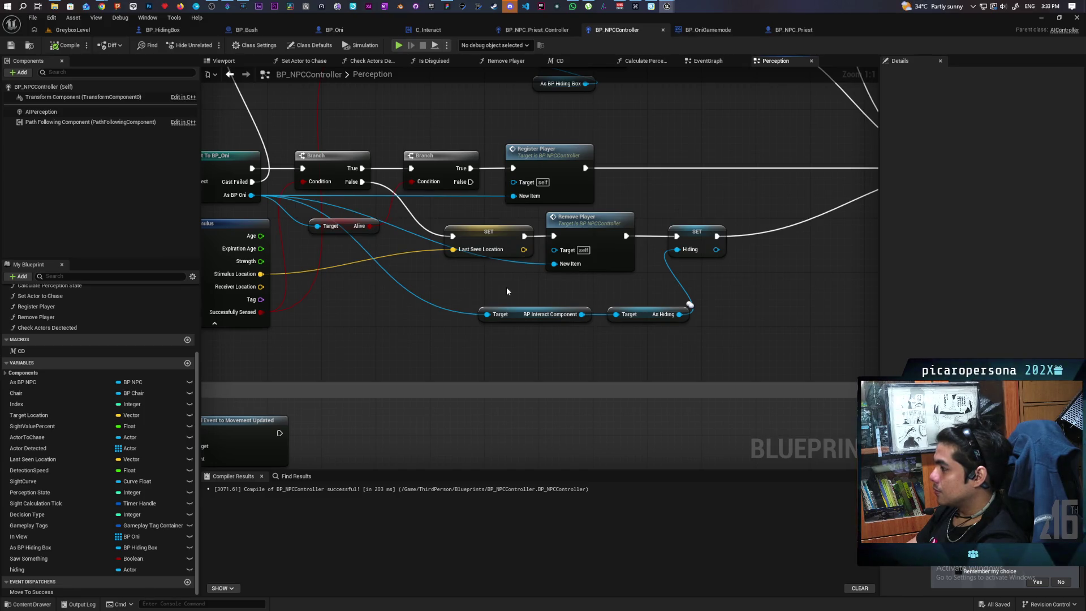
{"action": "left_click", "coordinate": [630, 291]}
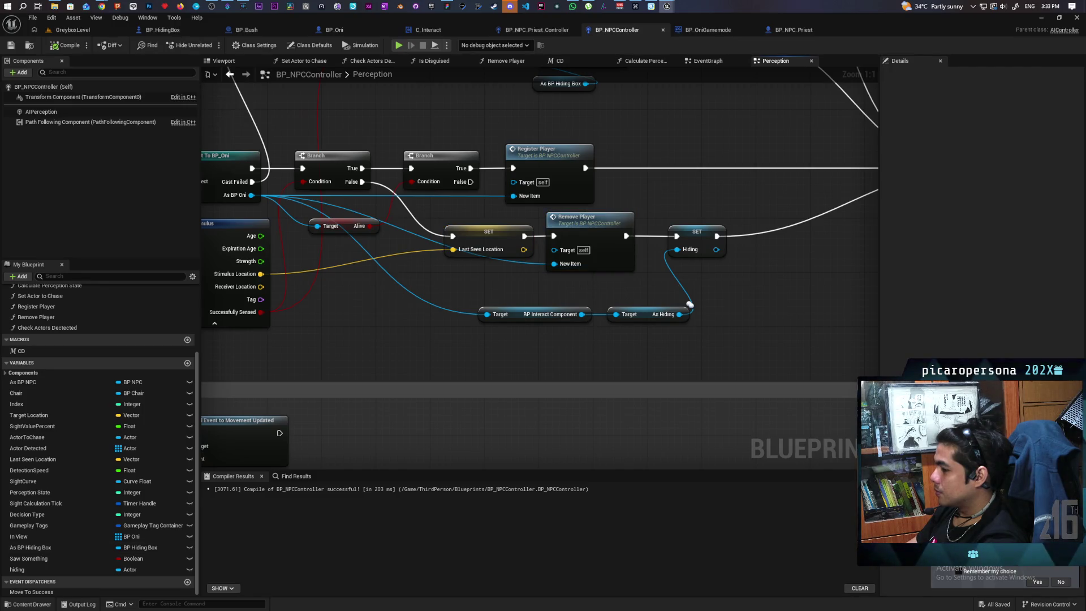
{"action": "left_click", "coordinate": [21, 571]}
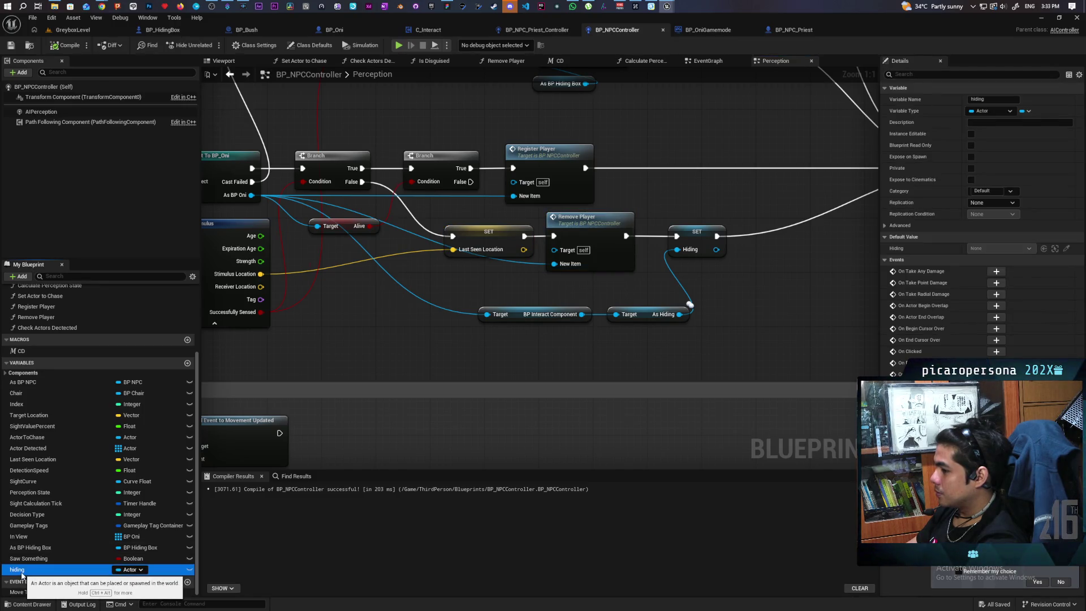
Step: Find all references to the Hiding variable and select the SET Hiding node after Remove Player
{"action": "right_click", "coordinate": [21, 571]}
{"action": "mouse_move", "coordinate": [81, 520]}
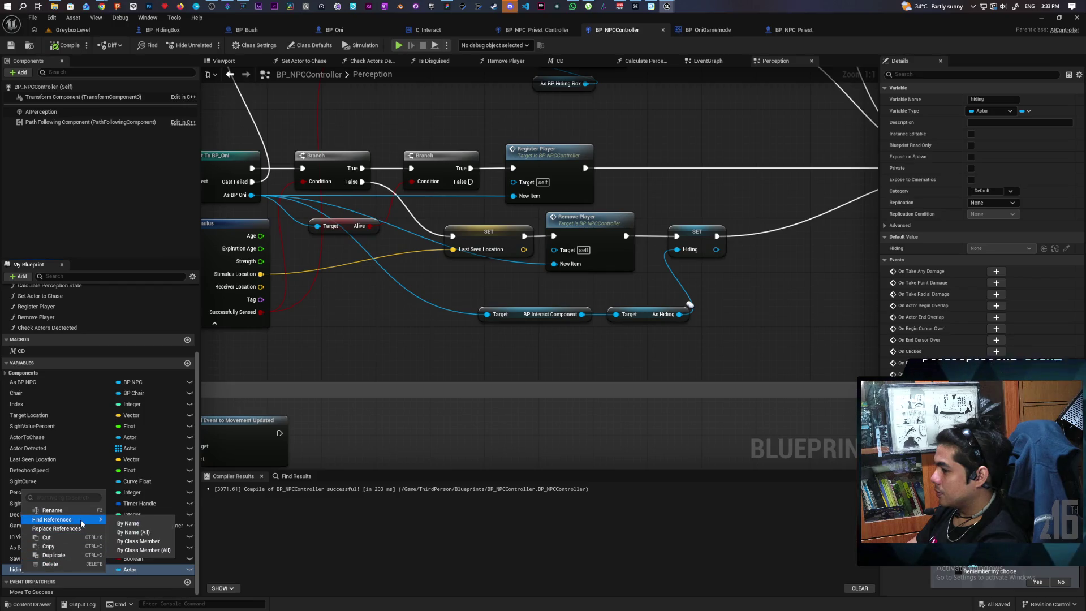
{"action": "left_click", "coordinate": [152, 542]}
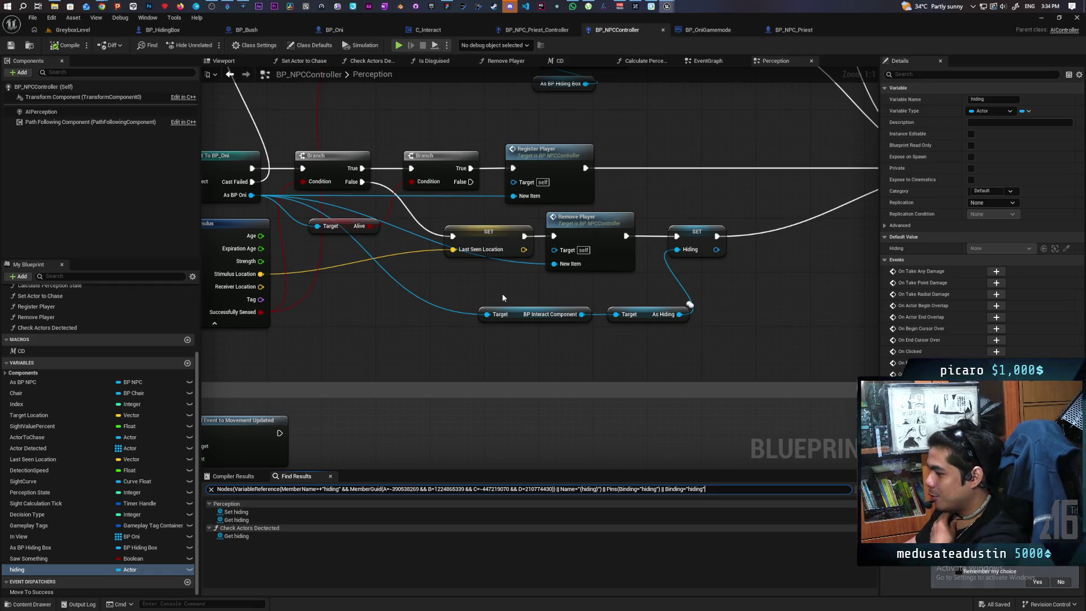
{"action": "left_click", "coordinate": [682, 242]}
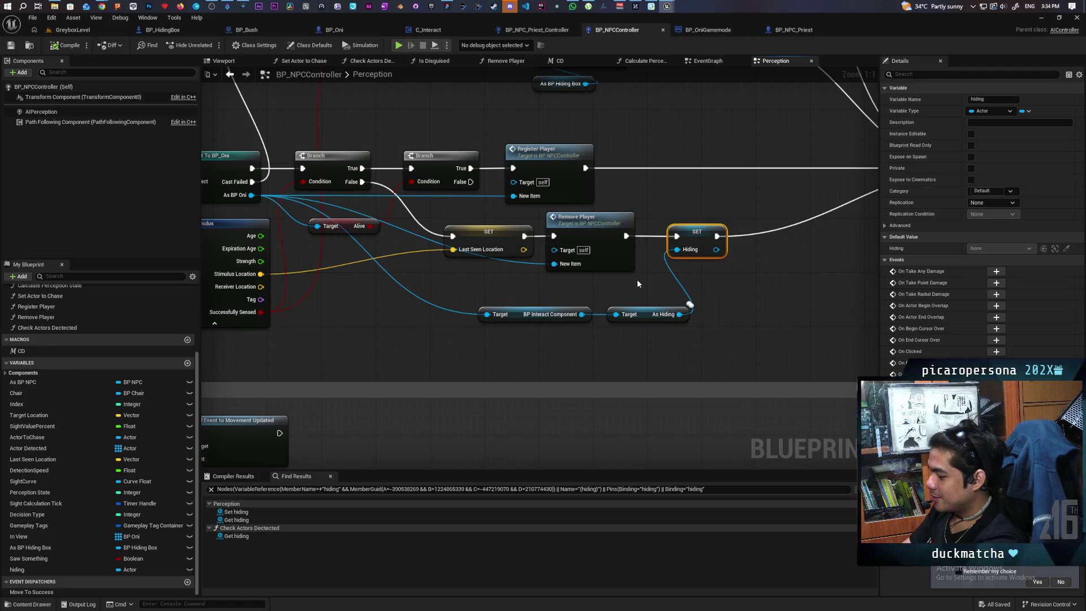
Step: Put a breakpoint on the SET Hiding node and start a GreyboxLevel playtest
{"action": "key", "text": "F9"}
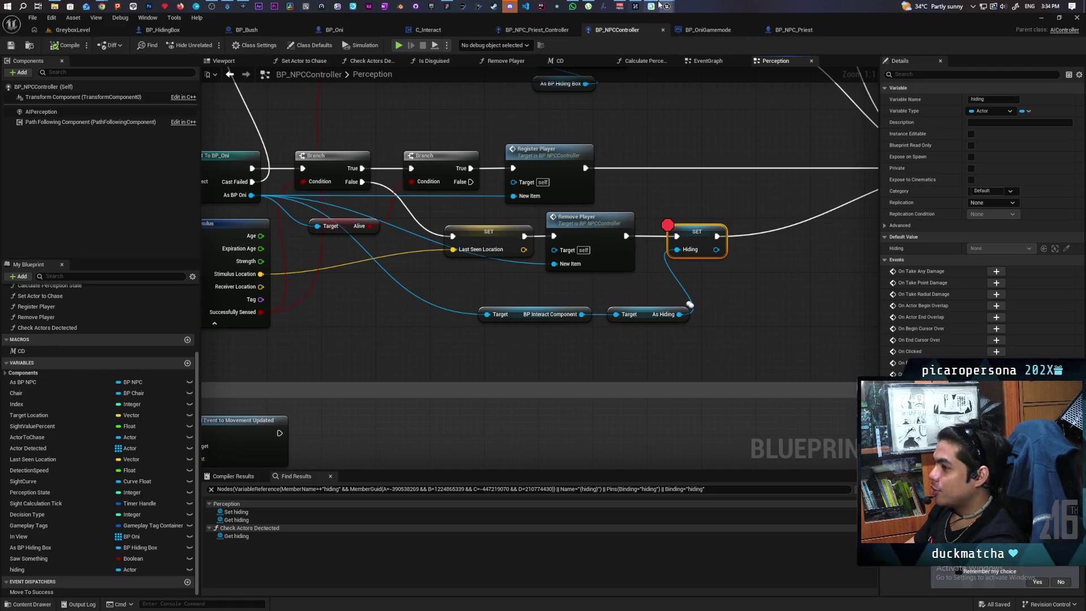
{"action": "left_click", "coordinate": [102, 28]}
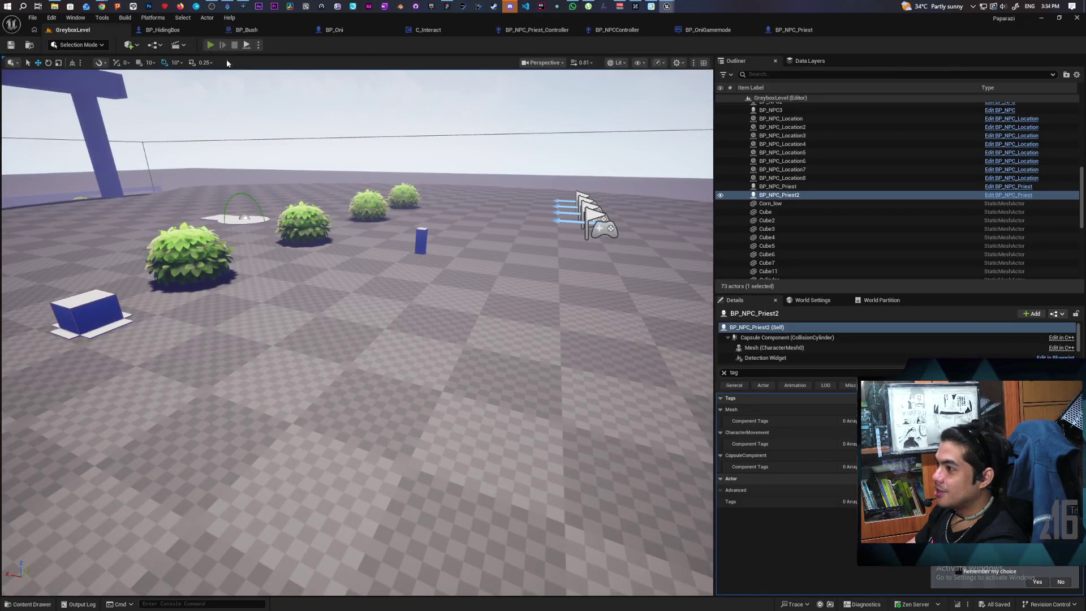
{"action": "left_click", "coordinate": [209, 45]}
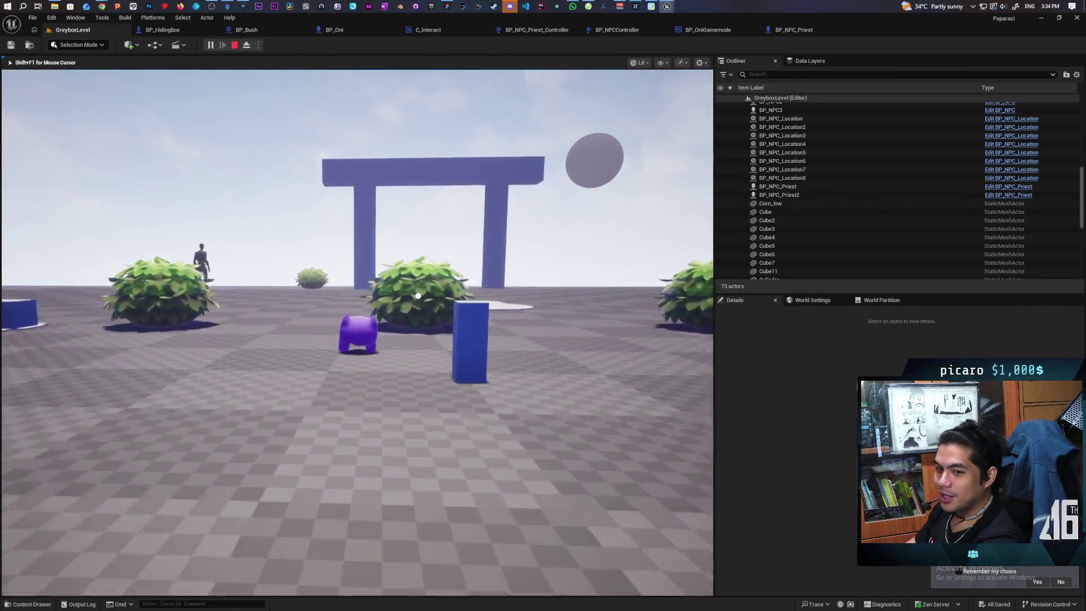
Step: Run the player past the blue gate toward the bushes and the alerted NPC
{"action": "key", "text": "w"}
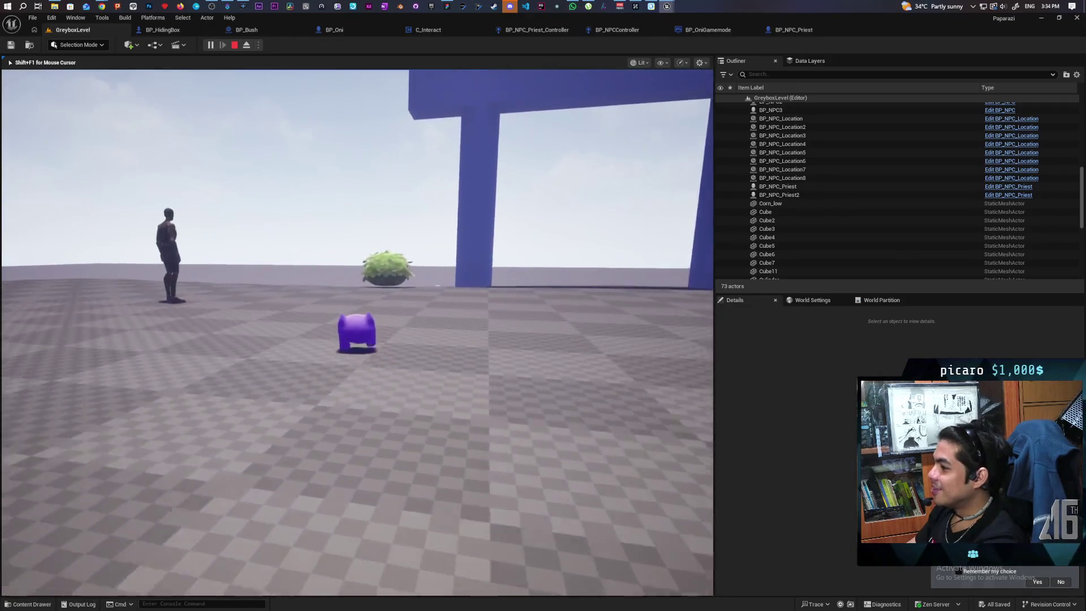
{"action": "key", "text": "w"}
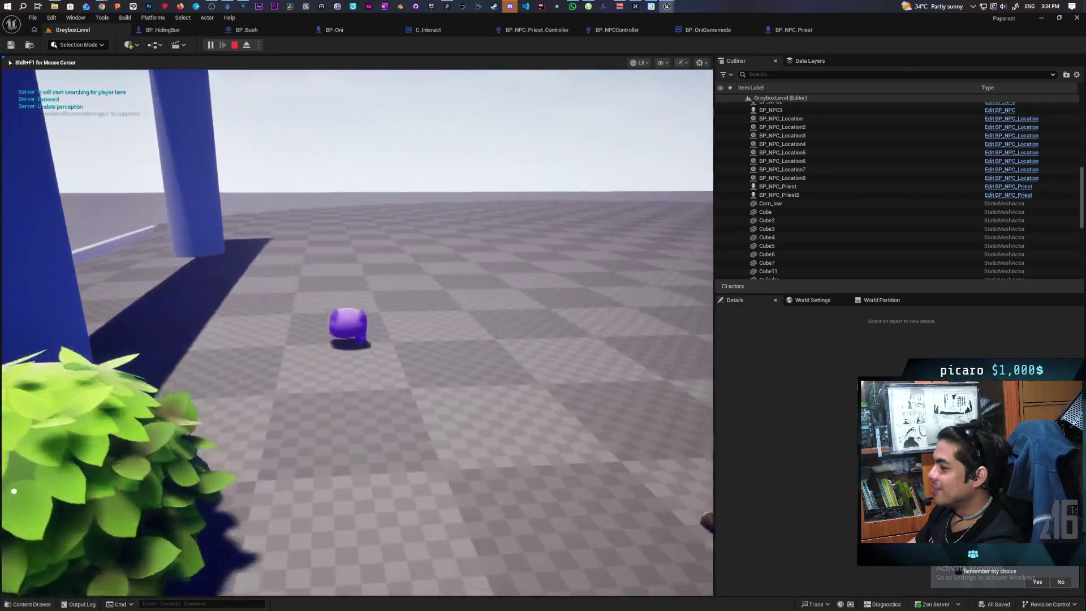
{"action": "key", "text": "w"}
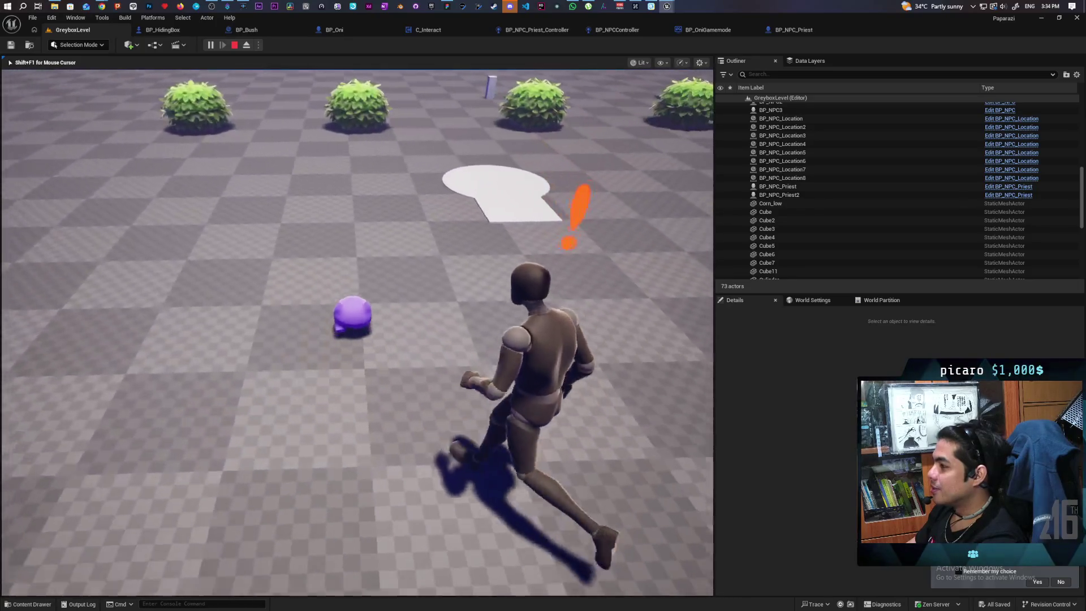
{"action": "key", "text": "w"}
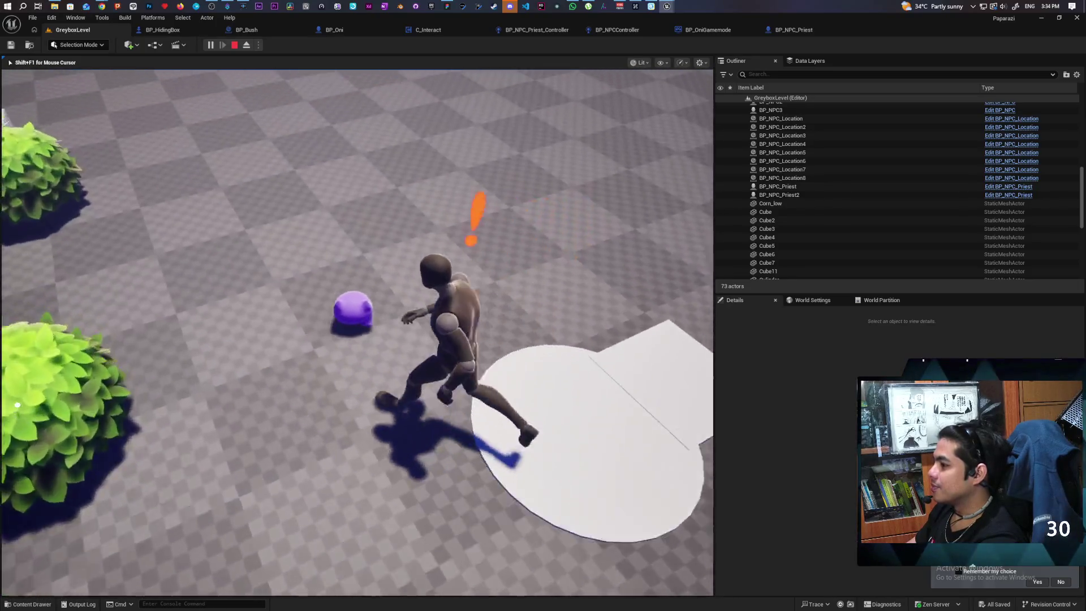
{"action": "key", "text": "w"}
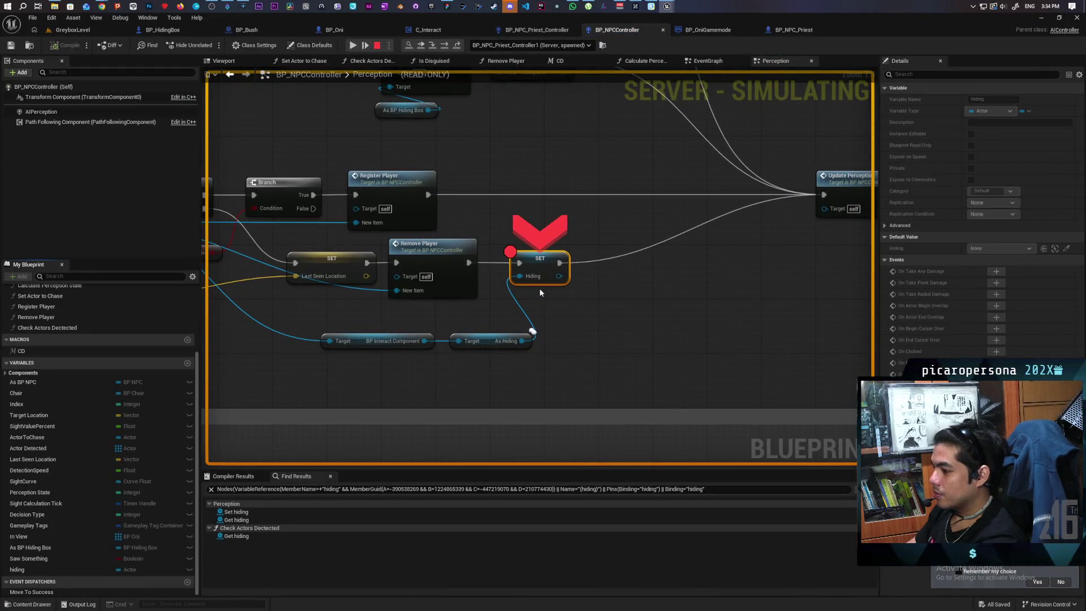
Step: Inspect pin values at the breakpoint, then step over to Update Perception
{"action": "mouse_move", "coordinate": [521, 276]}
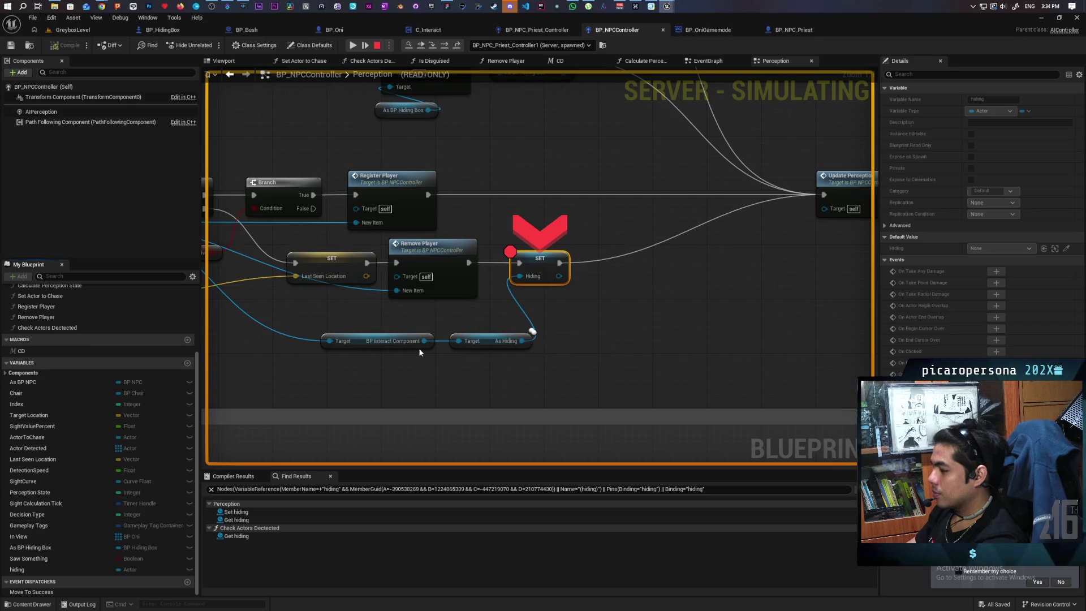
{"action": "mouse_move", "coordinate": [422, 344]}
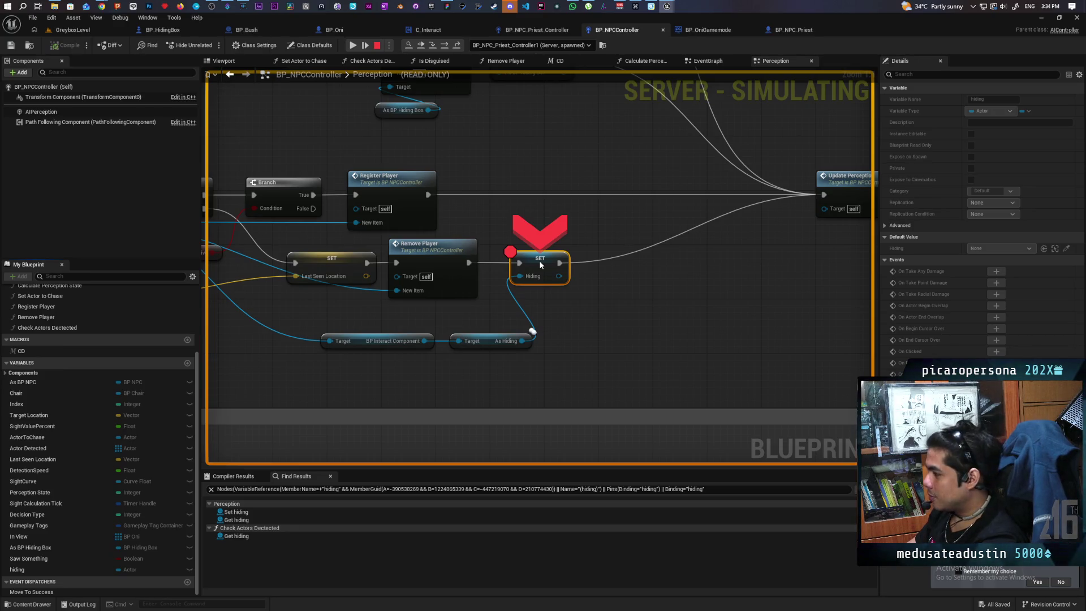
{"action": "key", "text": "F10"}
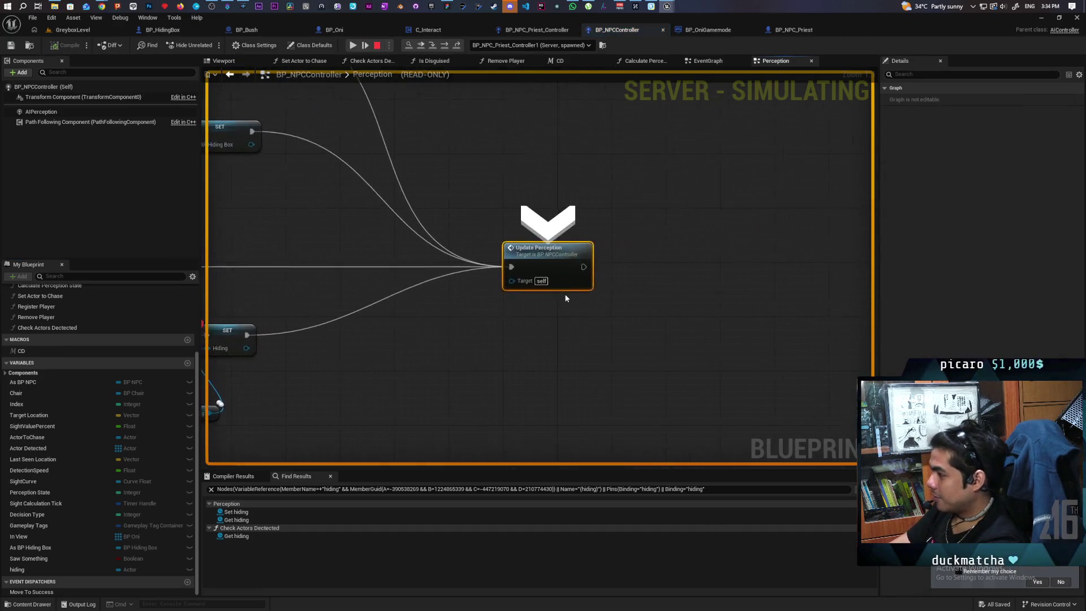
Step: Step through Update Perception, Print String and the Branch checks into Check Actors Detected
{"action": "scroll", "coordinate": [554, 317], "scroll_direction": "up", "scroll_amount": 3}
{"action": "mouse_move", "coordinate": [450, 366]}
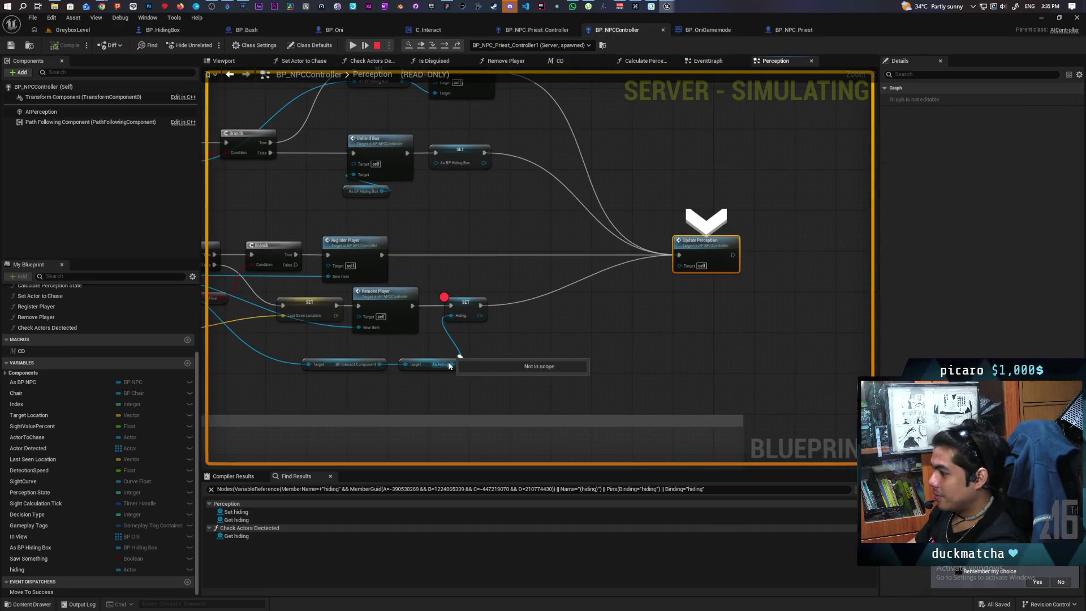
{"action": "mouse_move", "coordinate": [475, 319]}
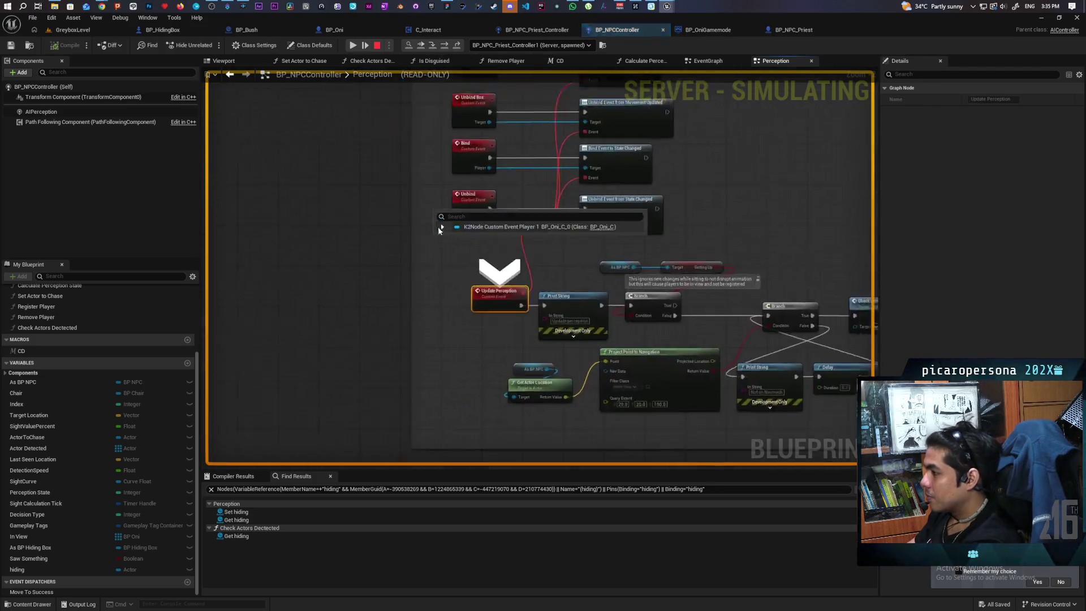
{"action": "key", "text": "F11"}
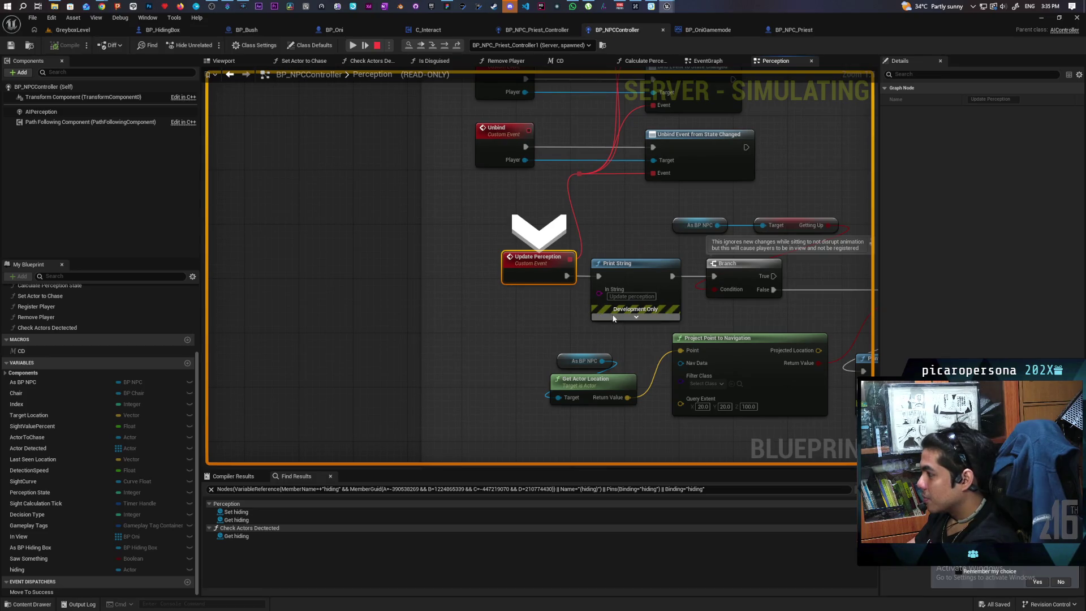
{"action": "key", "text": "F11"}
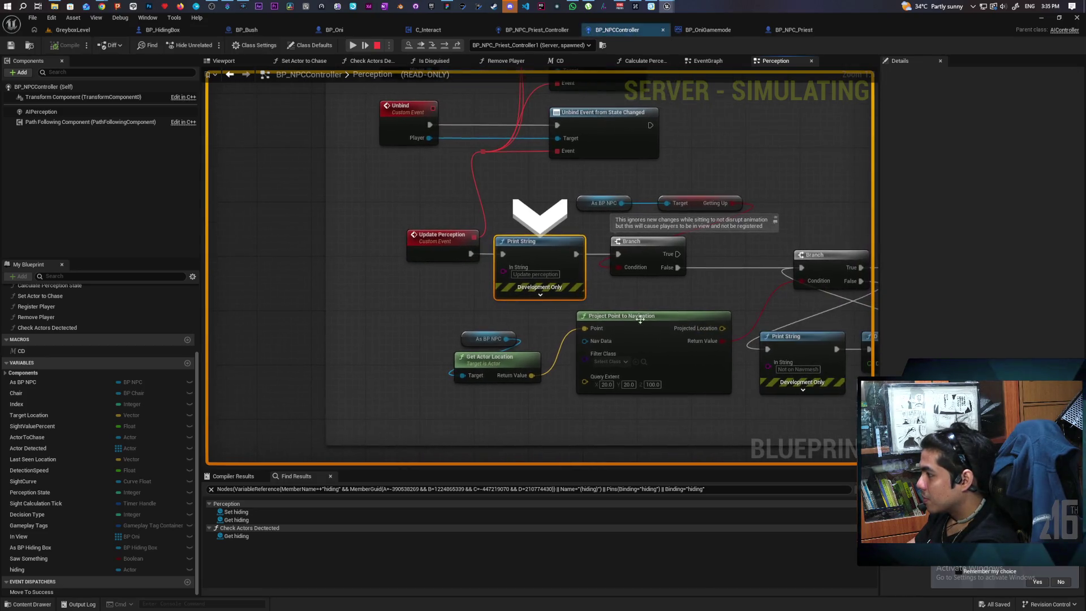
{"action": "key", "text": "F11"}
{"action": "key", "text": "F11"}
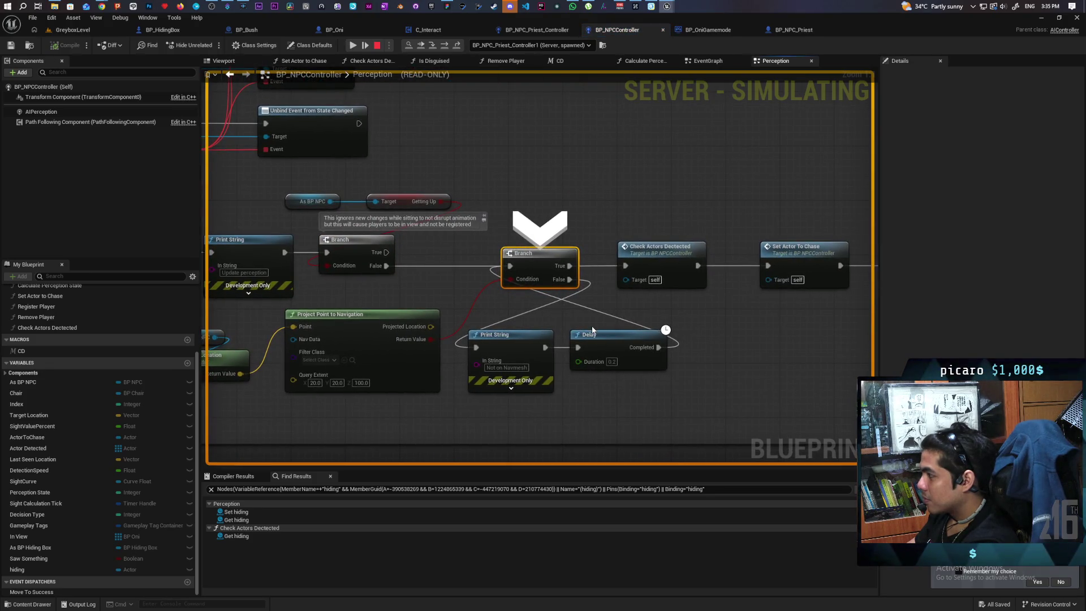
{"action": "key", "text": "F11"}
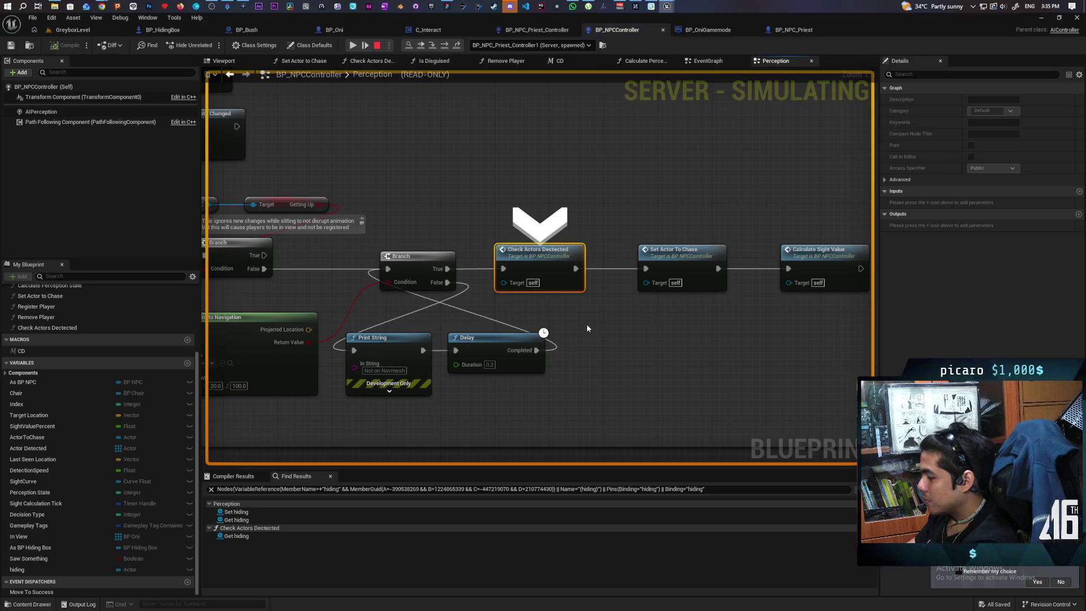
{"action": "key", "text": "F11"}
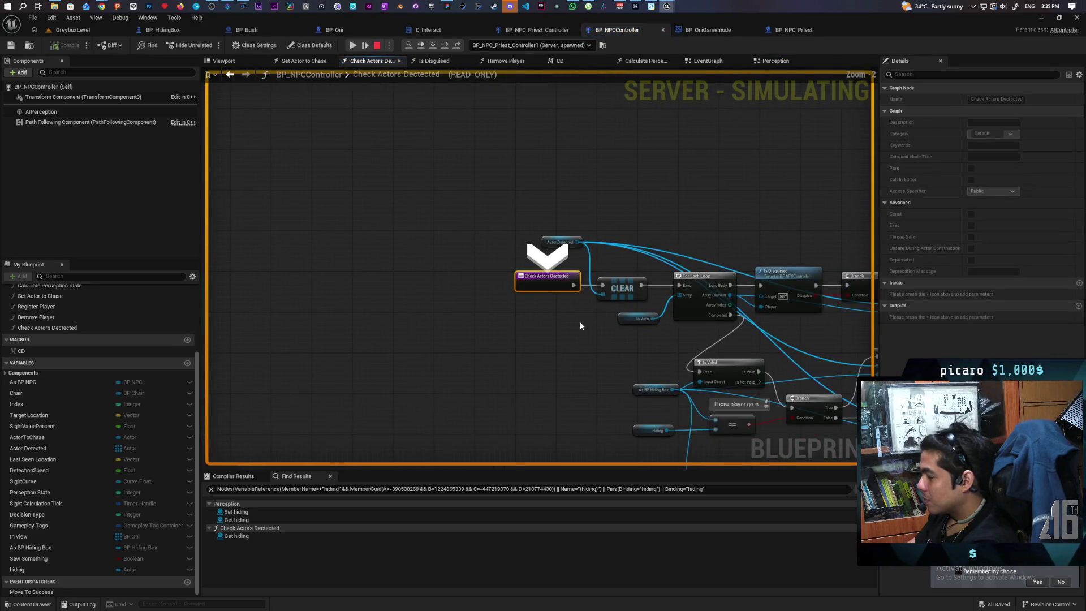
Step: Check the live values on the Actor Detected and As BP Hiding Box pins during simulation
{"action": "left_click_drag", "start_coordinate": [601, 349], "coordinate": [464, 252]}
{"action": "mouse_move", "coordinate": [435, 150]}
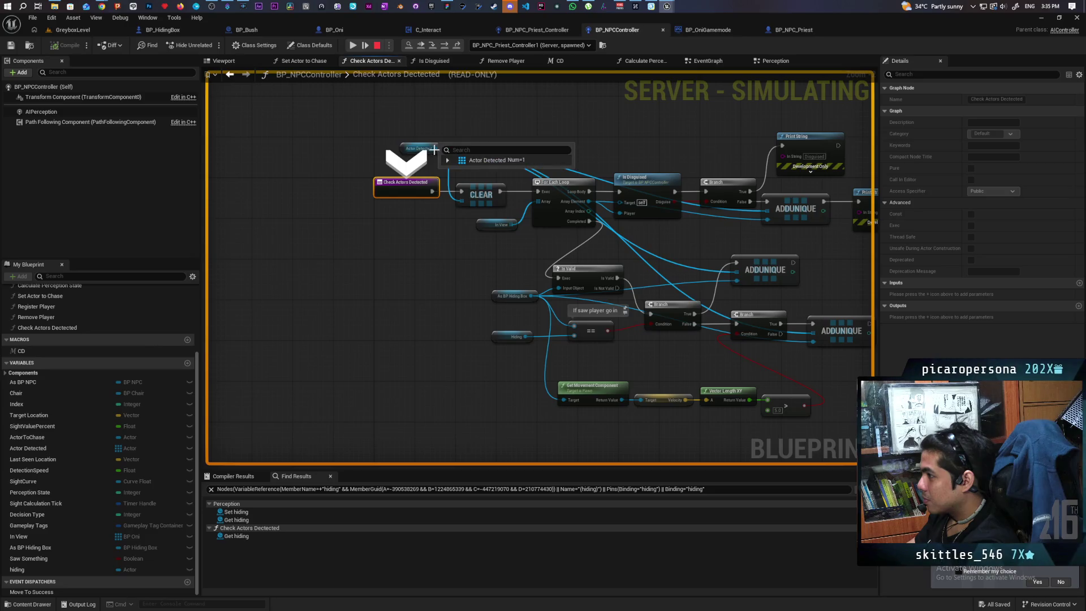
{"action": "mouse_move", "coordinate": [528, 296]}
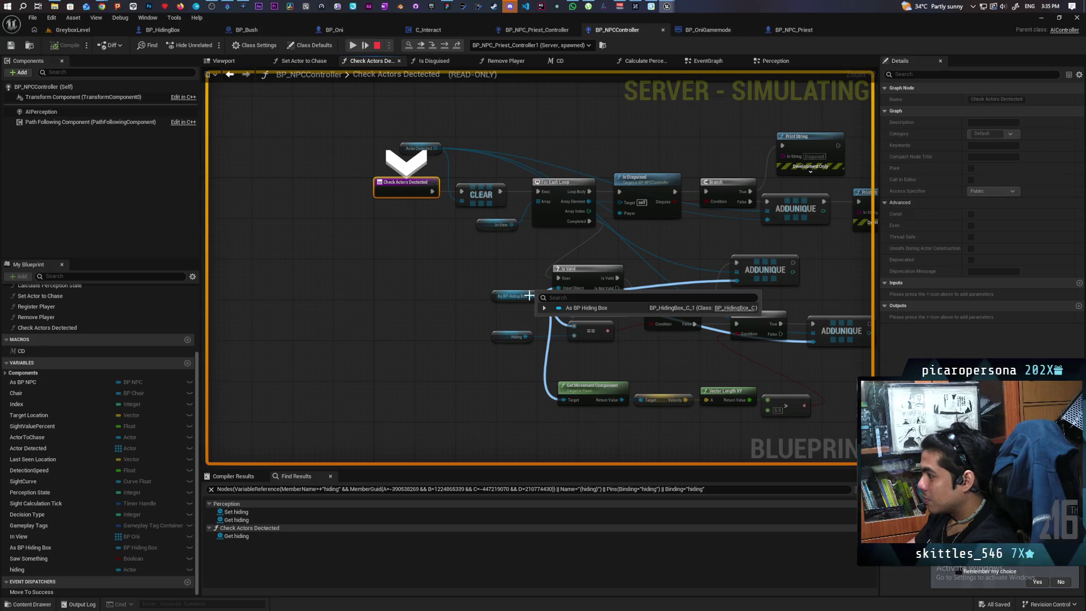
{"action": "mouse_move", "coordinate": [526, 337]}
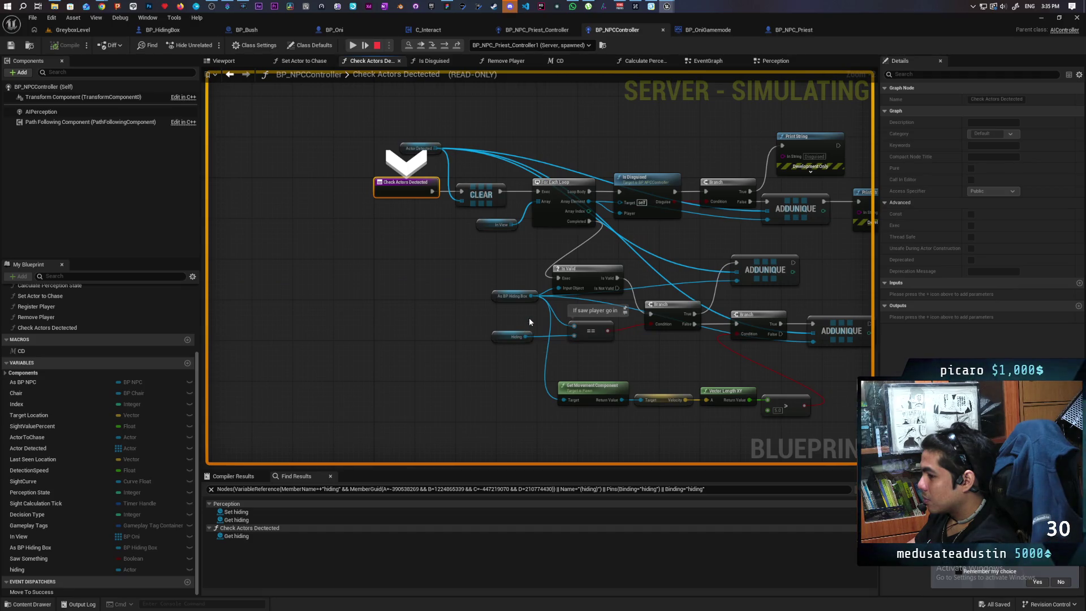
Step: Stop the simulation and nudge the Is Valid node into a tidier spot
{"action": "left_click", "coordinate": [376, 45]}
{"action": "scroll", "coordinate": [520, 303], "scroll_direction": "up", "scroll_amount": 2}
{"action": "left_click_drag", "start_coordinate": [538, 317], "coordinate": [381, 328]}
{"action": "left_click_drag", "start_coordinate": [454, 277], "coordinate": [442, 259]}
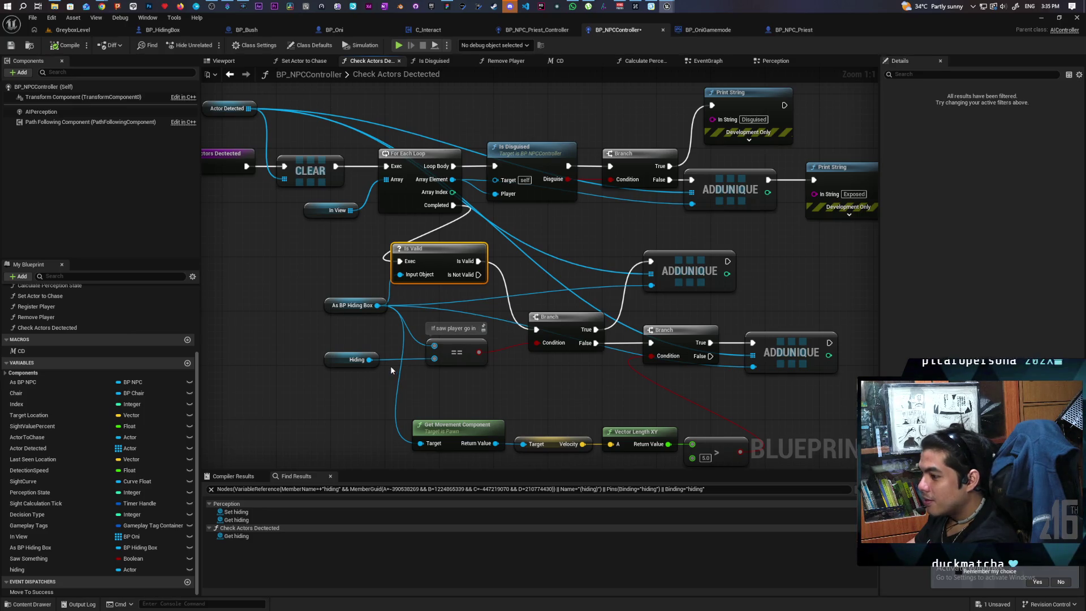
Step: Find all references to As BP Hiding Box and jump to its Set node in Perception
{"action": "right_click", "coordinate": [26, 547]}
{"action": "mouse_move", "coordinate": [89, 494]}
{"action": "left_click", "coordinate": [140, 509]}
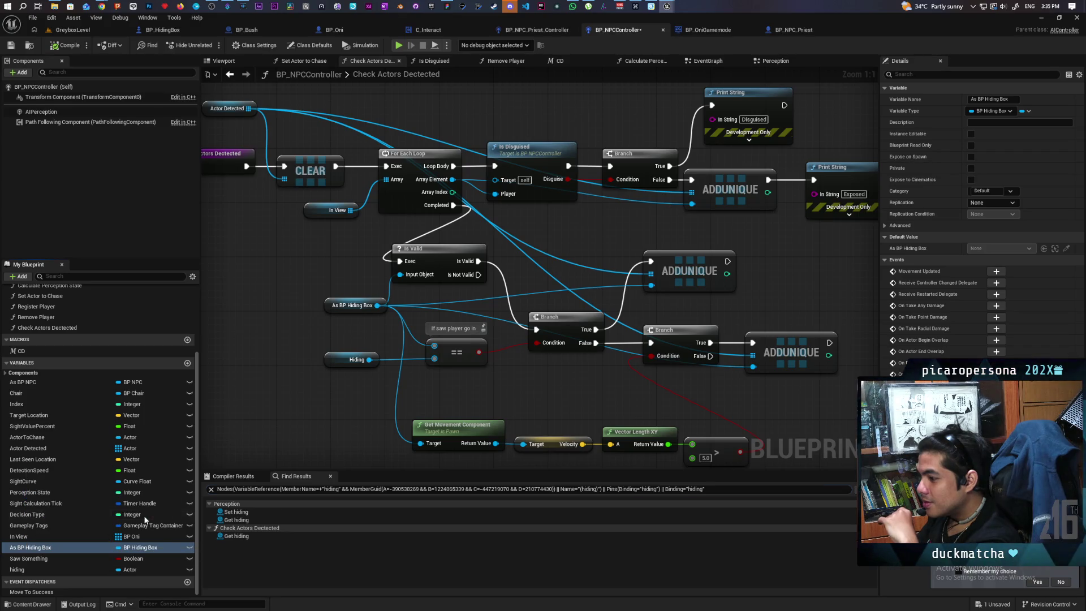
{"action": "left_click", "coordinate": [253, 512]}
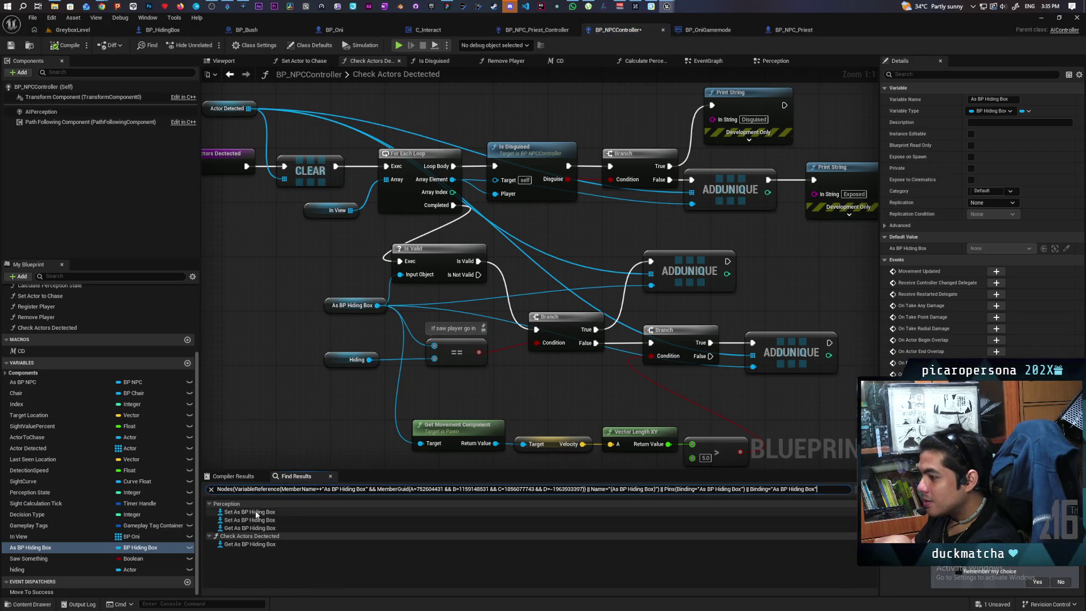
{"action": "scroll", "coordinate": [413, 374], "scroll_direction": "down", "scroll_amount": 5}
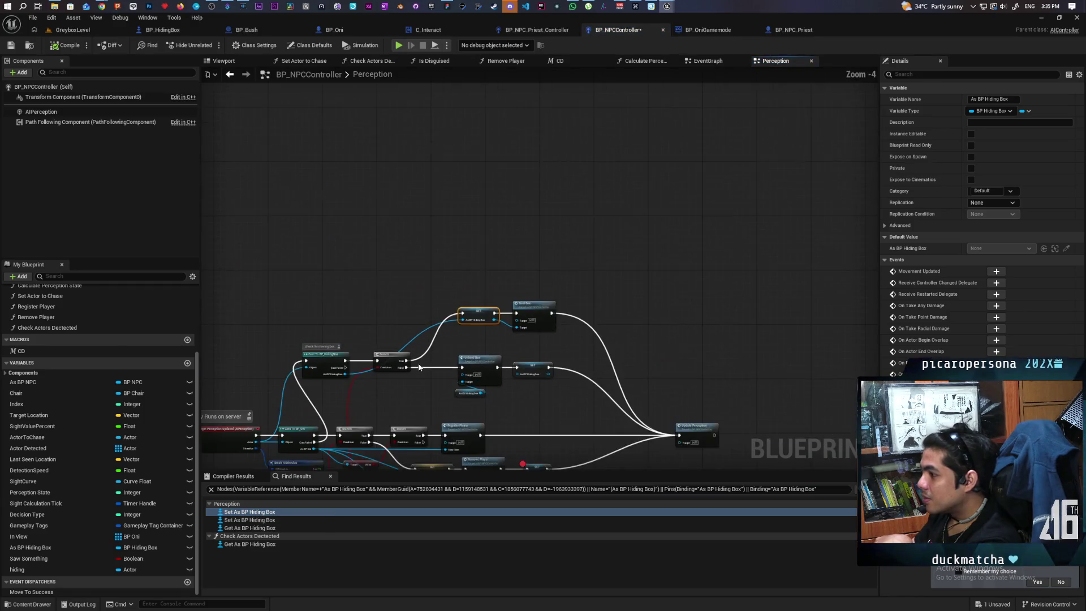
{"action": "scroll", "coordinate": [416, 374], "scroll_direction": "up", "scroll_amount": 4}
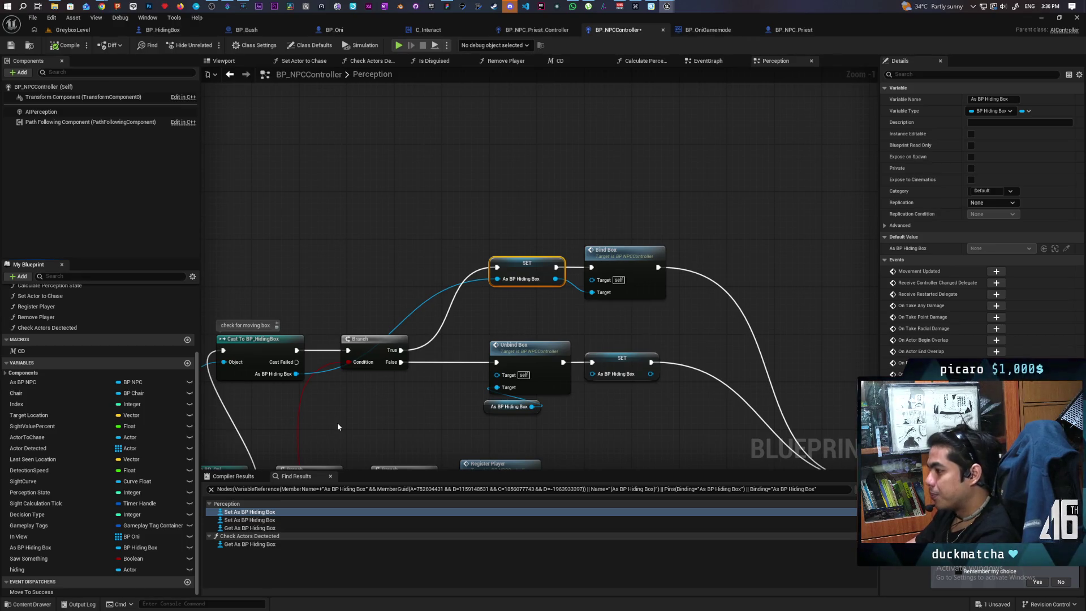
Step: Centre the Perception graph and shift the SET Last Seen Location node a little left
{"action": "scroll", "coordinate": [394, 415], "scroll_direction": "down", "scroll_amount": 3}
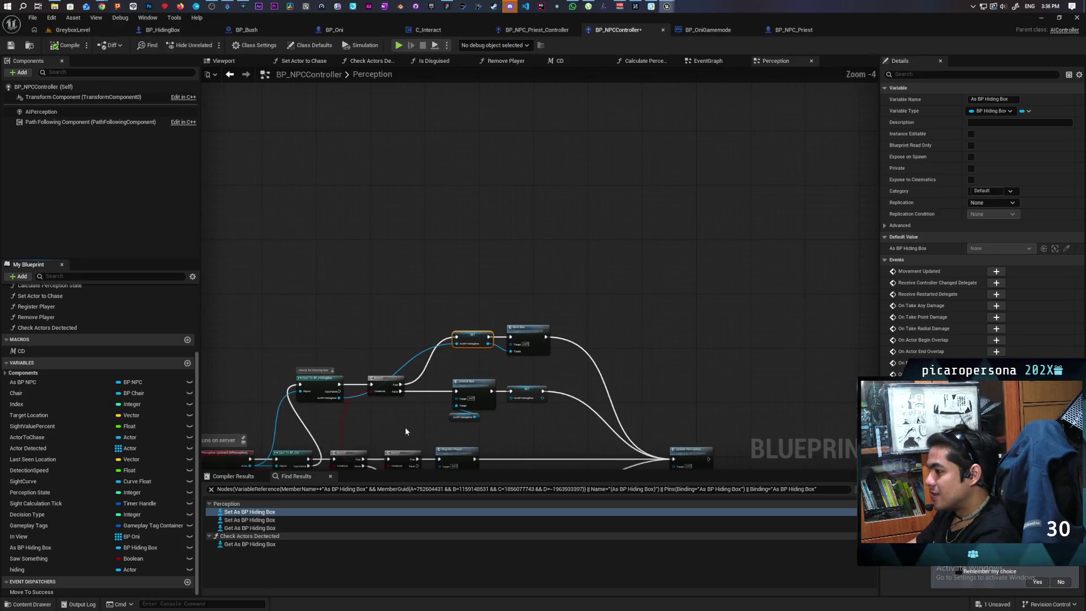
{"action": "mouse_move", "coordinate": [405, 426]}
{"action": "left_mouse_down"}
{"action": "mouse_move", "coordinate": [438, 253]}
{"action": "mouse_move", "coordinate": [496, 265]}
{"action": "left_mouse_up"}
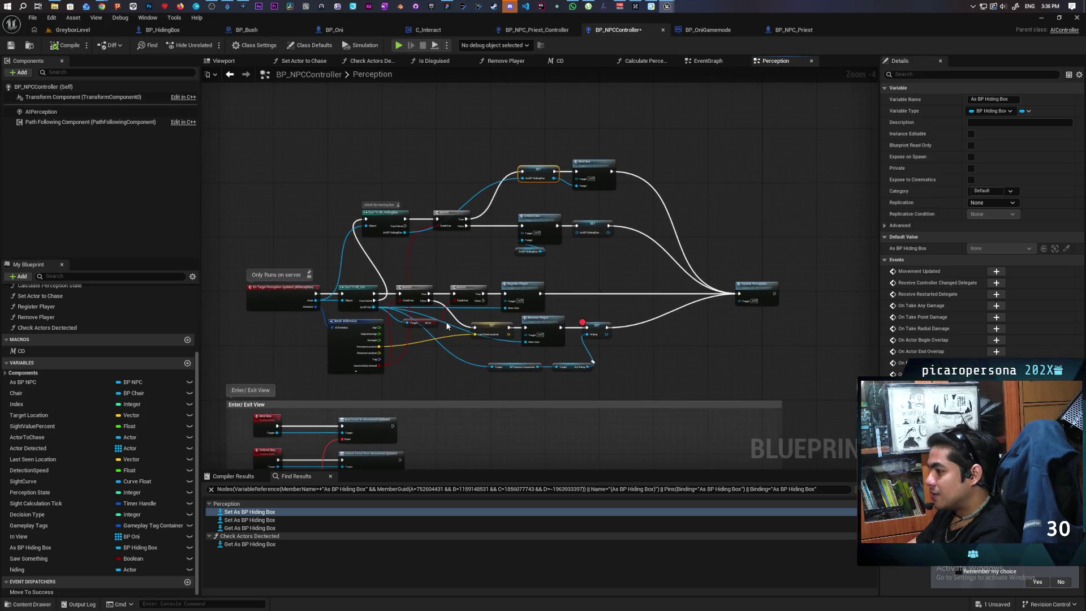
{"action": "scroll", "coordinate": [447, 325], "scroll_direction": "up", "scroll_amount": 2}
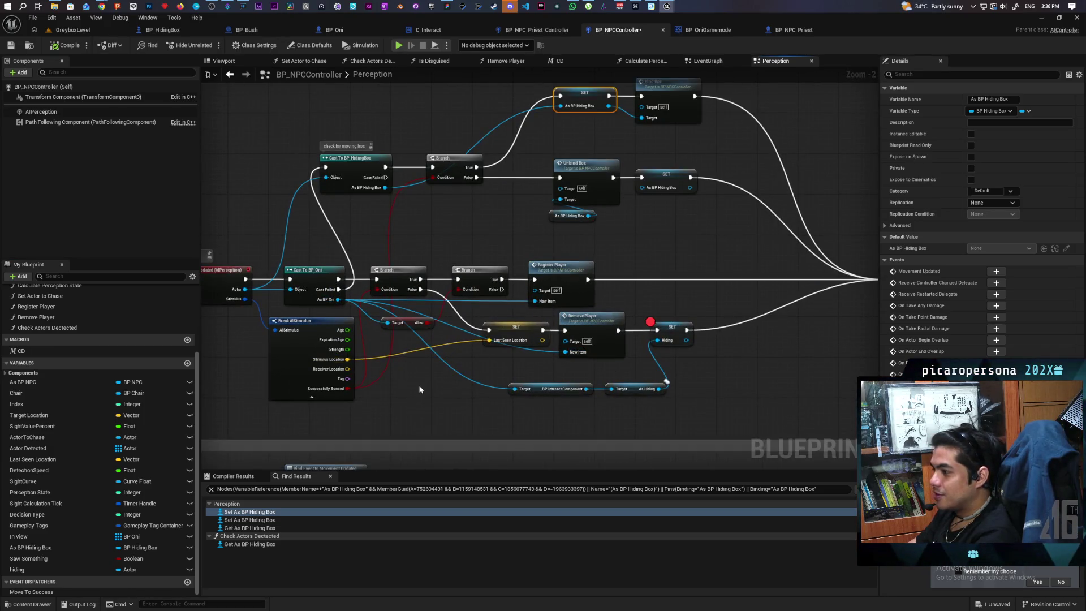
{"action": "mouse_move", "coordinate": [426, 383]}
{"action": "left_mouse_down"}
{"action": "mouse_move", "coordinate": [554, 396]}
{"action": "mouse_move", "coordinate": [492, 392]}
{"action": "left_mouse_up"}
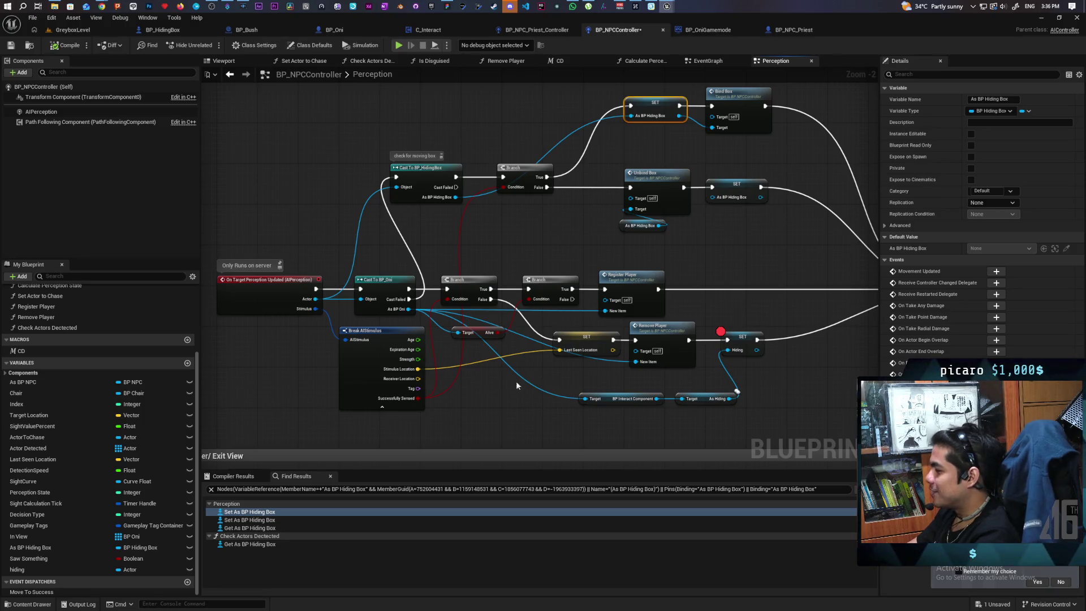
{"action": "scroll", "coordinate": [566, 372], "scroll_direction": "up", "scroll_amount": 2}
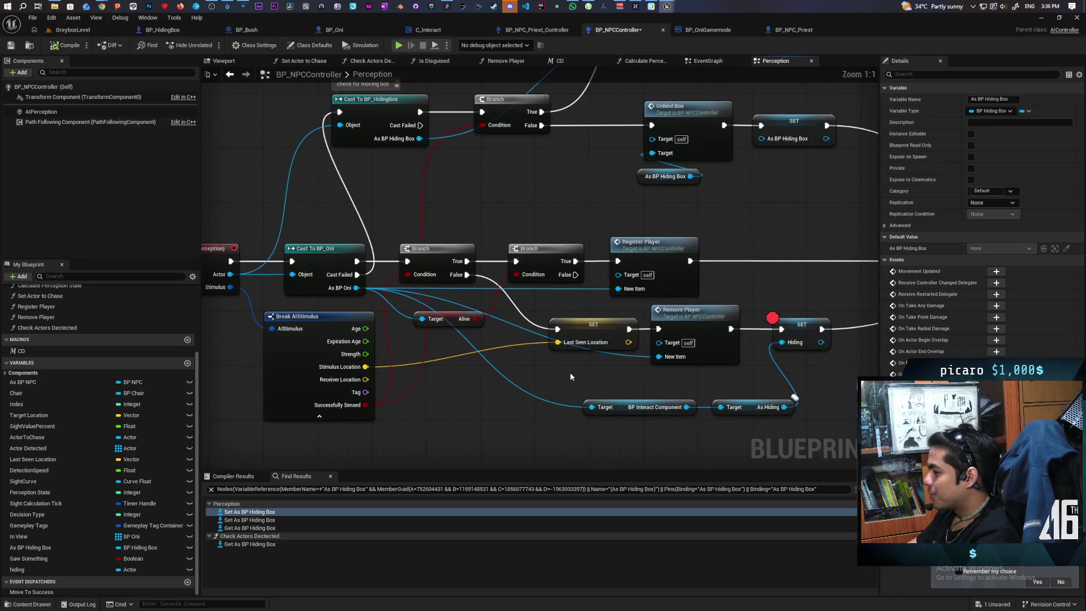
{"action": "left_click_drag", "start_coordinate": [595, 327], "coordinate": [564, 330]}
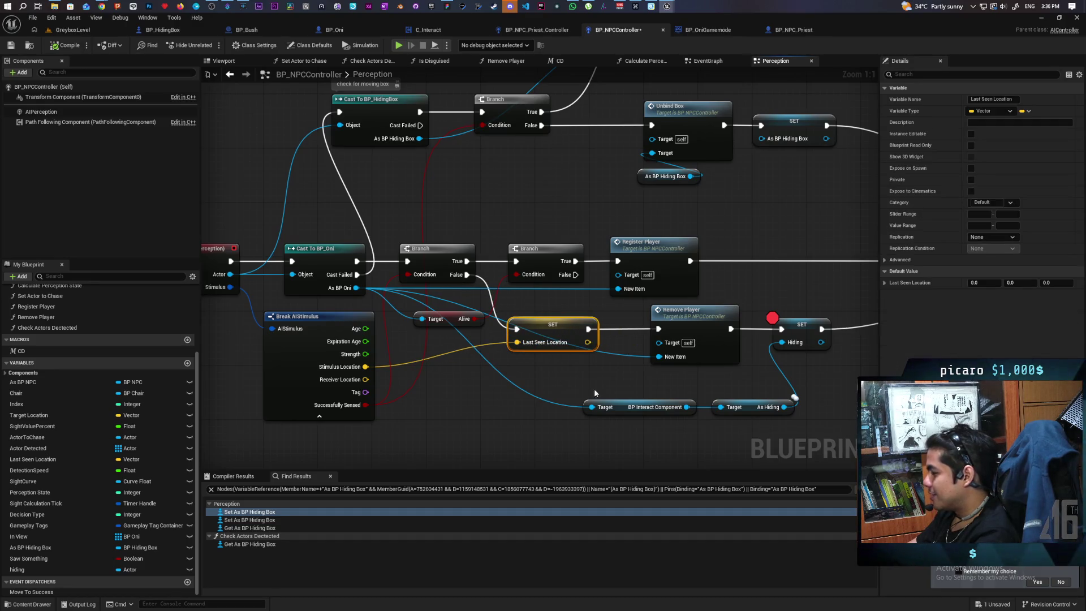
{"action": "left_click_drag", "start_coordinate": [612, 387], "coordinate": [453, 398]}
{"action": "scroll", "coordinate": [673, 389], "scroll_direction": "down", "scroll_amount": 5}
{"action": "scroll", "coordinate": [669, 388], "scroll_direction": "up", "scroll_amount": 2}
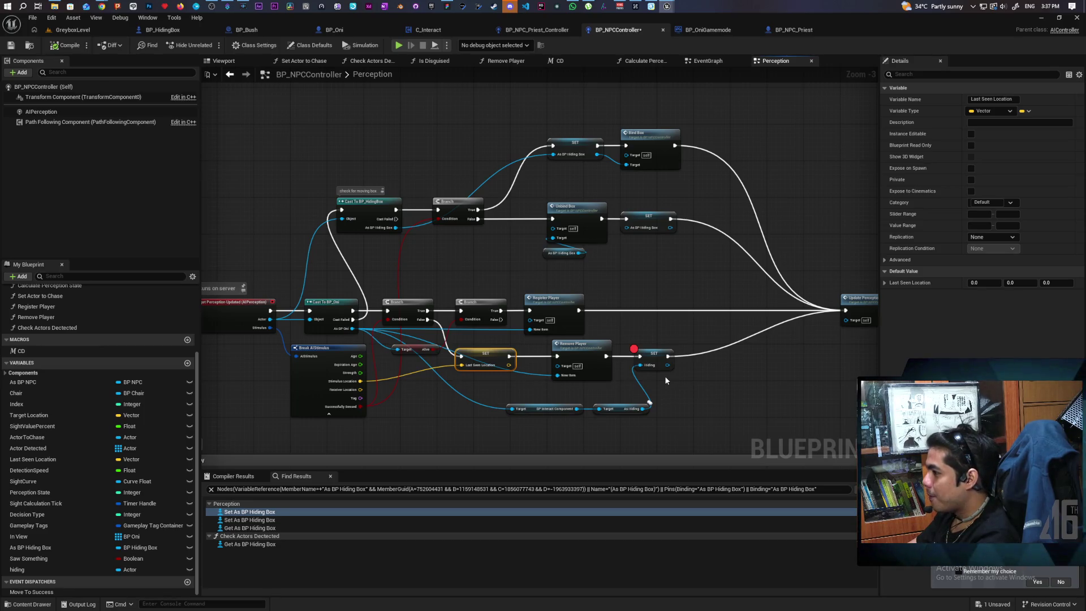
{"action": "scroll", "coordinate": [666, 378], "scroll_direction": "up", "scroll_amount": 2}
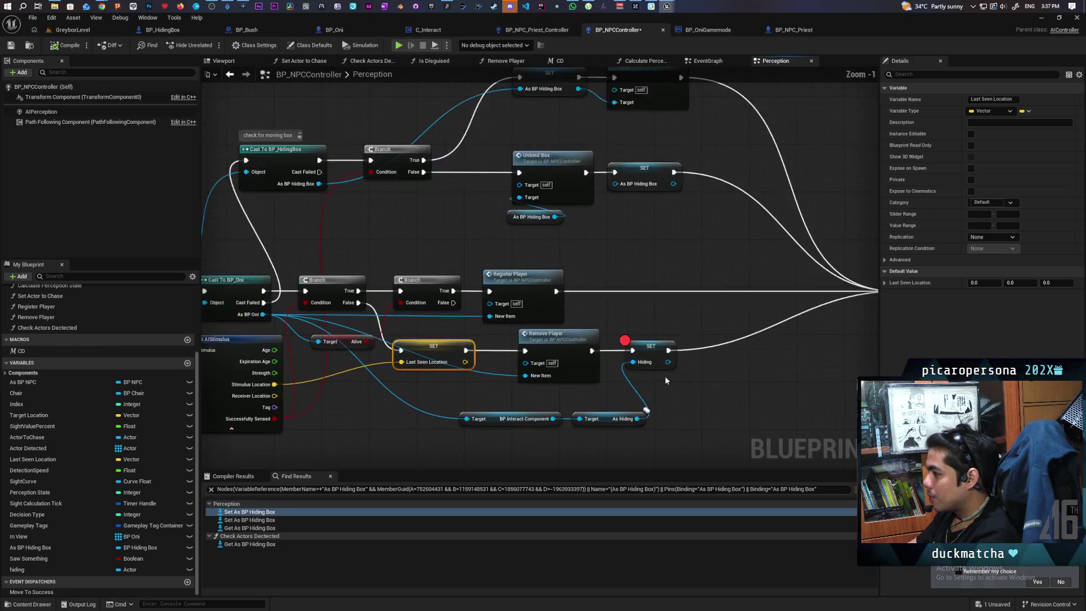
{"action": "scroll", "coordinate": [666, 380], "scroll_direction": "up", "scroll_amount": 1}
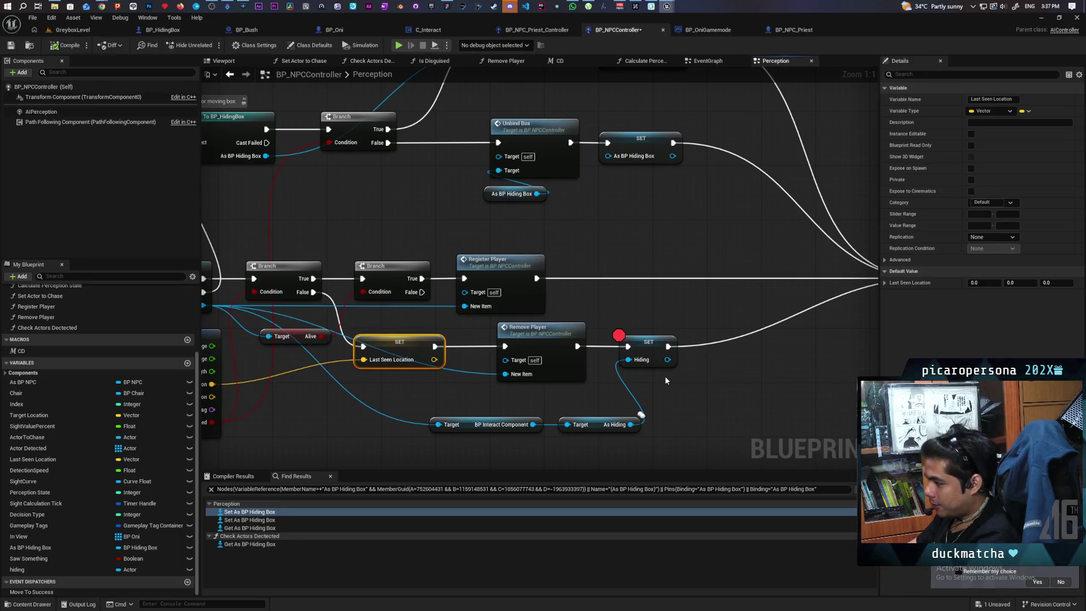
{"action": "scroll", "coordinate": [666, 380], "scroll_direction": "down", "scroll_amount": 4}
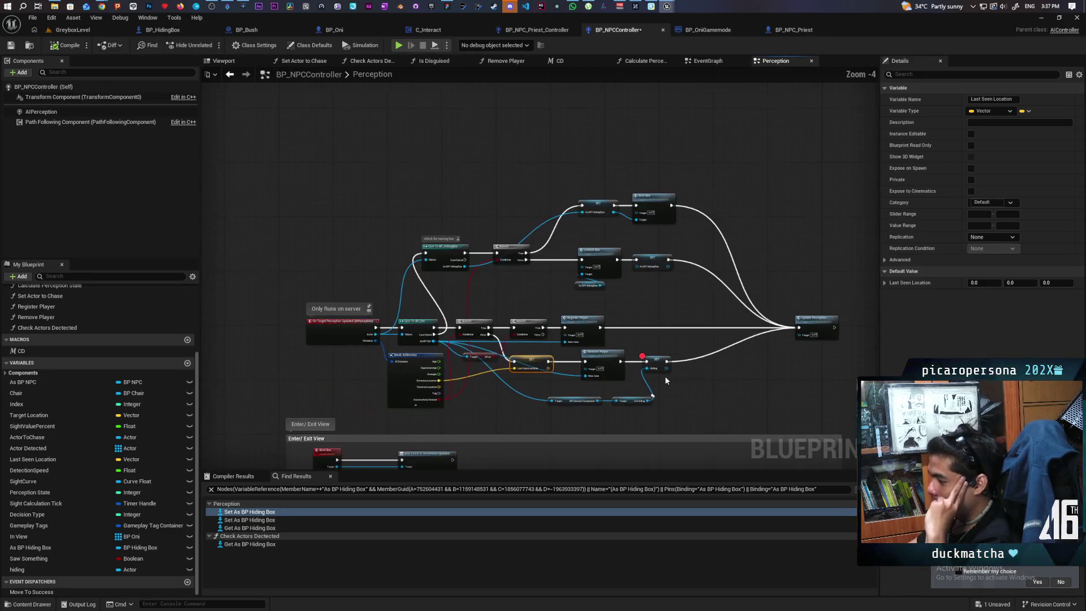
Step: Nudge the Unbind Box node and its As BP Hiding Box getter, then deselect them
{"action": "scroll", "coordinate": [665, 379], "scroll_direction": "up", "scroll_amount": 1}
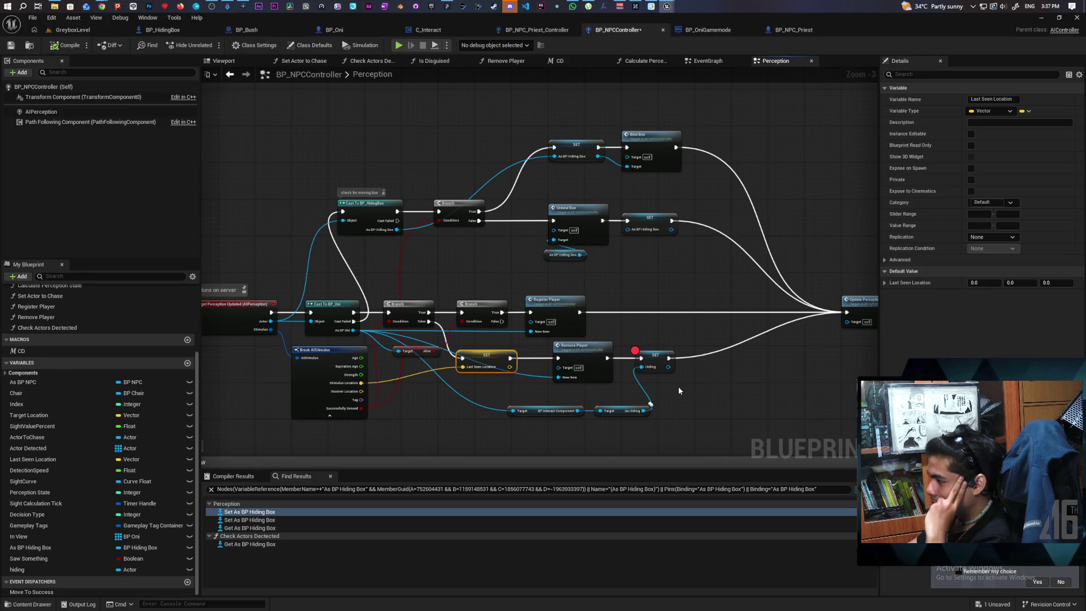
{"action": "mouse_move", "coordinate": [551, 266]}
{"action": "left_mouse_down"}
{"action": "mouse_move", "coordinate": [581, 224]}
{"action": "mouse_move", "coordinate": [565, 212]}
{"action": "left_mouse_up"}
{"action": "left_click", "coordinate": [610, 262]}
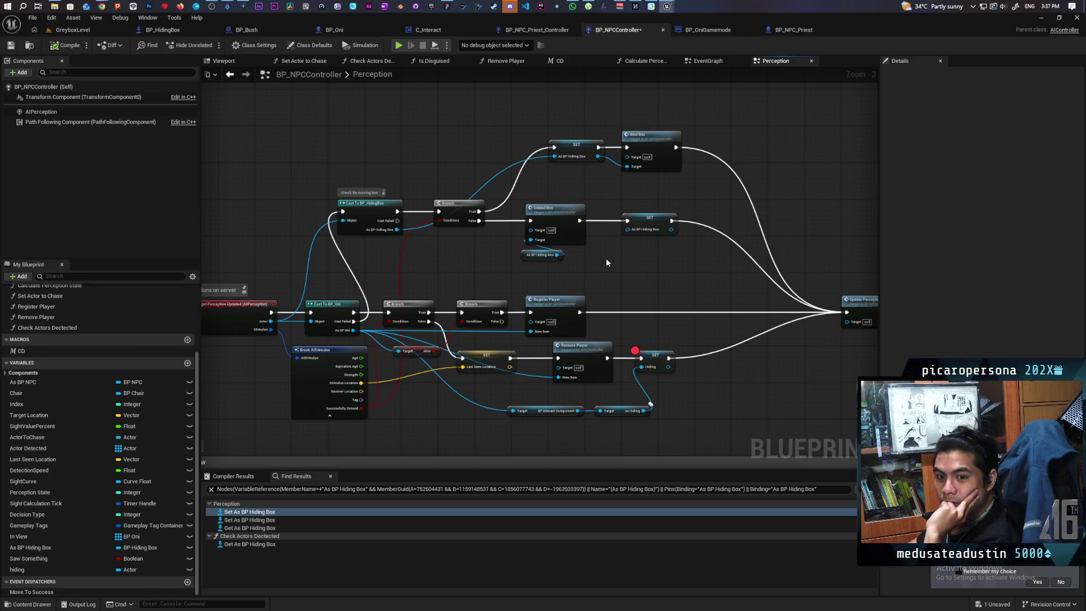
{"action": "scroll", "coordinate": [607, 261], "scroll_direction": "down", "scroll_amount": 1}
{"action": "scroll", "coordinate": [607, 263], "scroll_direction": "up", "scroll_amount": 5}
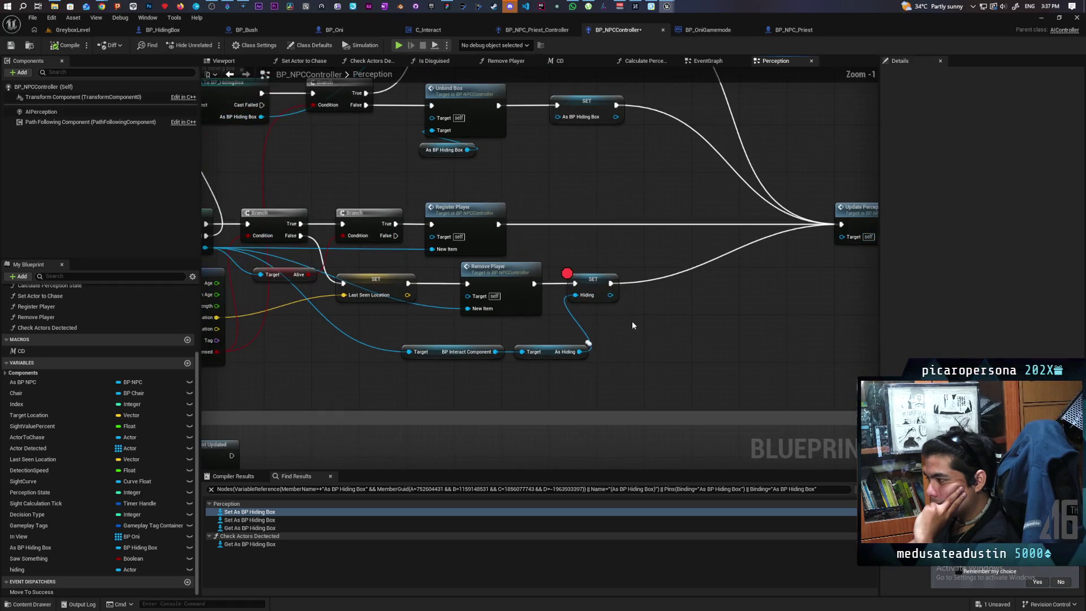
{"action": "scroll", "coordinate": [626, 317], "scroll_direction": "down", "scroll_amount": 1}
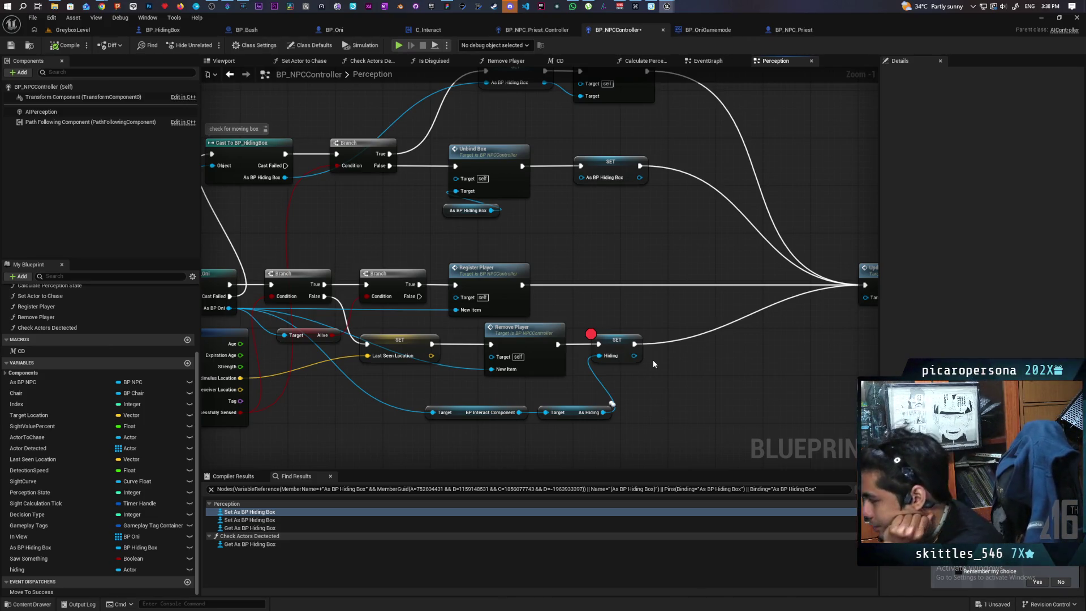
{"action": "scroll", "coordinate": [653, 360], "scroll_direction": "down", "scroll_amount": 2}
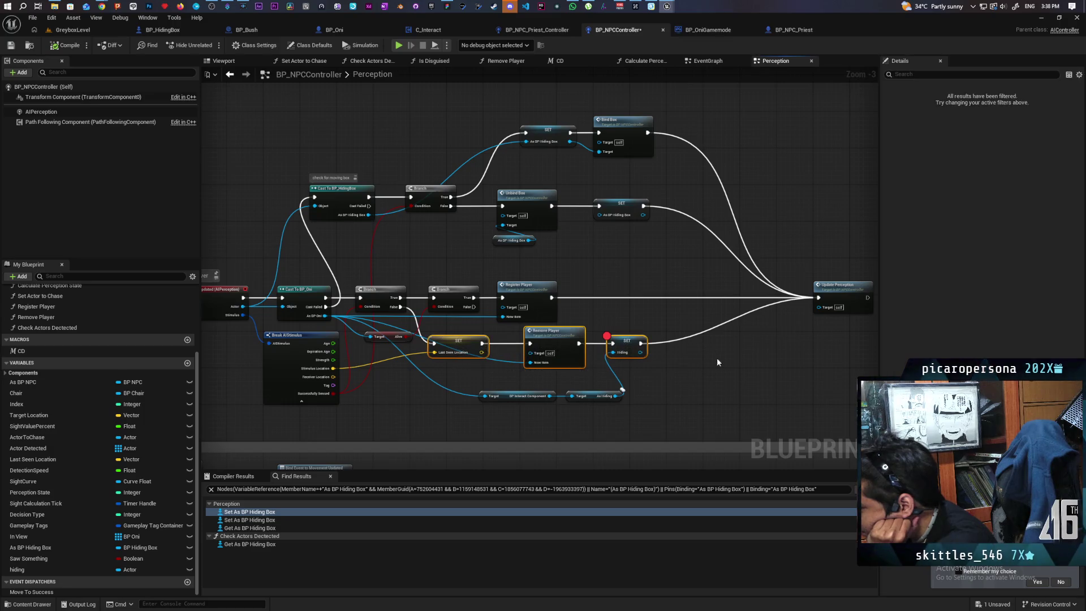
Step: Inspect the SET hiding node and the Cast To BP_HidingBox node in the Perception graph
{"action": "left_click", "coordinate": [617, 345]}
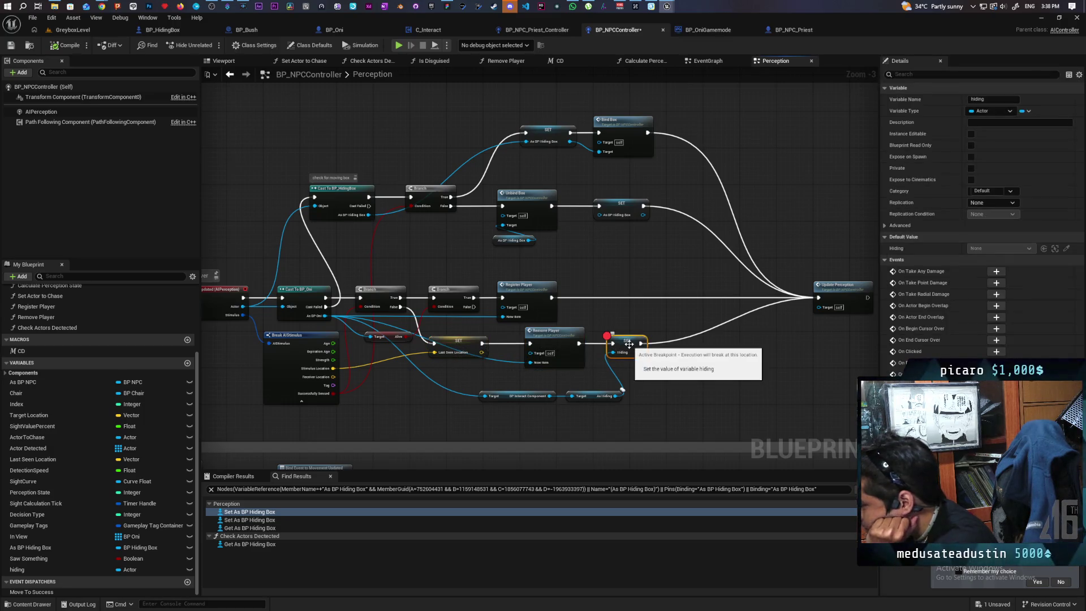
{"action": "left_click", "coordinate": [639, 373]}
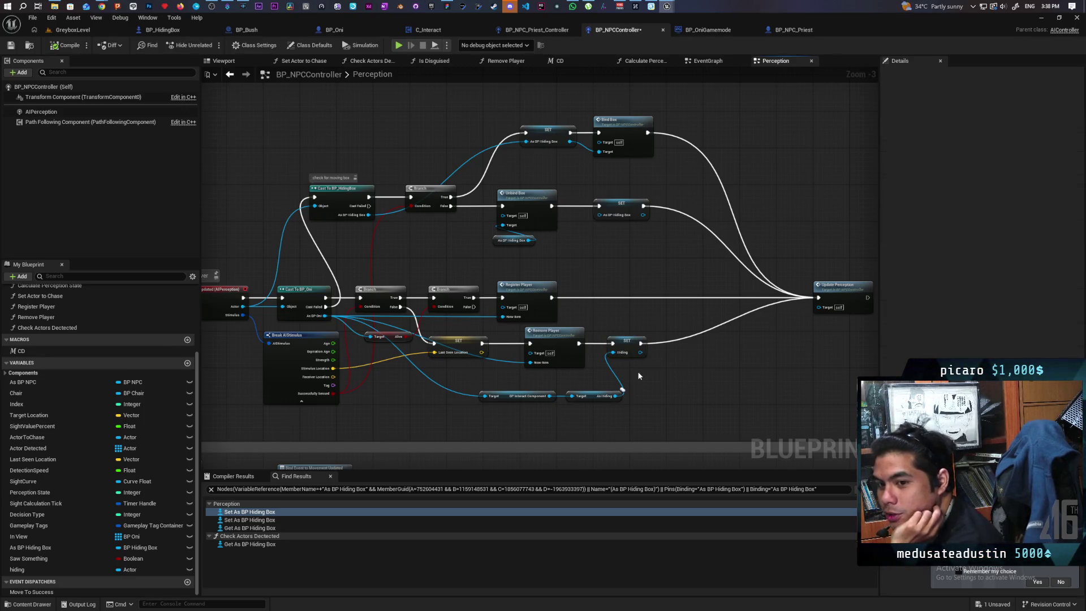
{"action": "left_click_drag", "start_coordinate": [604, 280], "coordinate": [654, 257]}
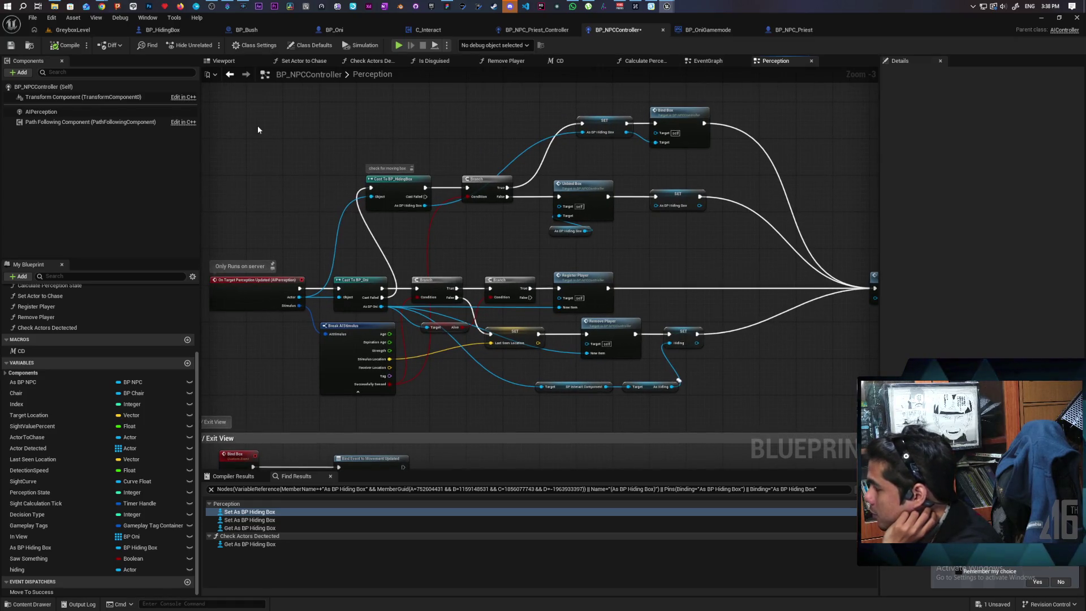
{"action": "left_click", "coordinate": [398, 189]}
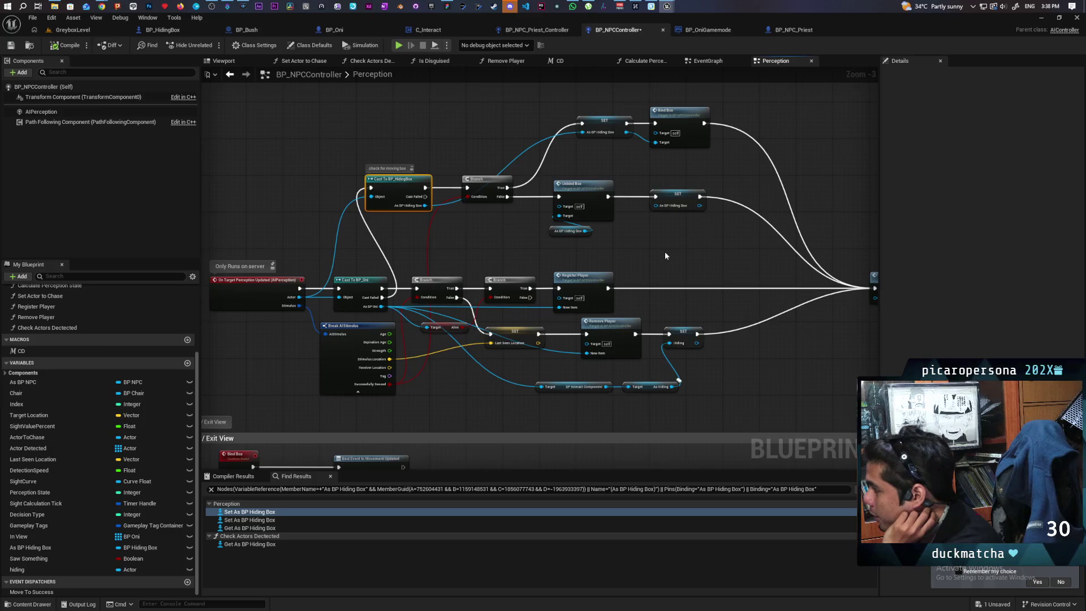
{"action": "left_click_drag", "start_coordinate": [665, 256], "coordinate": [563, 242]}
{"action": "left_click", "coordinate": [390, 240]}
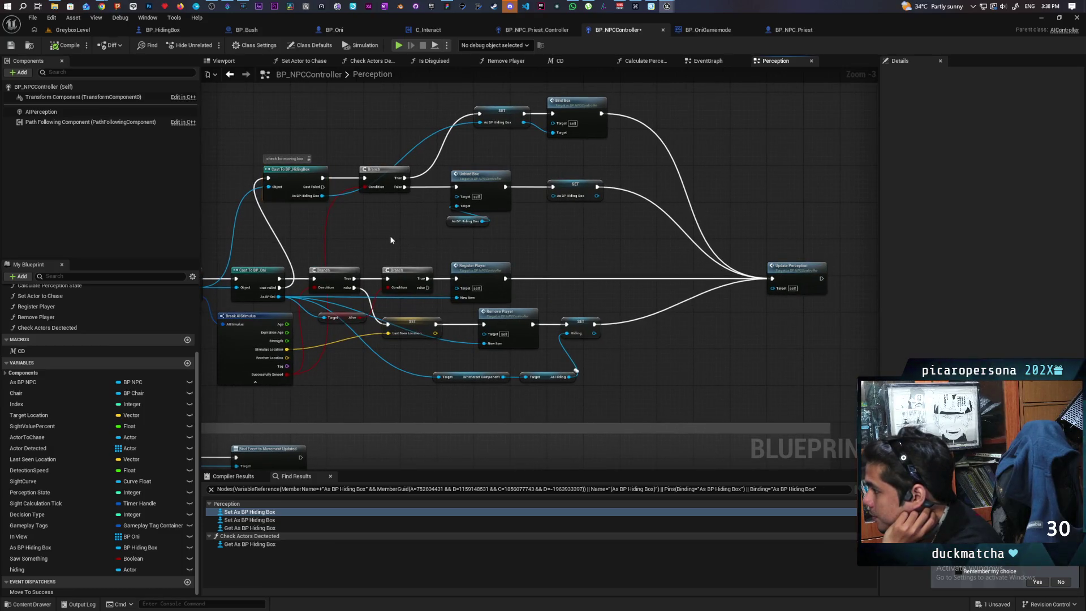
{"action": "left_click", "coordinate": [291, 176]}
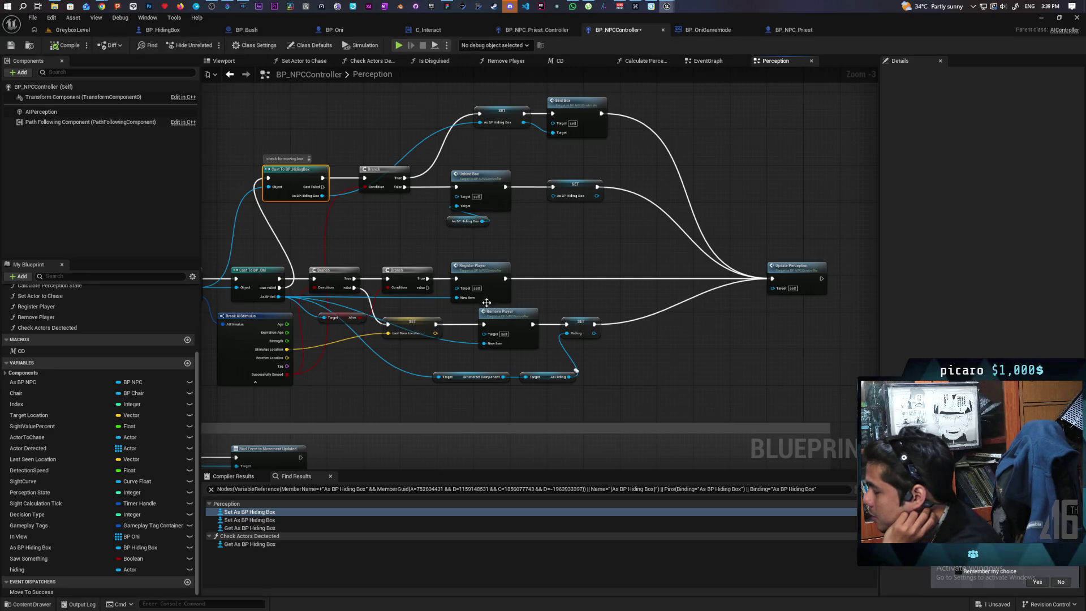
{"action": "mouse_move", "coordinate": [620, 306]}
{"action": "left_mouse_down"}
{"action": "mouse_move", "coordinate": [620, 330]}
{"action": "mouse_move", "coordinate": [572, 355]}
{"action": "left_mouse_up"}
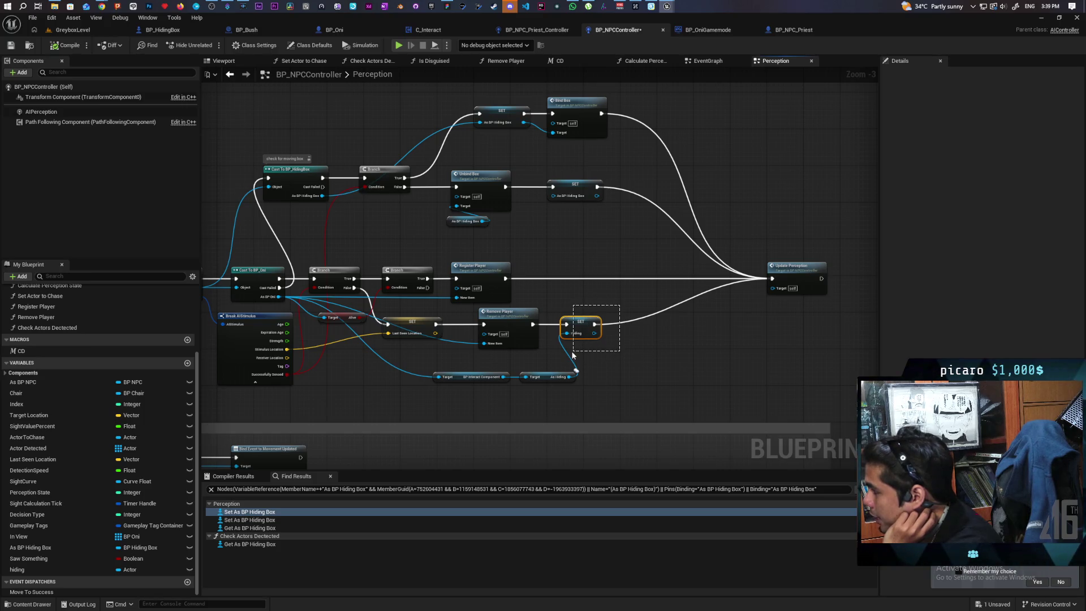
{"action": "left_click_drag", "start_coordinate": [573, 354], "coordinate": [572, 355]}
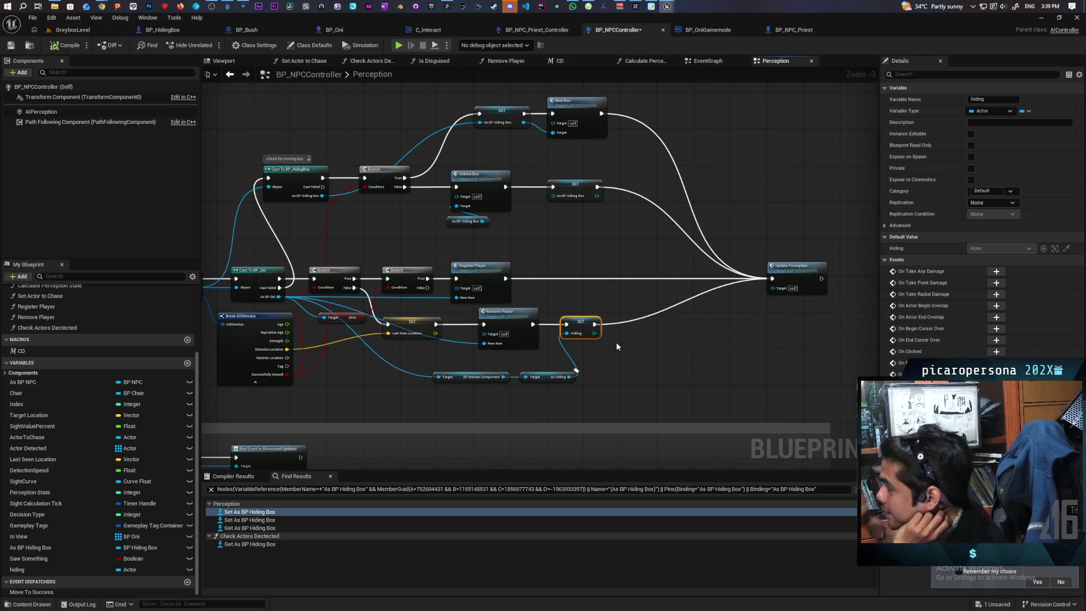
Step: Glance at the EventGraph, return to Perception, then open the Check Actors Dectected function
{"action": "left_click", "coordinate": [707, 63]}
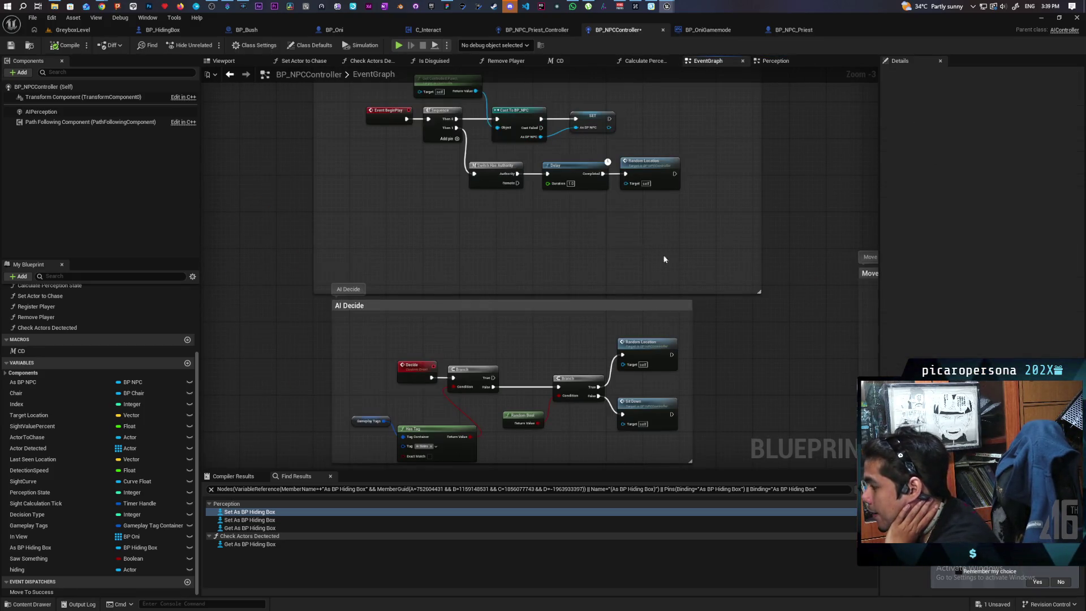
{"action": "left_click", "coordinate": [778, 62]}
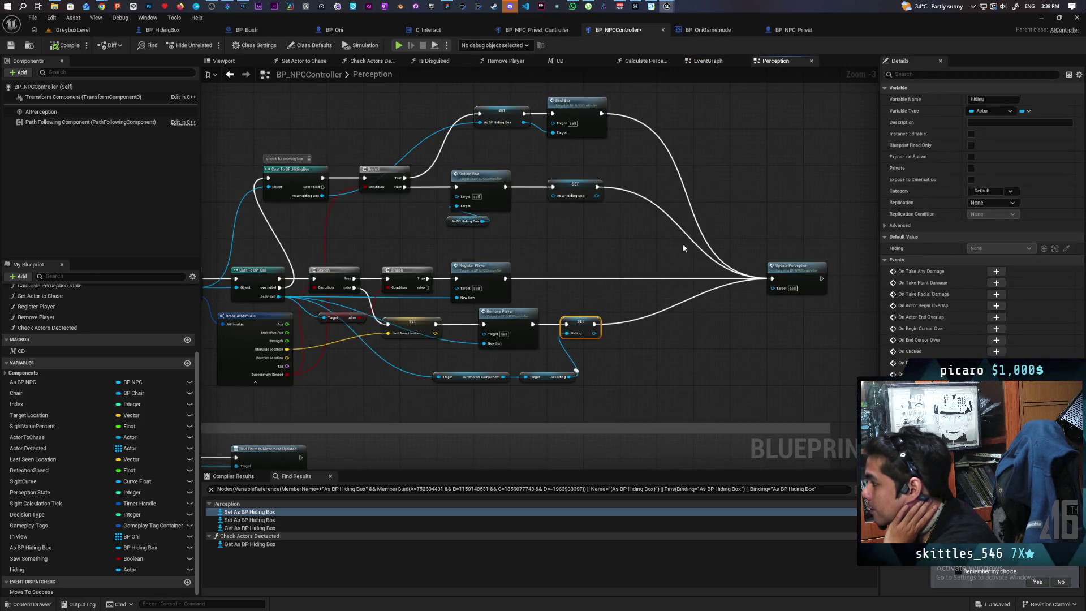
{"action": "scroll", "coordinate": [567, 271], "scroll_direction": "down", "scroll_amount": 2}
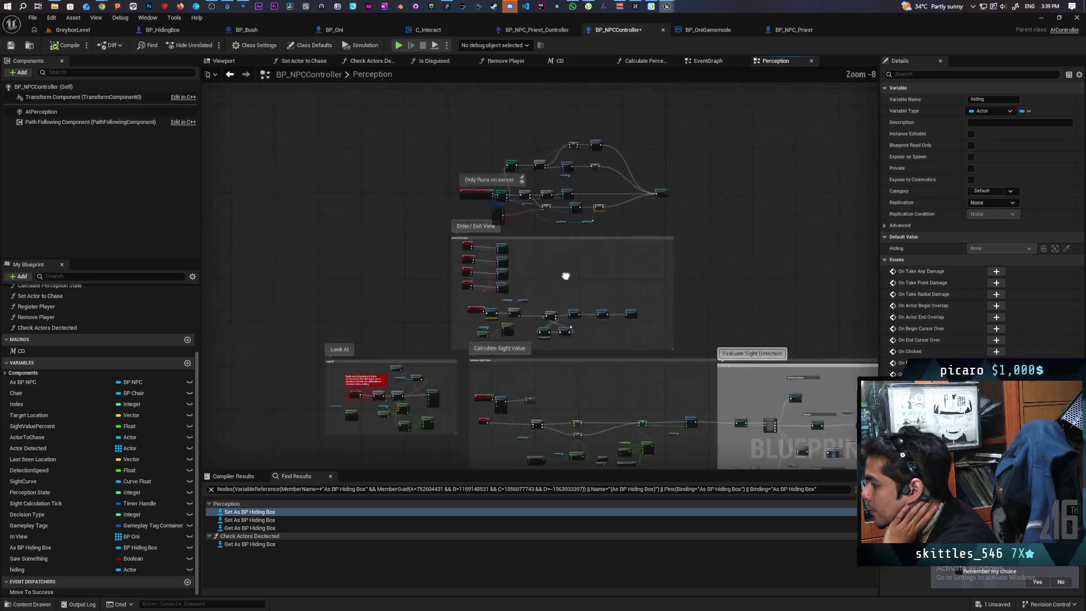
{"action": "scroll", "coordinate": [572, 240], "scroll_direction": "up", "scroll_amount": 5}
{"action": "double_click", "coordinate": [608, 235]}
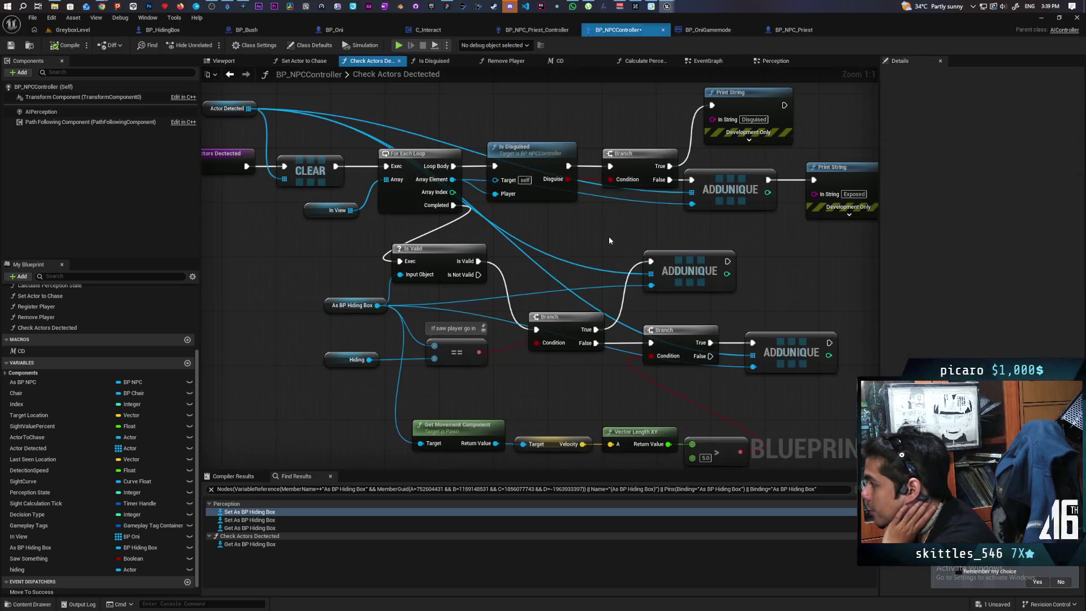
Step: Move the Hiding comparison, lower Branches, ADDUNIQUE and movement nodes down below Is Valid
{"action": "scroll", "coordinate": [564, 205], "scroll_direction": "down", "scroll_amount": 2}
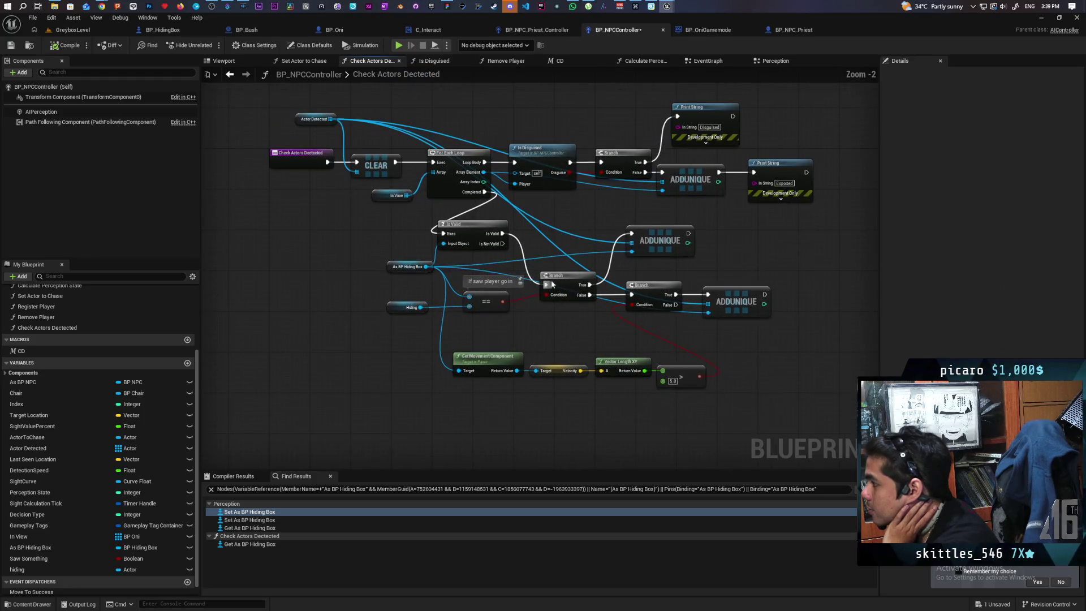
{"action": "scroll", "coordinate": [535, 257], "scroll_direction": "up", "scroll_amount": 1}
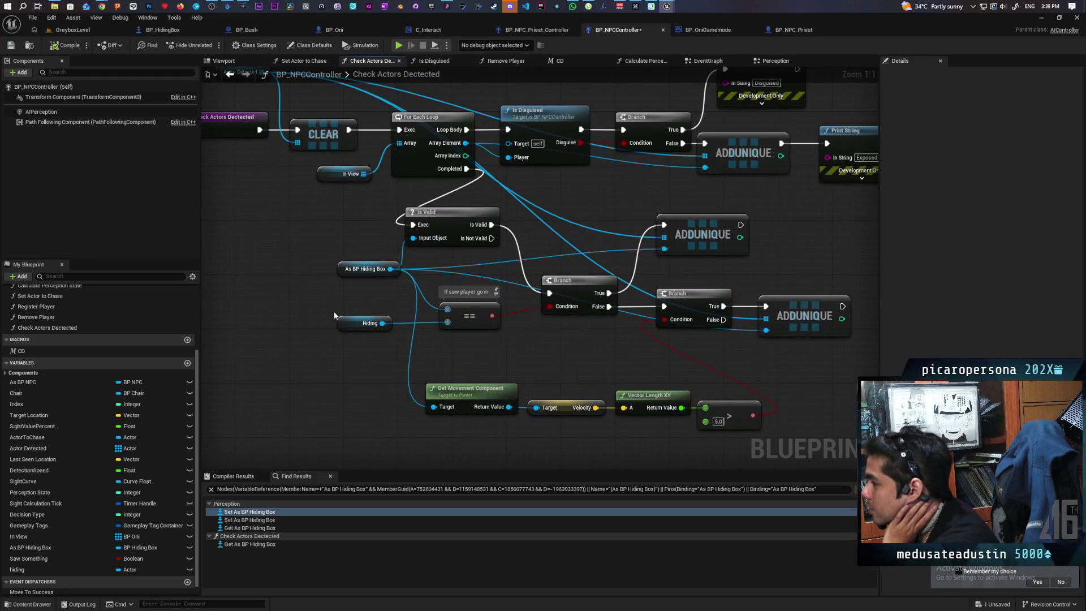
{"action": "left_click_drag", "start_coordinate": [312, 344], "coordinate": [507, 323]}
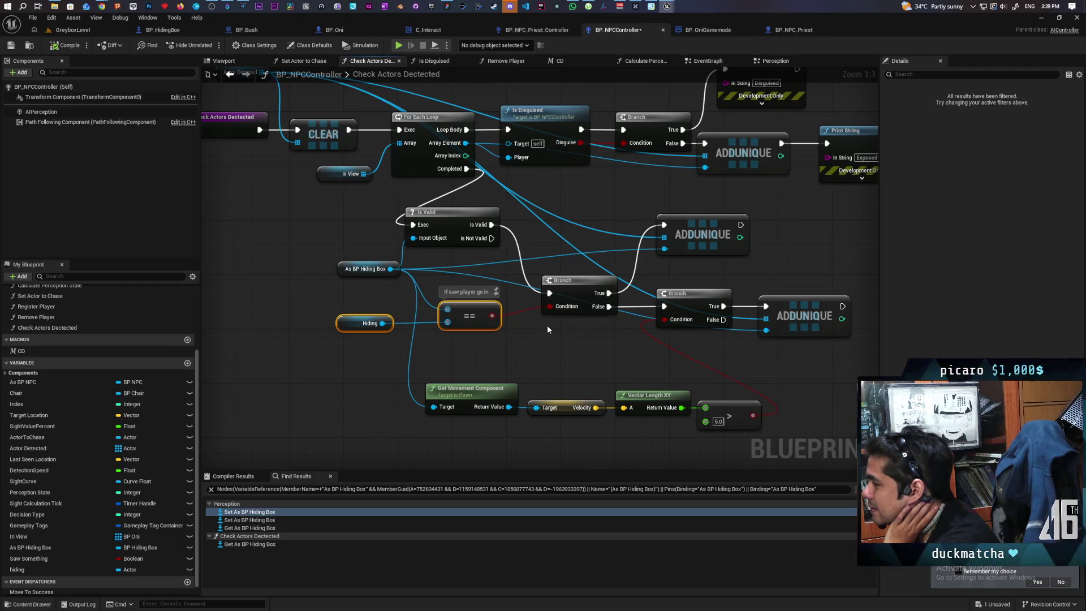
{"action": "scroll", "coordinate": [546, 312], "scroll_direction": "down", "scroll_amount": 1}
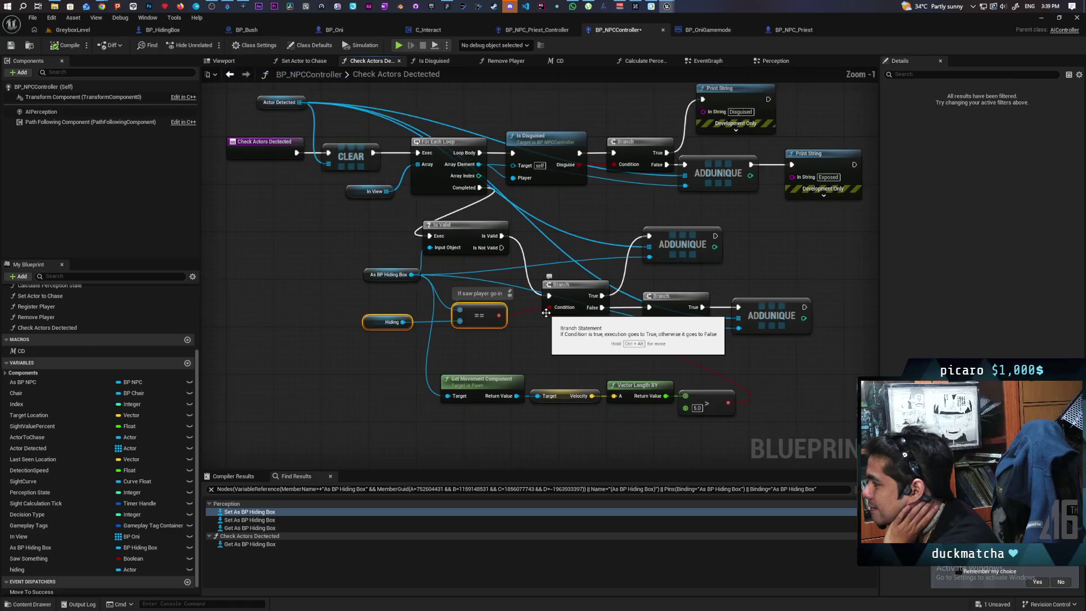
{"action": "scroll", "coordinate": [508, 295], "scroll_direction": "down", "scroll_amount": 1}
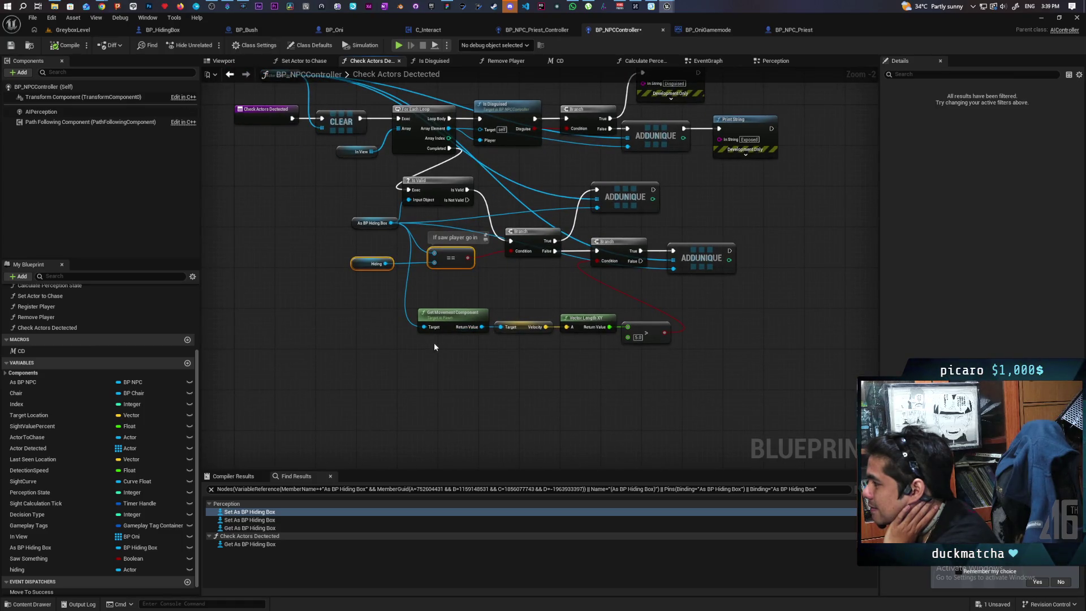
{"action": "left_click_drag", "start_coordinate": [391, 358], "coordinate": [746, 248]}
{"action": "left_click", "coordinate": [620, 197], "text": "shift"}
{"action": "mouse_move", "coordinate": [620, 198]}
{"action": "left_mouse_down"}
{"action": "mouse_move", "coordinate": [617, 253]}
{"action": "mouse_move", "coordinate": [627, 269]}
{"action": "left_mouse_up"}
{"action": "left_click", "coordinate": [592, 225]}
{"action": "scroll", "coordinate": [542, 236], "scroll_direction": "up", "scroll_amount": 2}
{"action": "left_click_drag", "start_coordinate": [543, 241], "coordinate": [617, 241]}
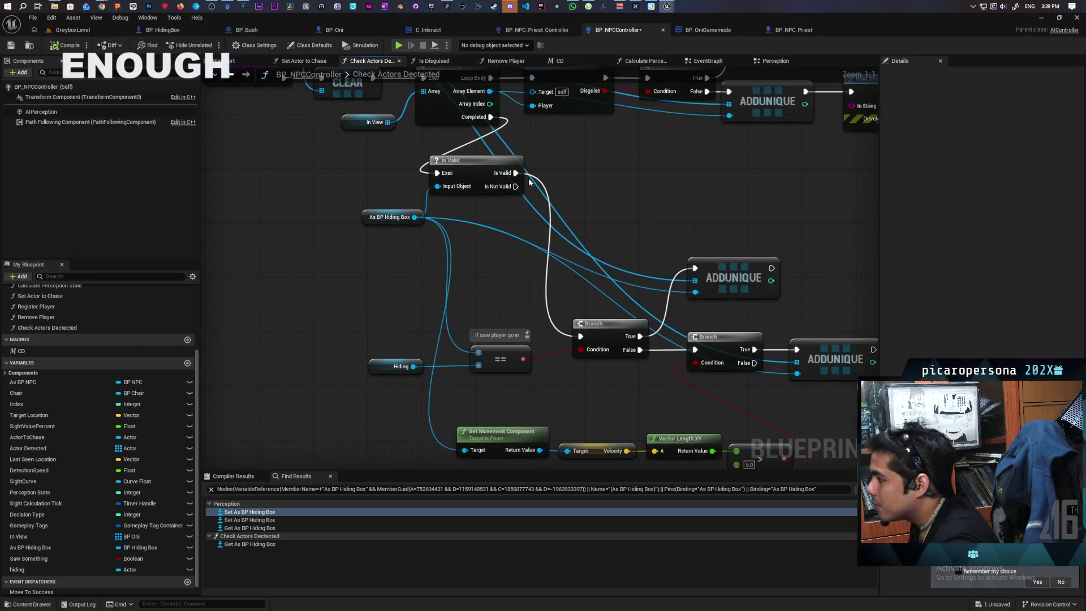
Step: Add a duplicate Is Valid on Hiding, running from the first check's Is Not Valid output
{"action": "left_click", "coordinate": [396, 365]}
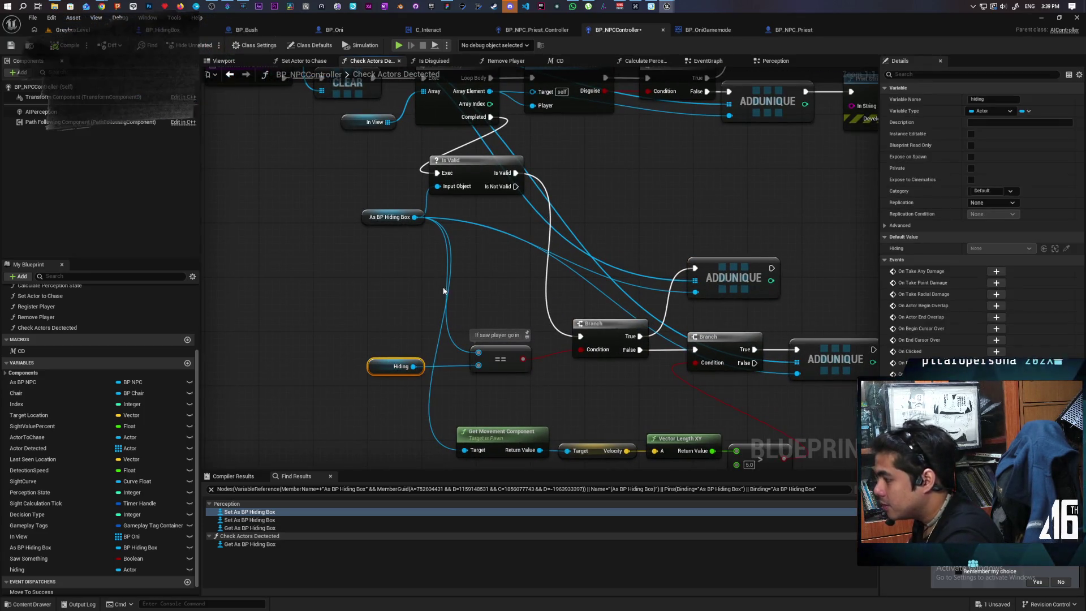
{"action": "left_click", "coordinate": [378, 353]}
{"action": "key", "text": "ctrl+v"}
{"action": "left_click_drag", "start_coordinate": [413, 366], "coordinate": [470, 287]}
{"action": "left_click_drag", "start_coordinate": [509, 256], "coordinate": [476, 262]}
{"action": "left_click_drag", "start_coordinate": [516, 186], "coordinate": [437, 274]}
Step: Wire Hiding into ADDUNIQUE, run it from the new Is Valid output, and straighten the connection
{"action": "left_click_drag", "start_coordinate": [608, 301], "coordinate": [522, 243]}
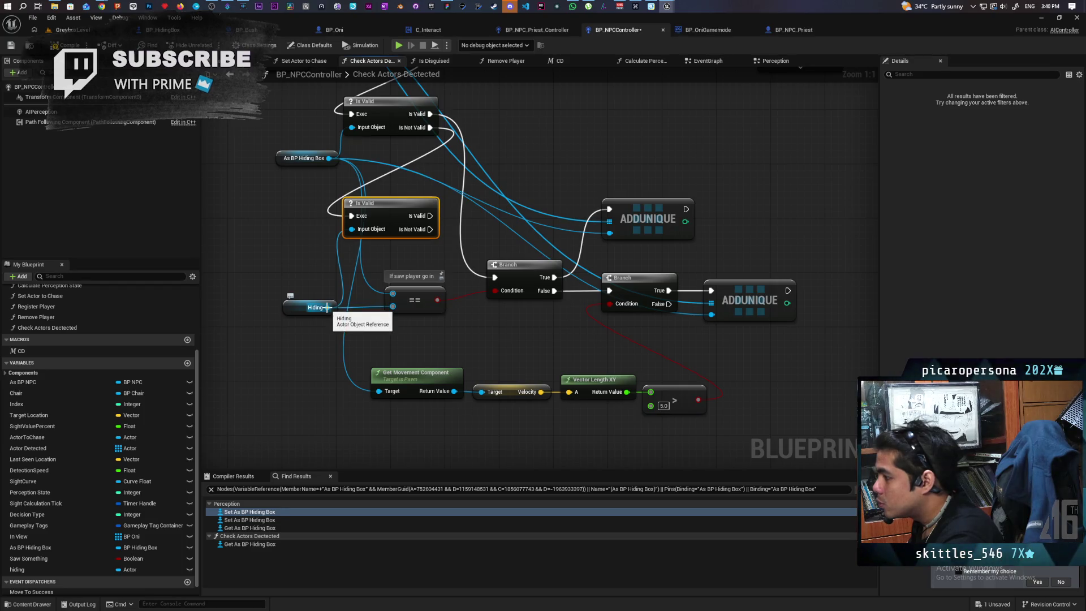
{"action": "left_click_drag", "start_coordinate": [327, 307], "coordinate": [609, 234]}
{"action": "mouse_move", "coordinate": [430, 216]}
{"action": "left_mouse_down"}
{"action": "mouse_move", "coordinate": [609, 209]}
{"action": "mouse_move", "coordinate": [808, 159]}
{"action": "mouse_move", "coordinate": [767, 179]}
{"action": "mouse_move", "coordinate": [718, 183]}
{"action": "left_mouse_up"}
{"action": "left_click", "coordinate": [660, 214], "text": "ctrl"}
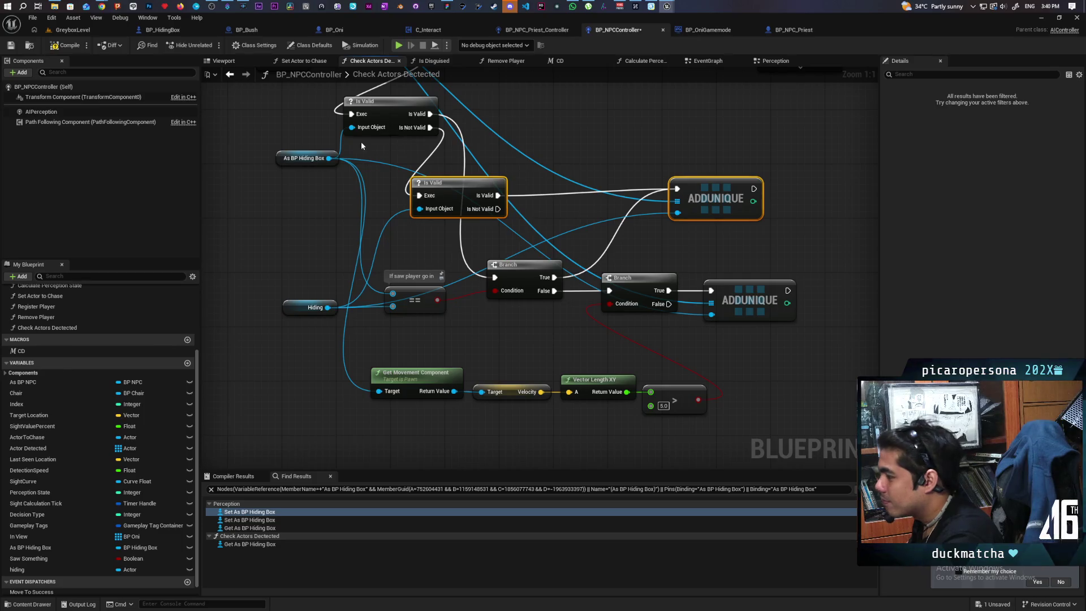
{"action": "key", "text": "q"}
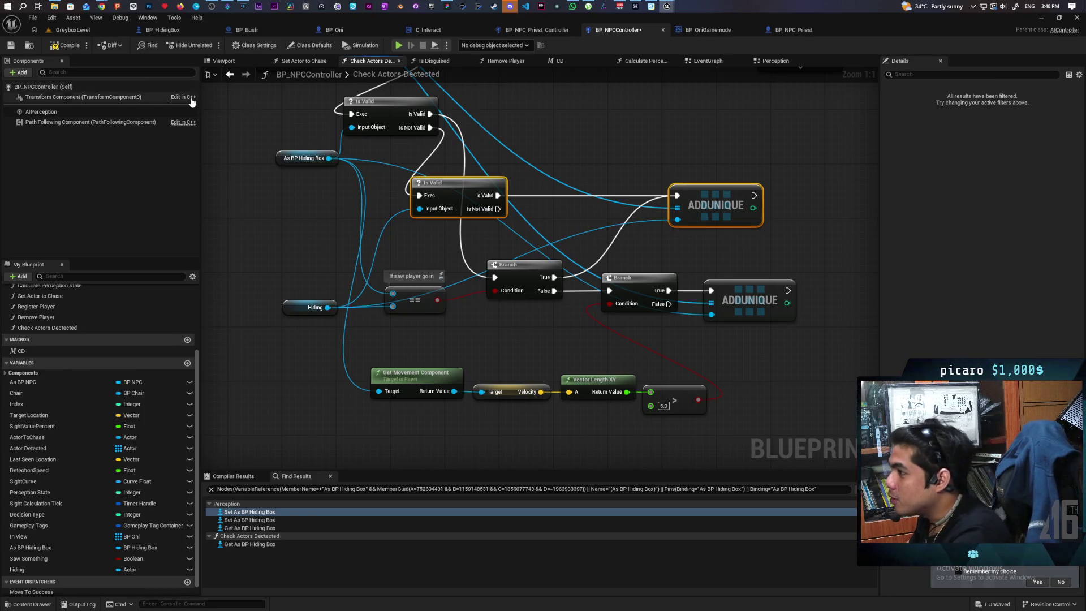
Step: Compile and save BP_NPCController, then return to the GreyboxLevel map
{"action": "left_click", "coordinate": [66, 46]}
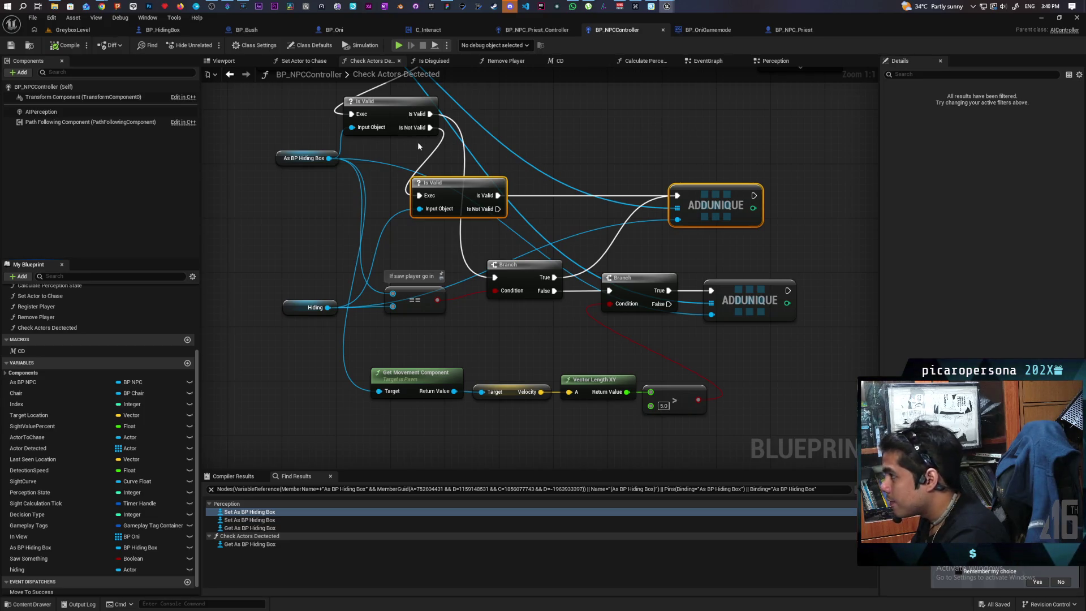
{"action": "left_click", "coordinate": [89, 29]}
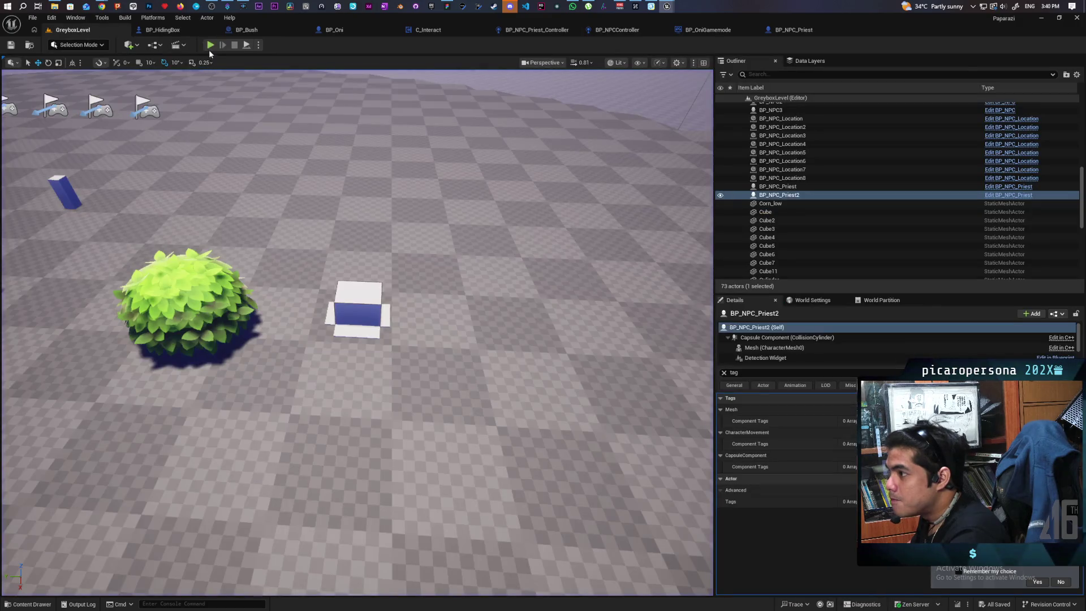
Step: Playtest the level, walking past the bush to the blue box while watching the NPC, then stop
{"action": "left_click", "coordinate": [210, 47]}
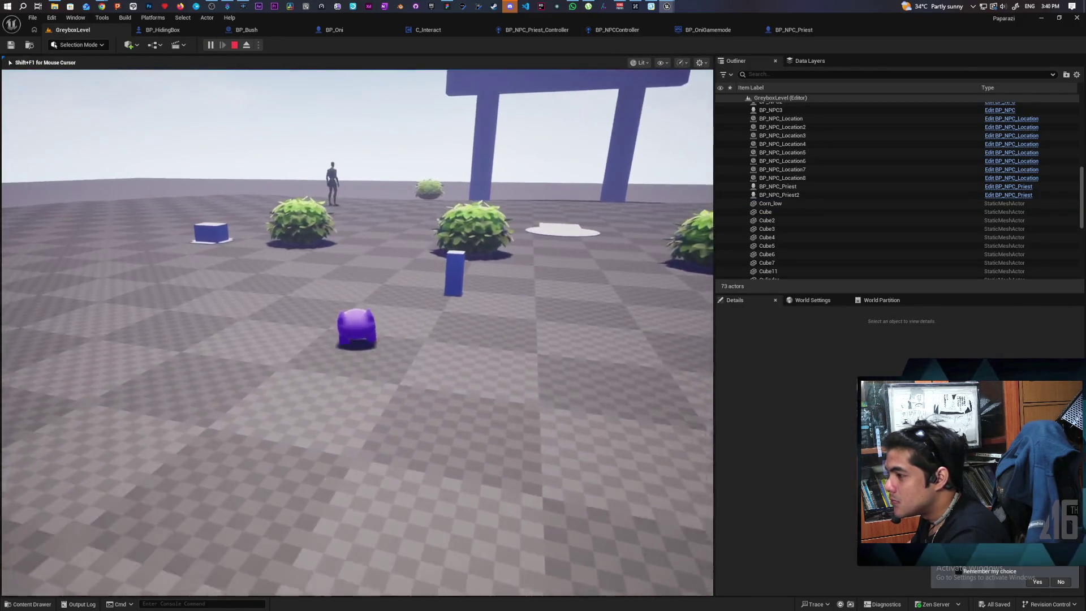
{"action": "key", "text": "w"}
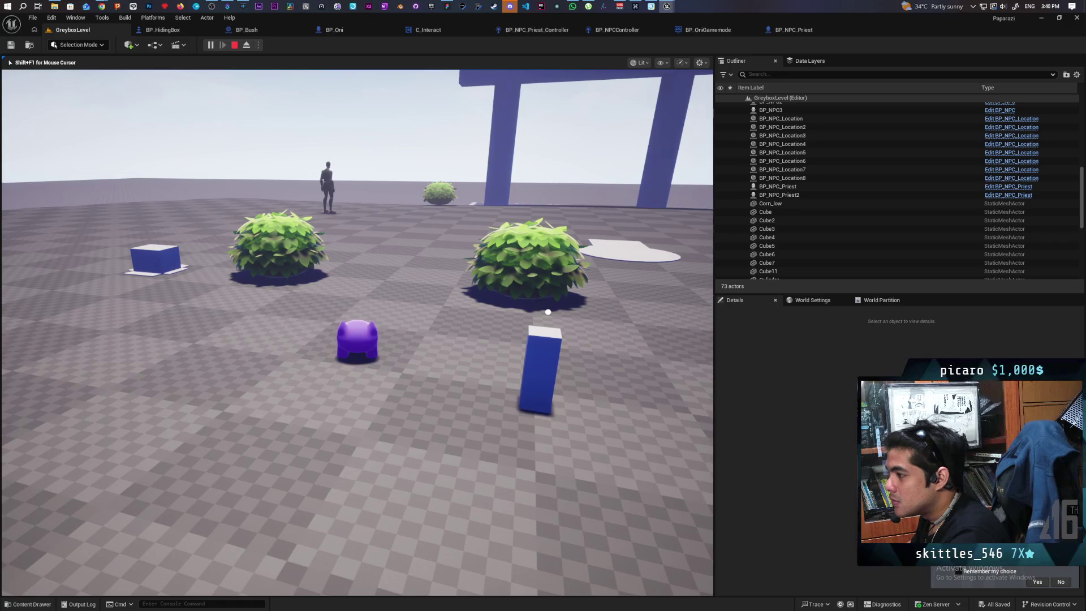
{"action": "key", "text": "w"}
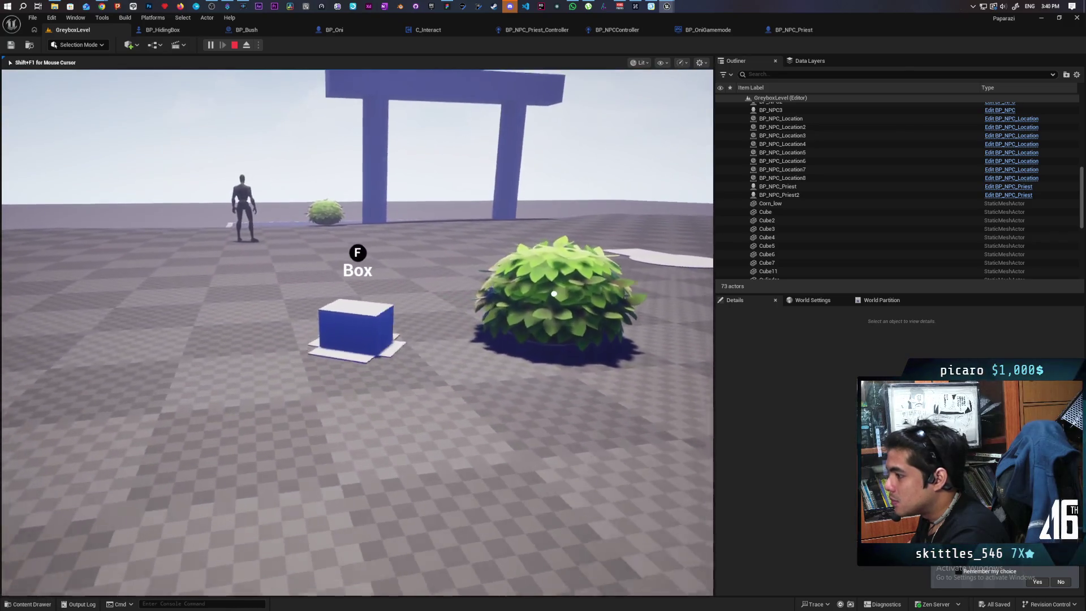
{"action": "key", "text": "a"}
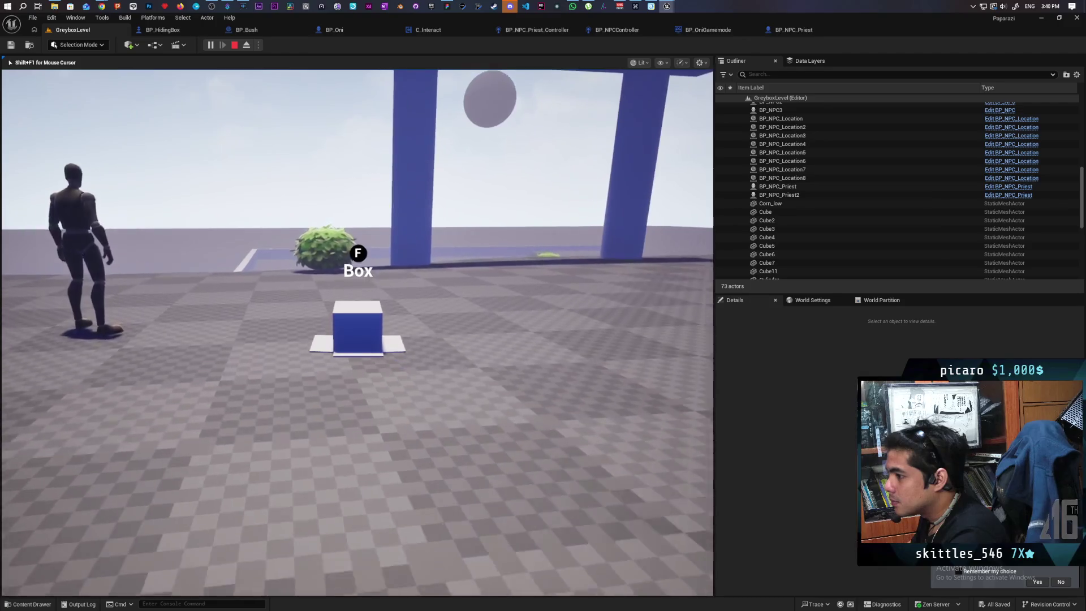
{"action": "key", "text": "a"}
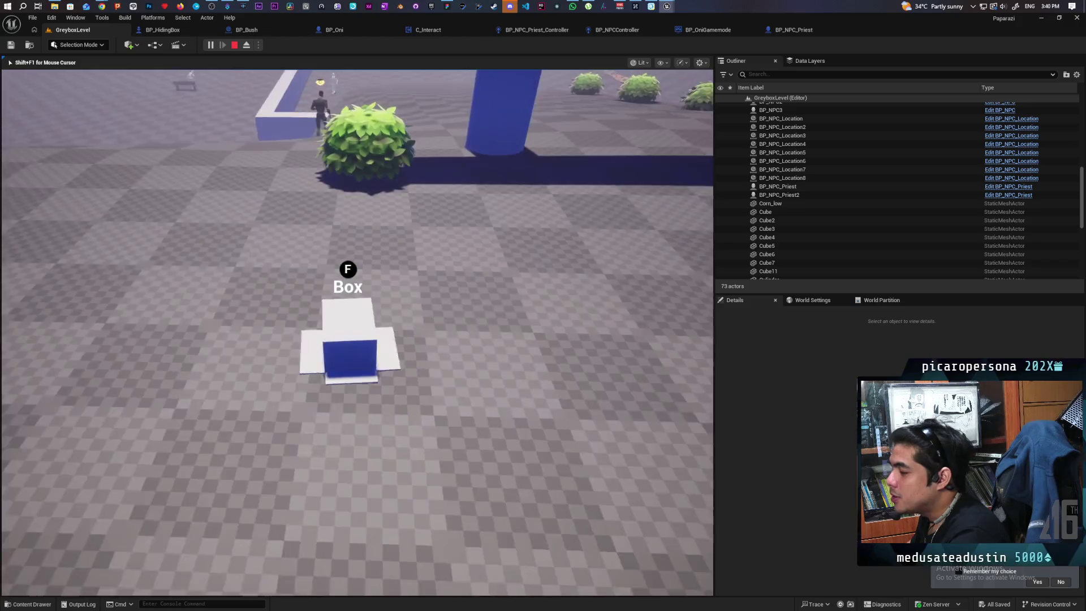
{"action": "left_click", "coordinate": [778, 194]}
{"action": "key", "text": "Escape"}
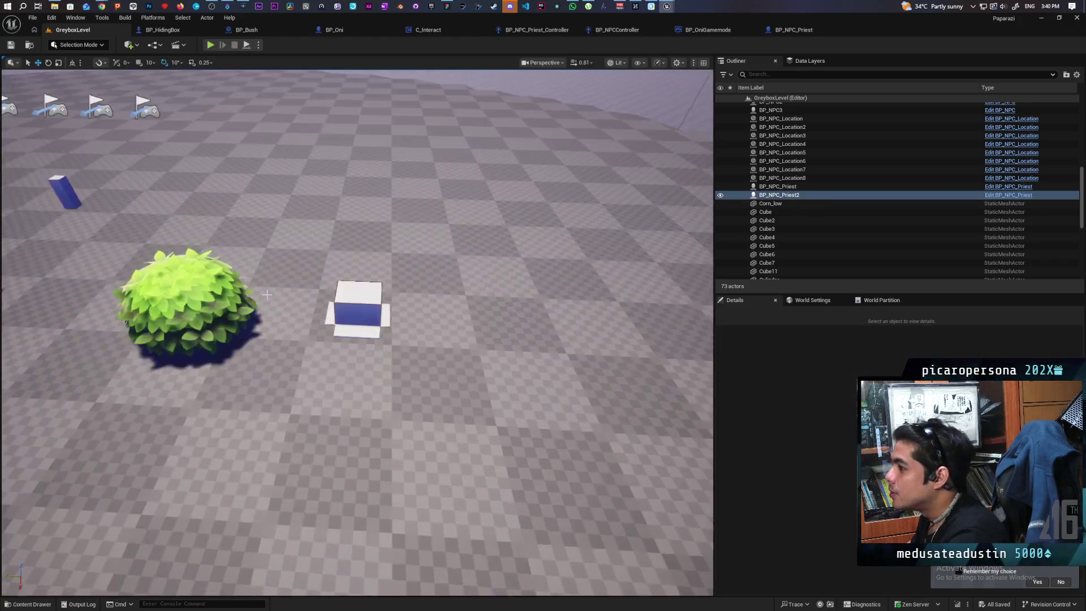
{"action": "type", "text": "tag"}
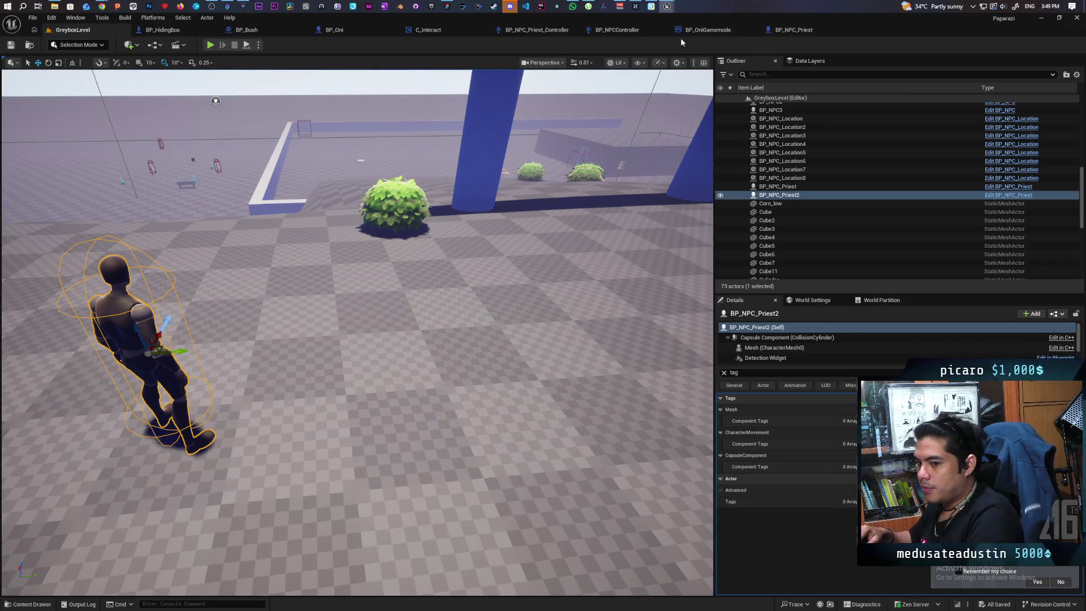
Step: Return to the GreyboxLevel editor and start another playtest
{"action": "mouse_move", "coordinate": [665, 4]}
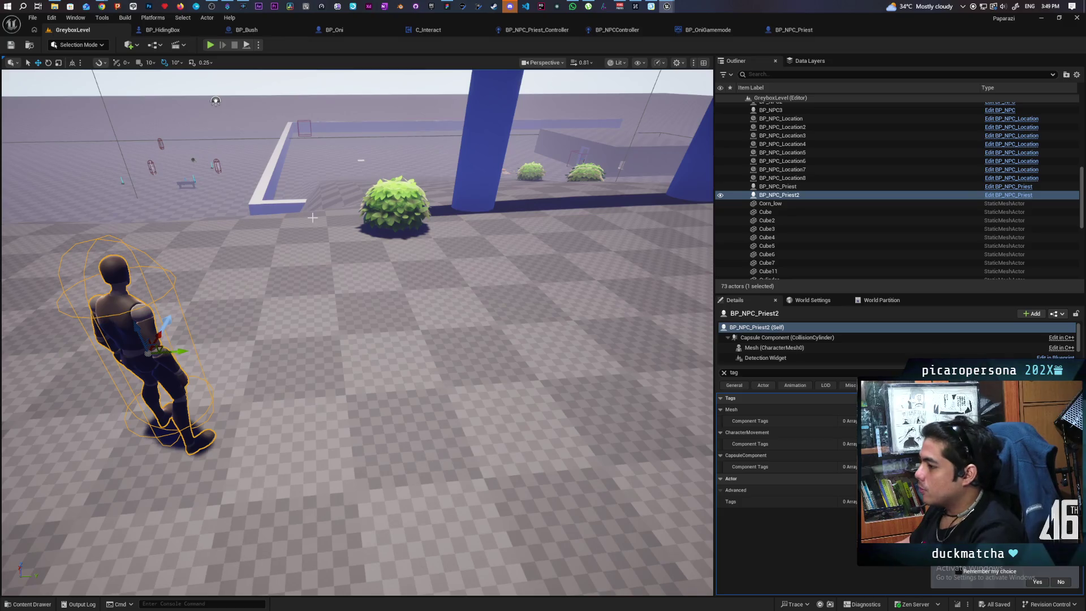
{"action": "left_click", "coordinate": [209, 46]}
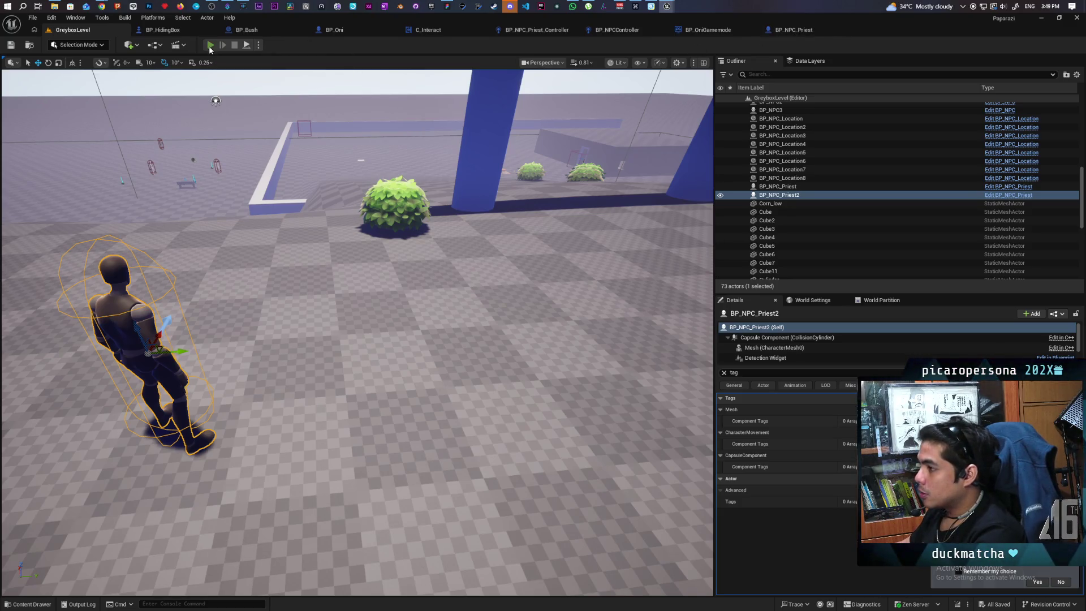
{"action": "key", "text": "w"}
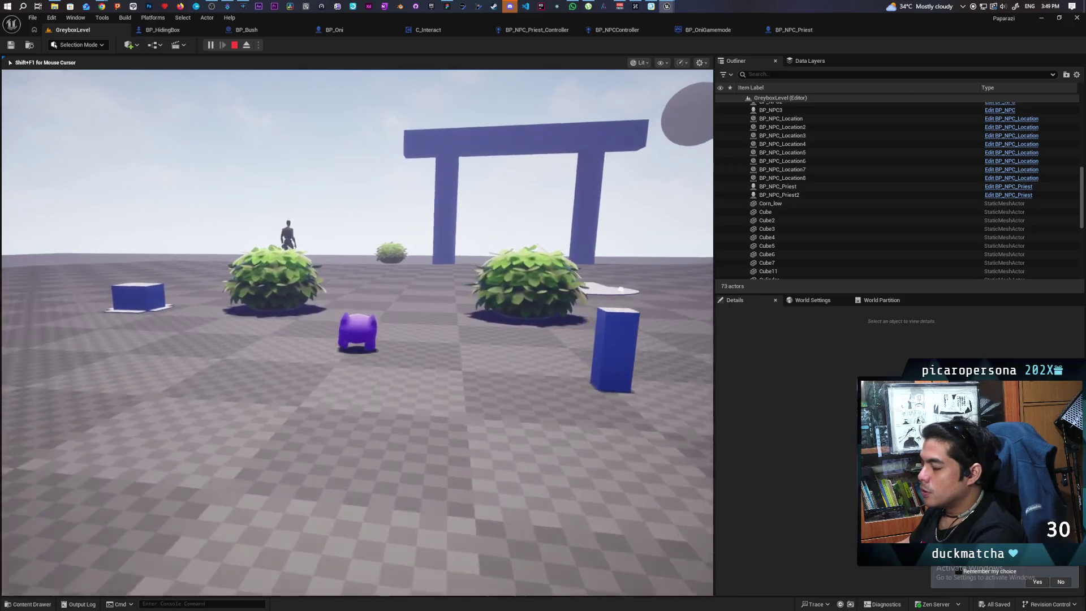
{"action": "key", "text": "a"}
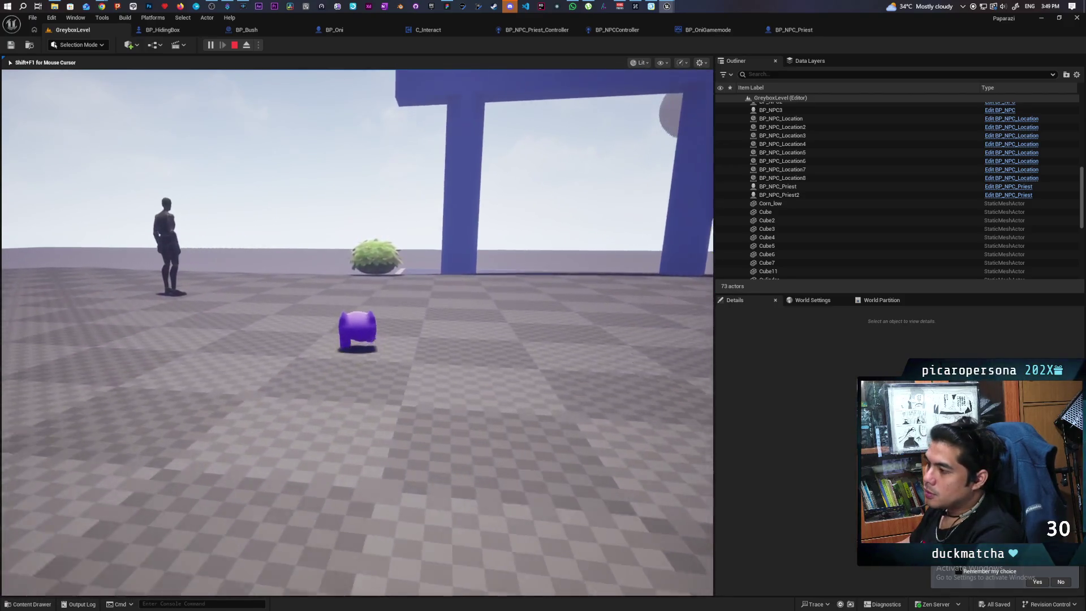
{"action": "key", "text": "w"}
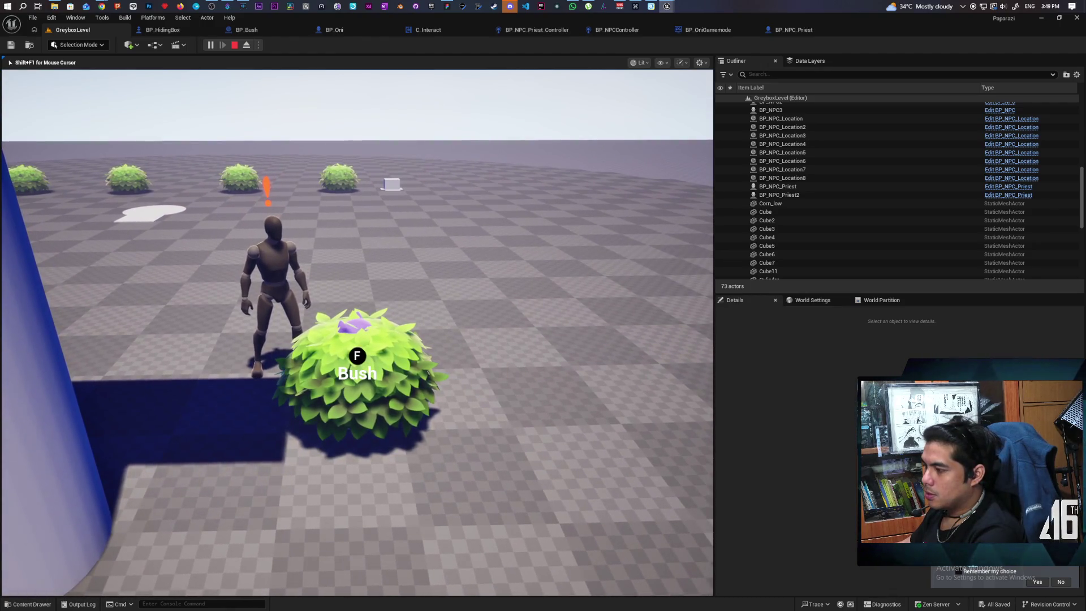
{"action": "key", "text": "f"}
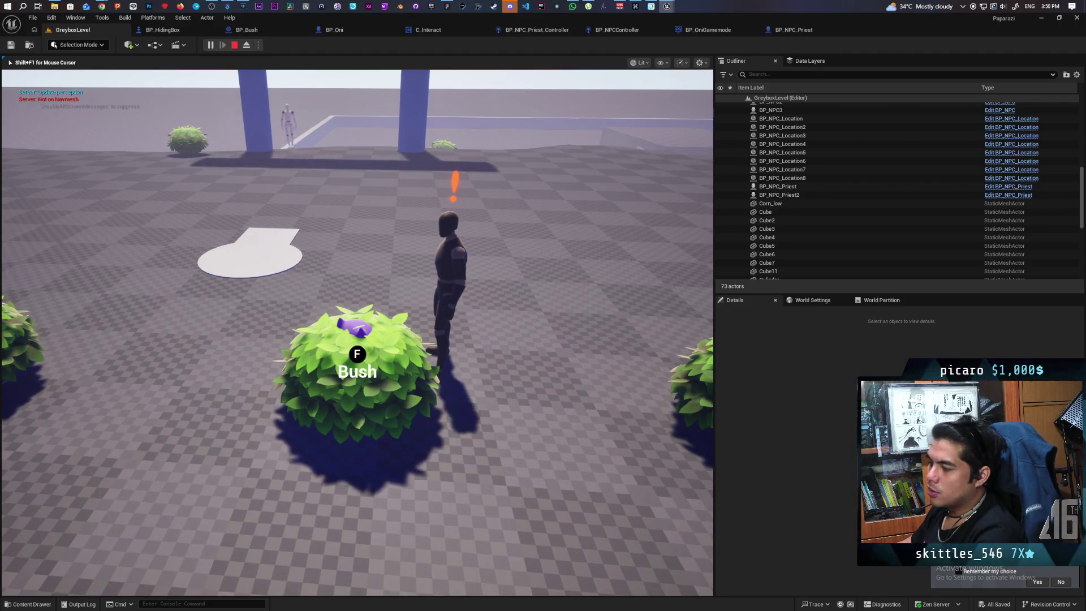
{"action": "key", "text": "f"}
{"action": "key", "text": "f"}
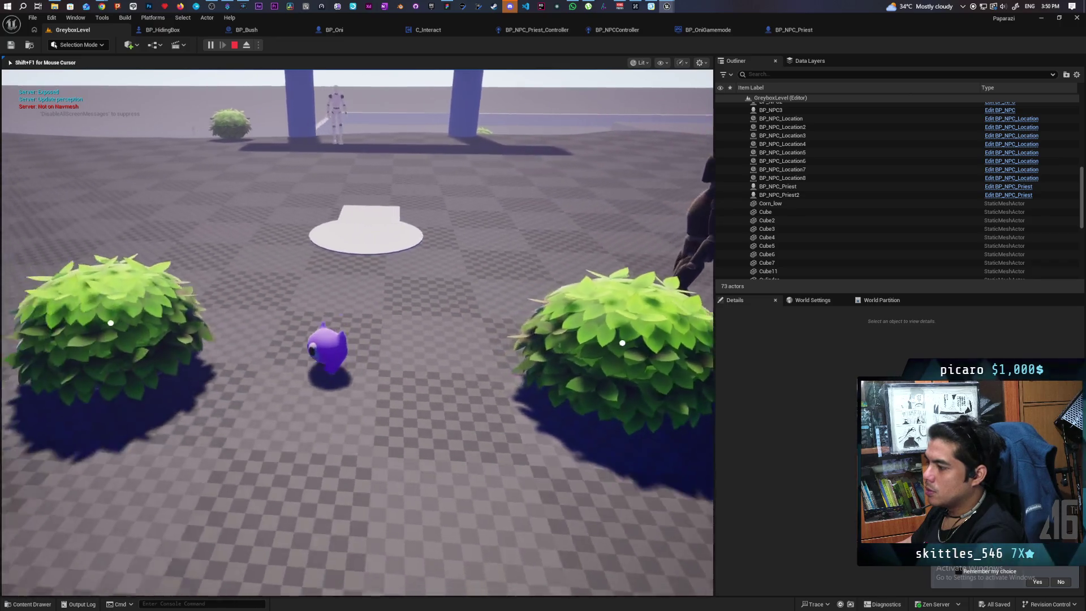
{"action": "key", "text": "s"}
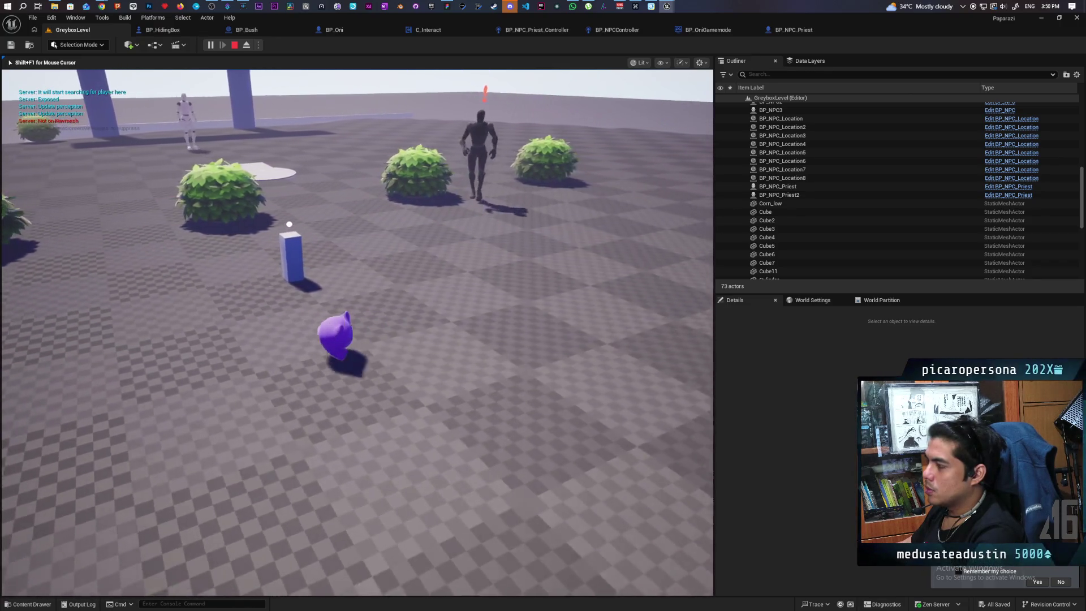
{"action": "key", "text": "w"}
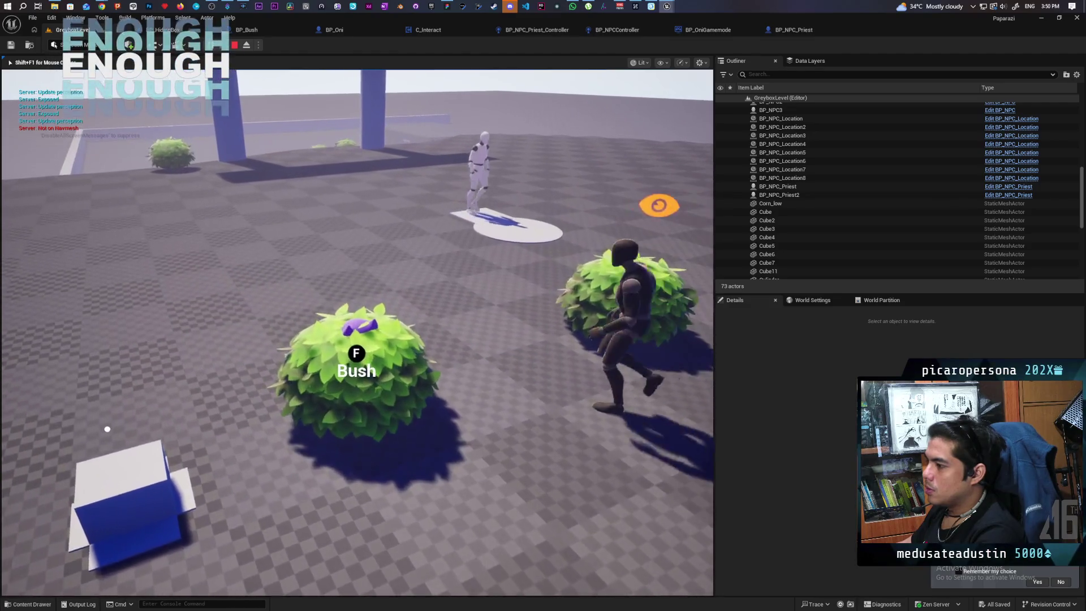
{"action": "key", "text": "f"}
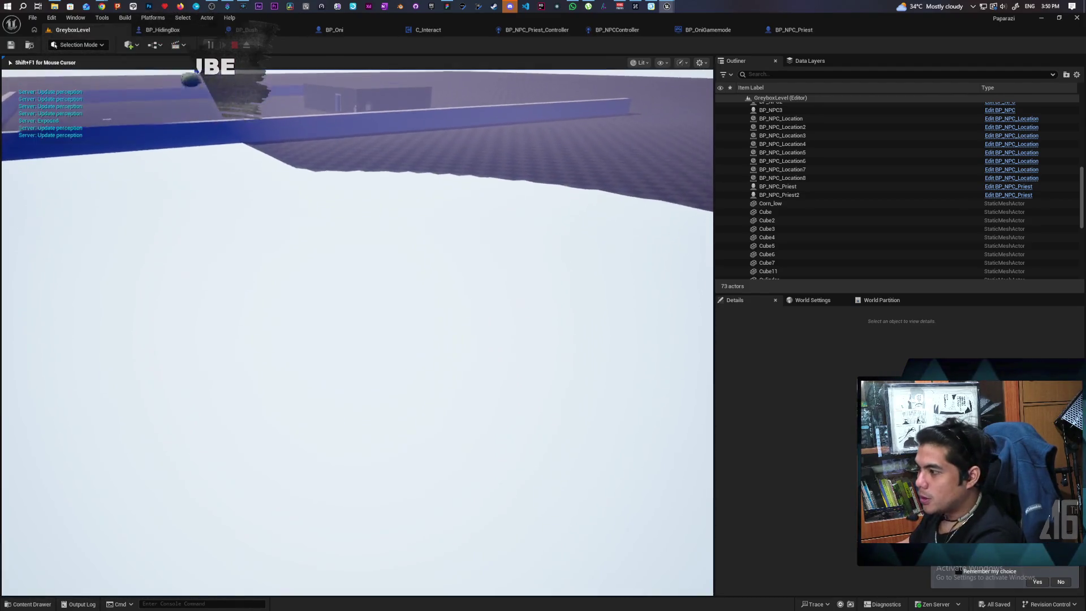
{"action": "key", "text": "Escape"}
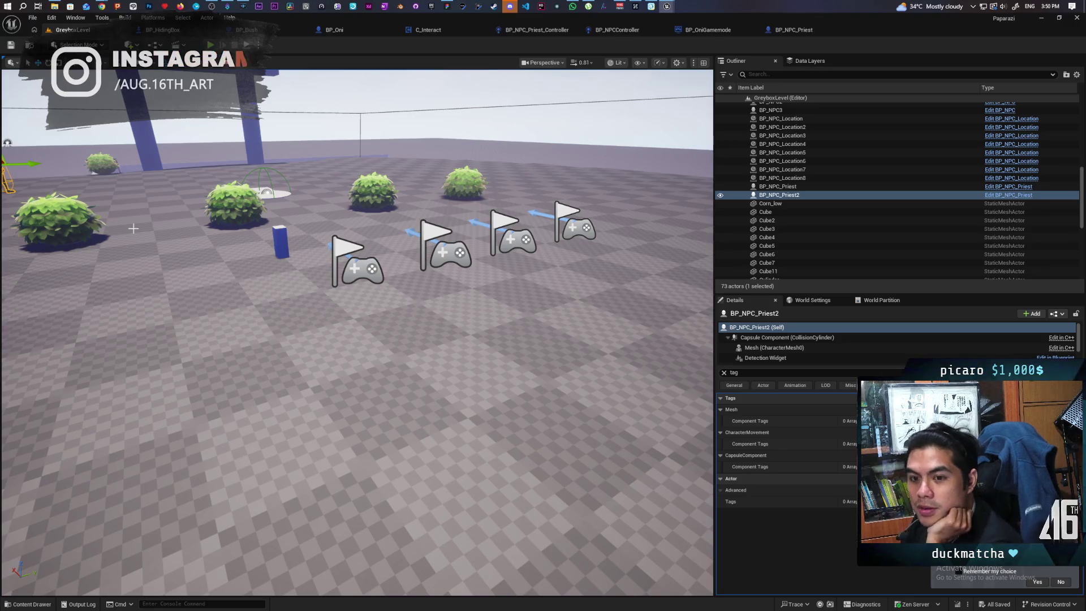
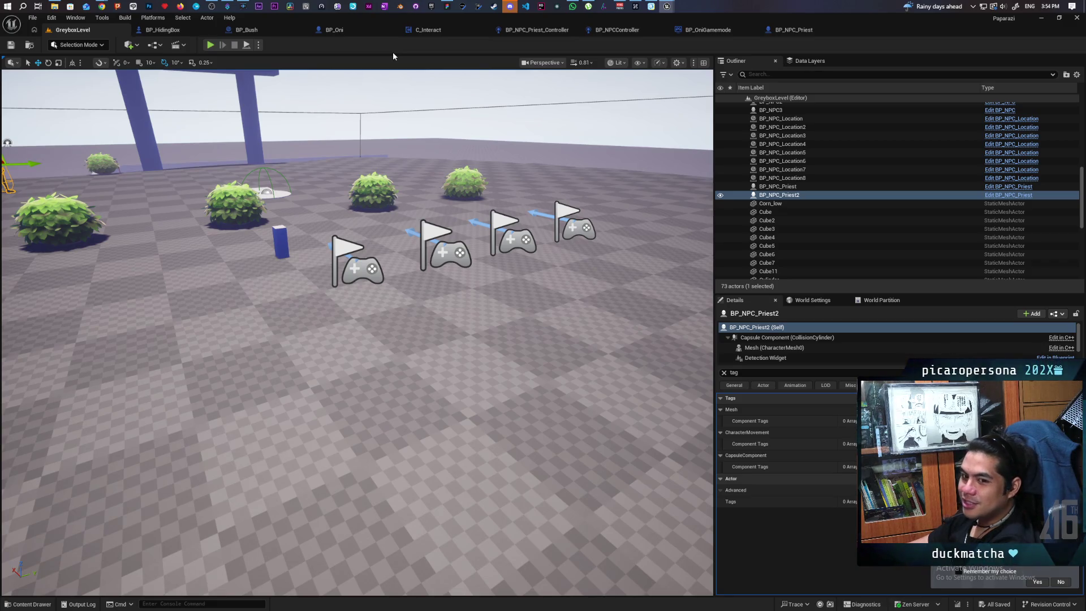
Step: Fly to the priest NPC, open BP_NPC_Priest, and pop the BP_NPC_Priest_Controller graph into its own window
{"action": "left_click_drag", "start_coordinate": [447, 182], "coordinate": [410, 226]}
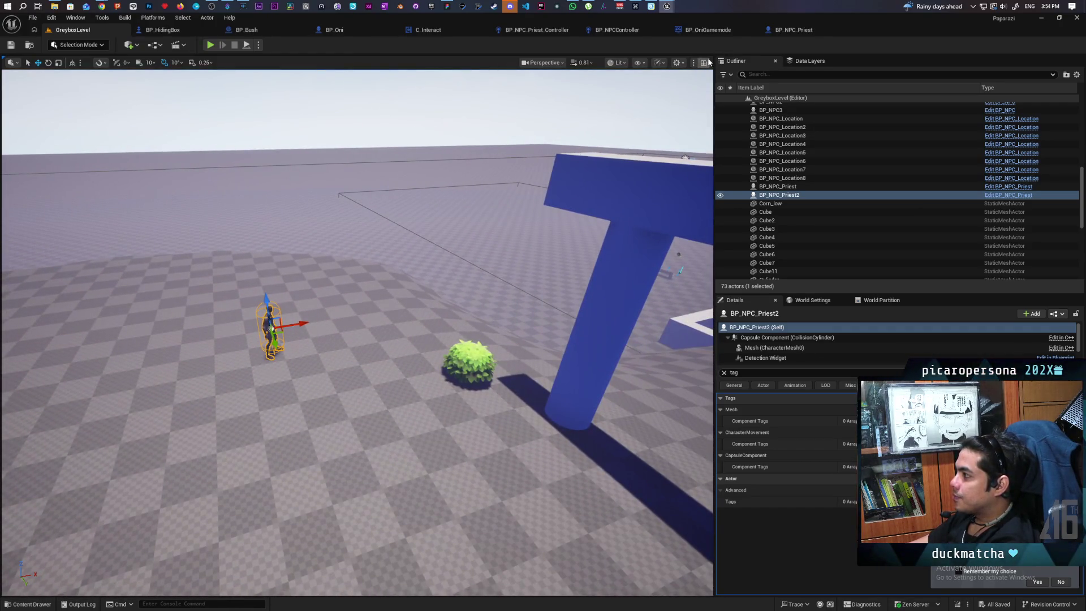
{"action": "left_click", "coordinate": [795, 30]}
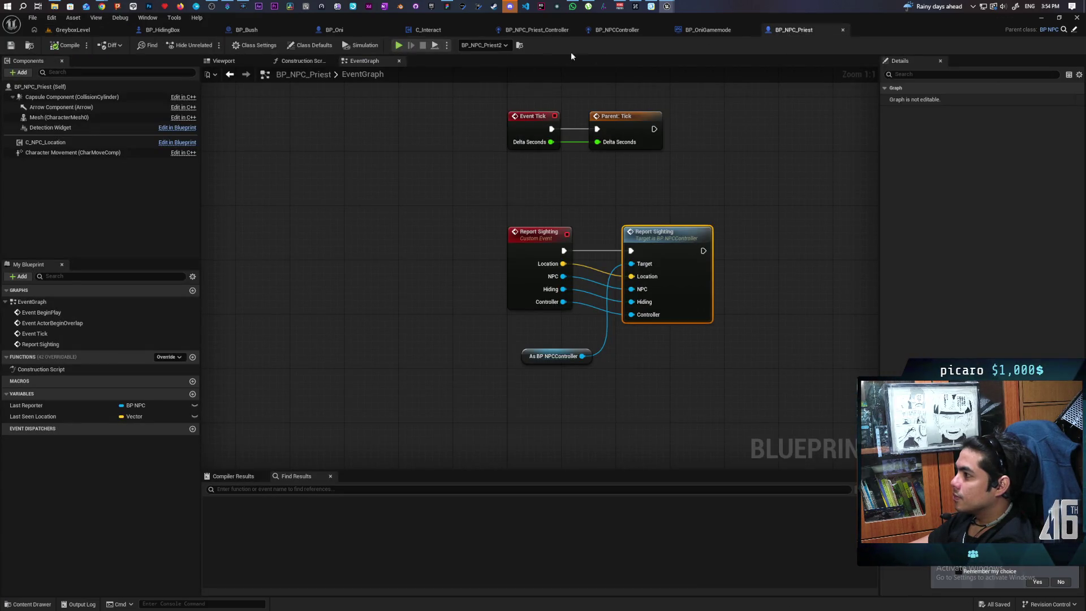
{"action": "left_click", "coordinate": [485, 45]}
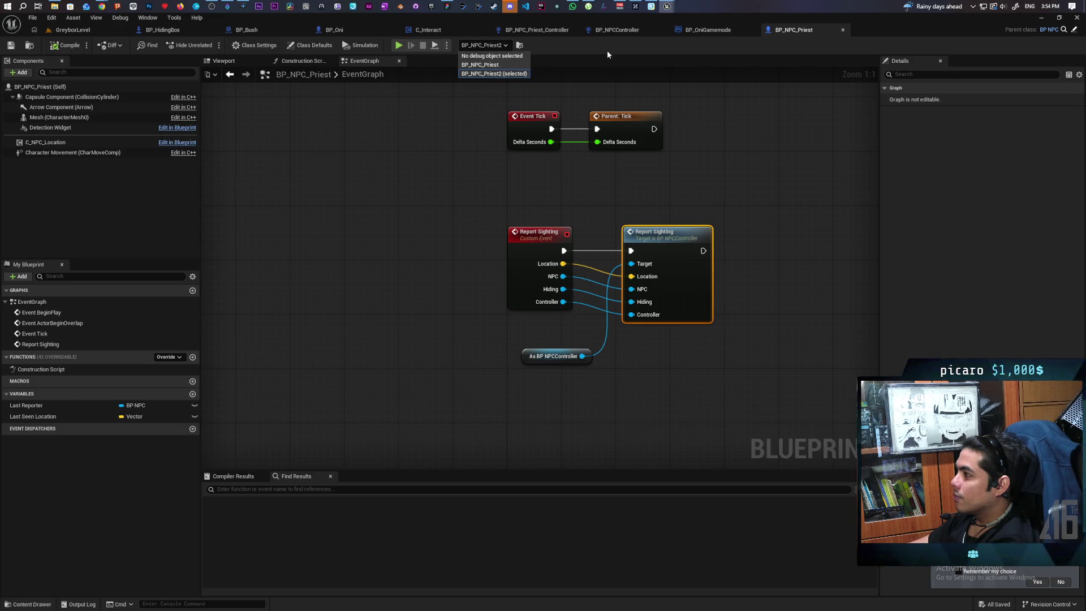
{"action": "left_click", "coordinate": [544, 31]}
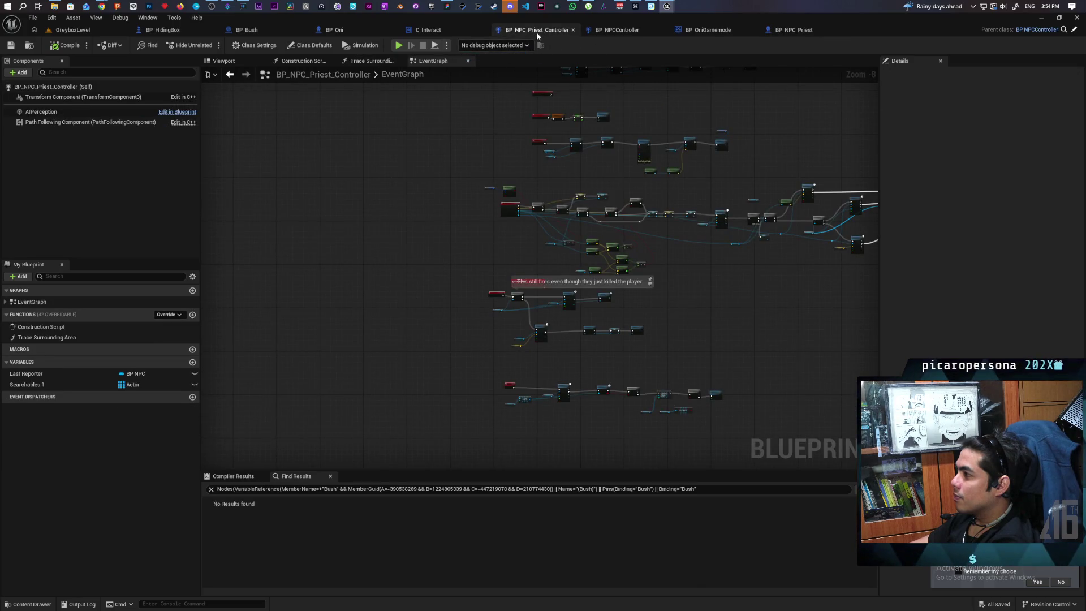
{"action": "mouse_move", "coordinate": [543, 31]}
{"action": "left_mouse_down"}
{"action": "mouse_move", "coordinate": [566, 116]}
{"action": "mouse_move", "coordinate": [695, 116]}
{"action": "mouse_move", "coordinate": [678, 116]}
{"action": "mouse_move", "coordinate": [643, 51]}
{"action": "mouse_move", "coordinate": [662, 27]}
{"action": "left_mouse_up"}
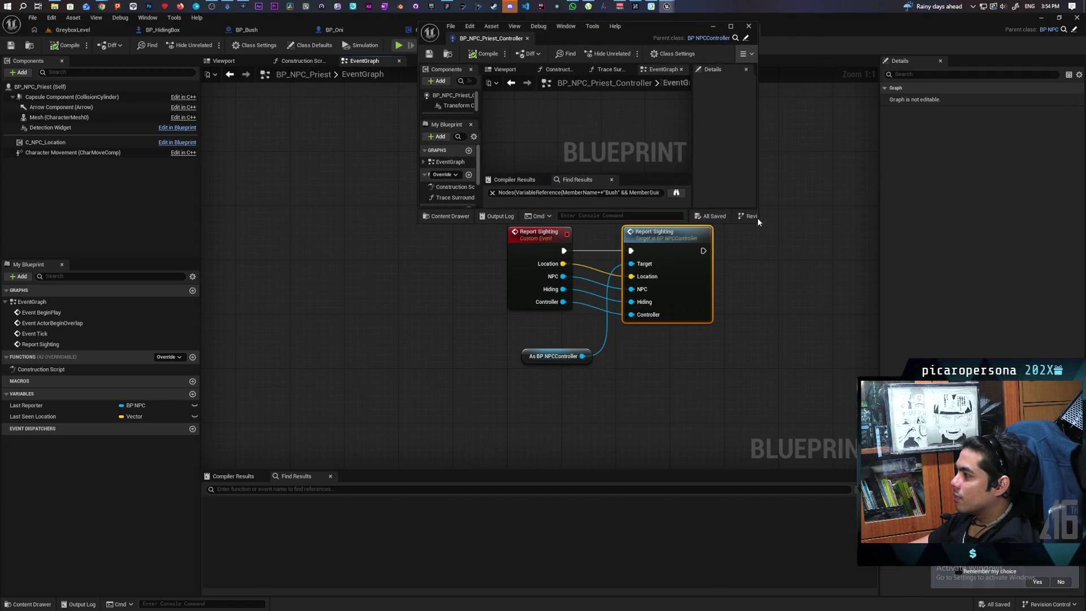
Step: Enlarge the floating controller window and bring the GreyboxLevel viewport back into view
{"action": "mouse_move", "coordinate": [758, 221]}
{"action": "left_mouse_down"}
{"action": "mouse_move", "coordinate": [882, 398]}
{"action": "mouse_move", "coordinate": [962, 481]}
{"action": "mouse_move", "coordinate": [1040, 509]}
{"action": "left_mouse_up"}
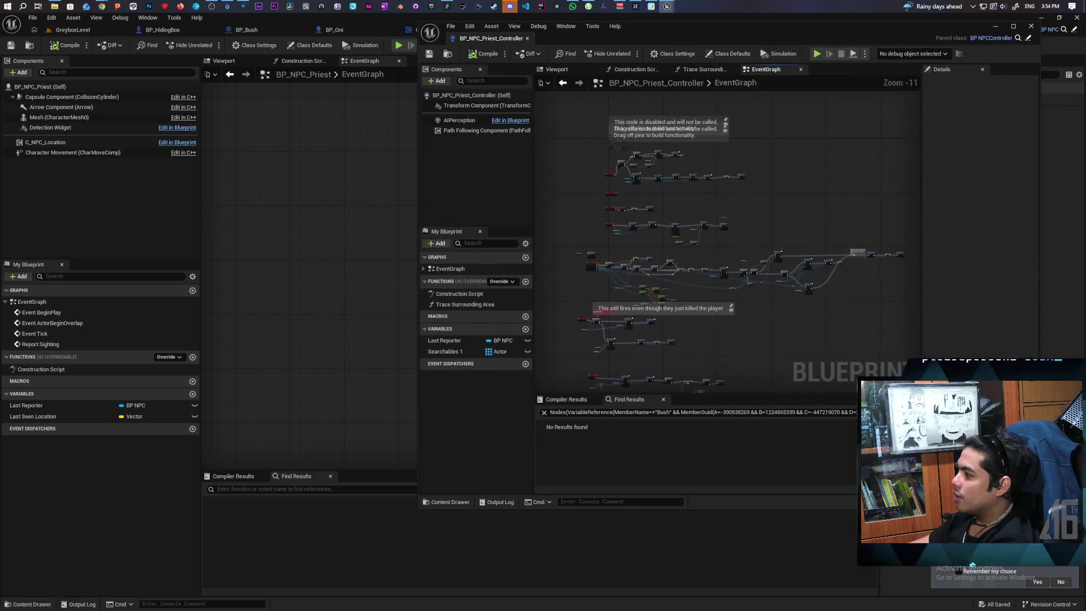
{"action": "left_click", "coordinate": [73, 30]}
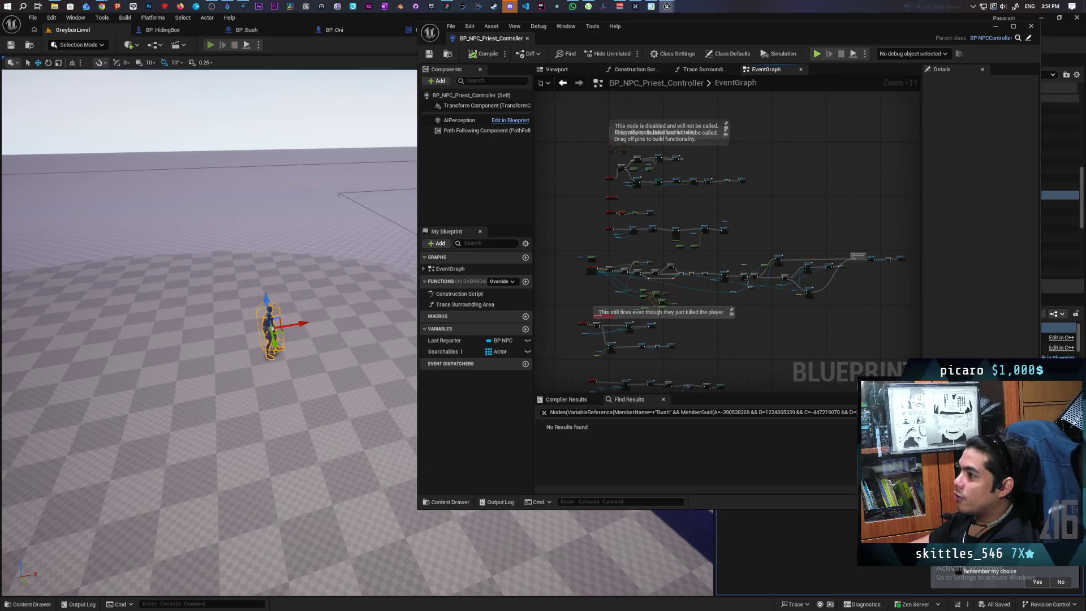
Step: Play the level, evade the priest NPC, hide back in the bush, and free the mouse with Shift+F1
{"action": "key", "text": "alt+p"}
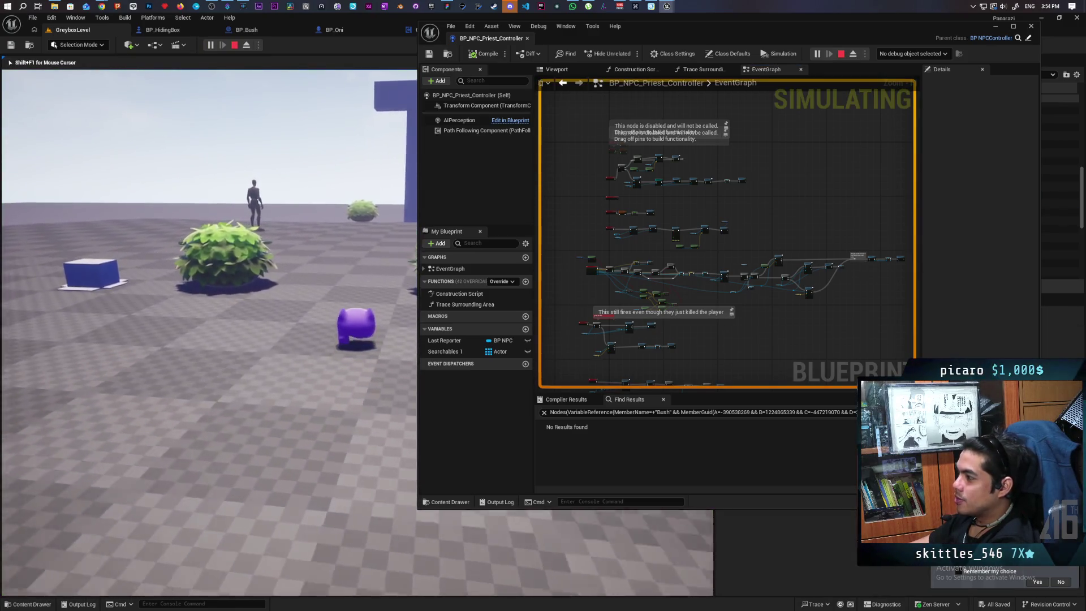
{"action": "key", "text": "w"}
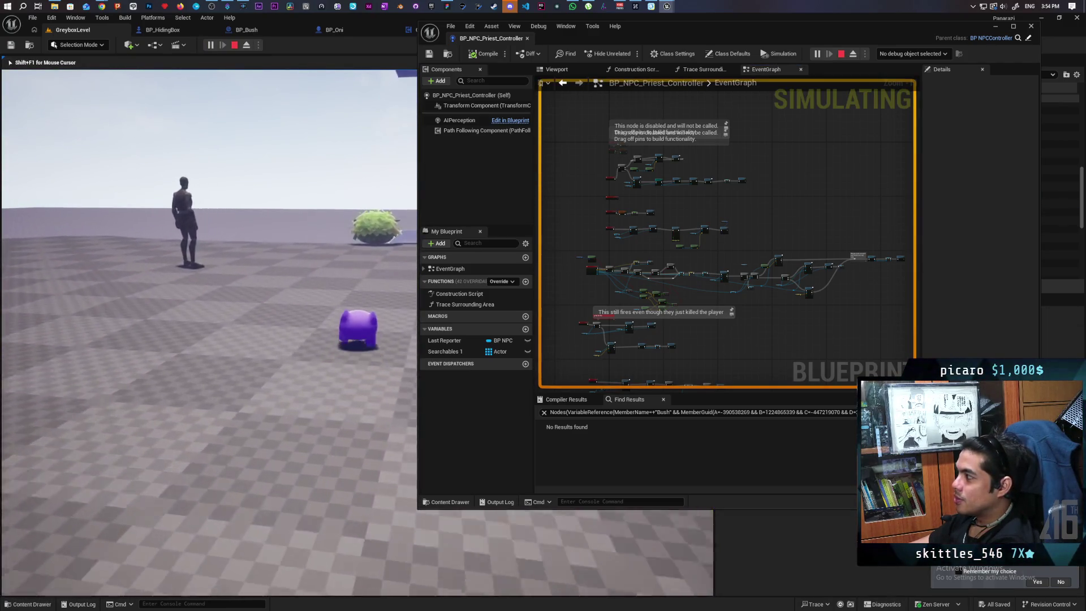
{"action": "key", "text": "d"}
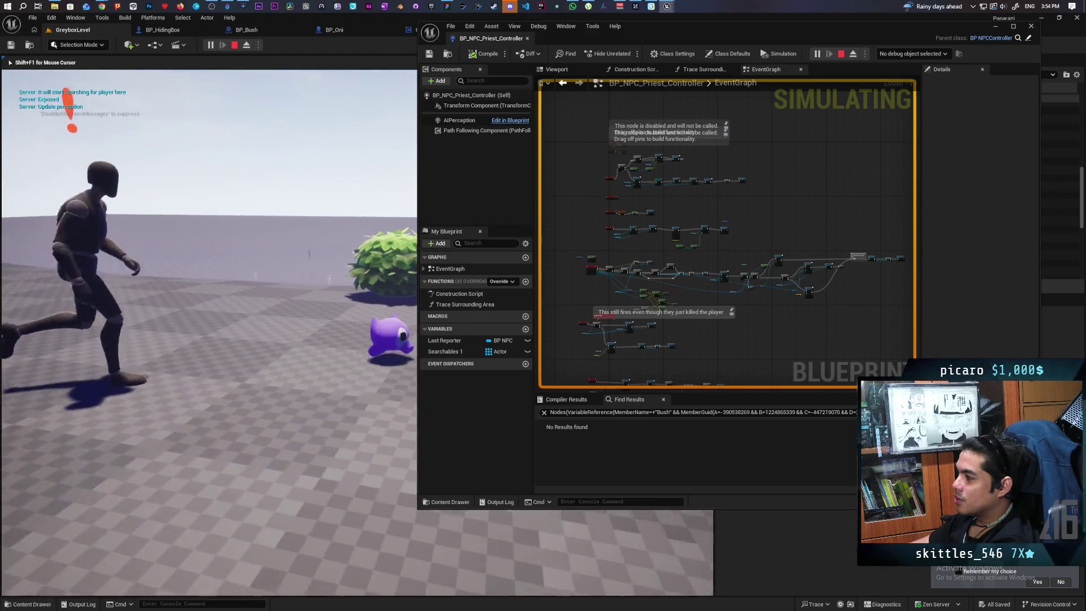
{"action": "key", "text": "d"}
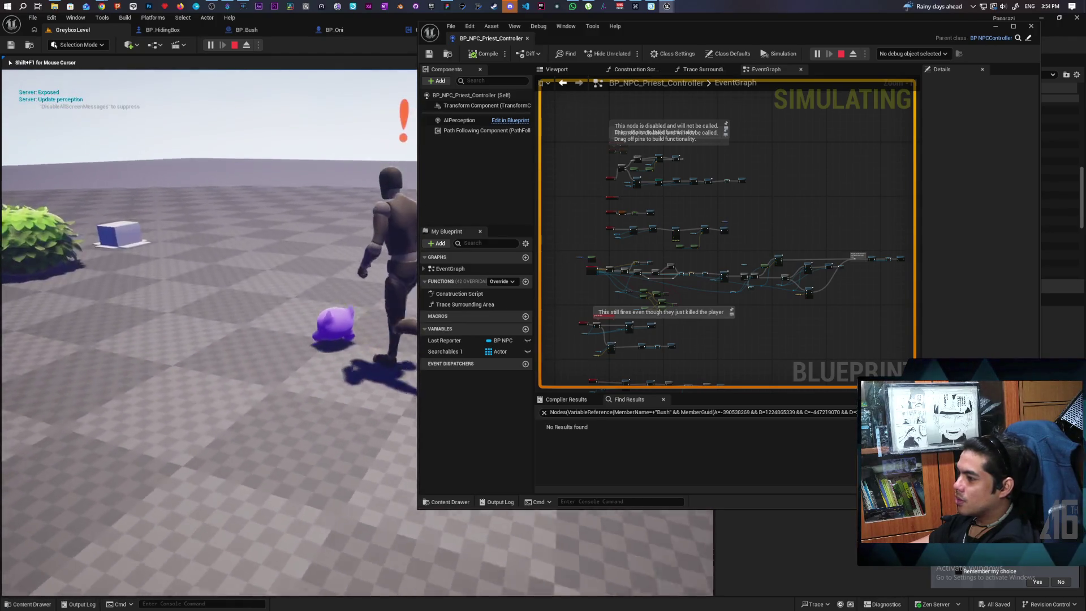
{"action": "key", "text": "a"}
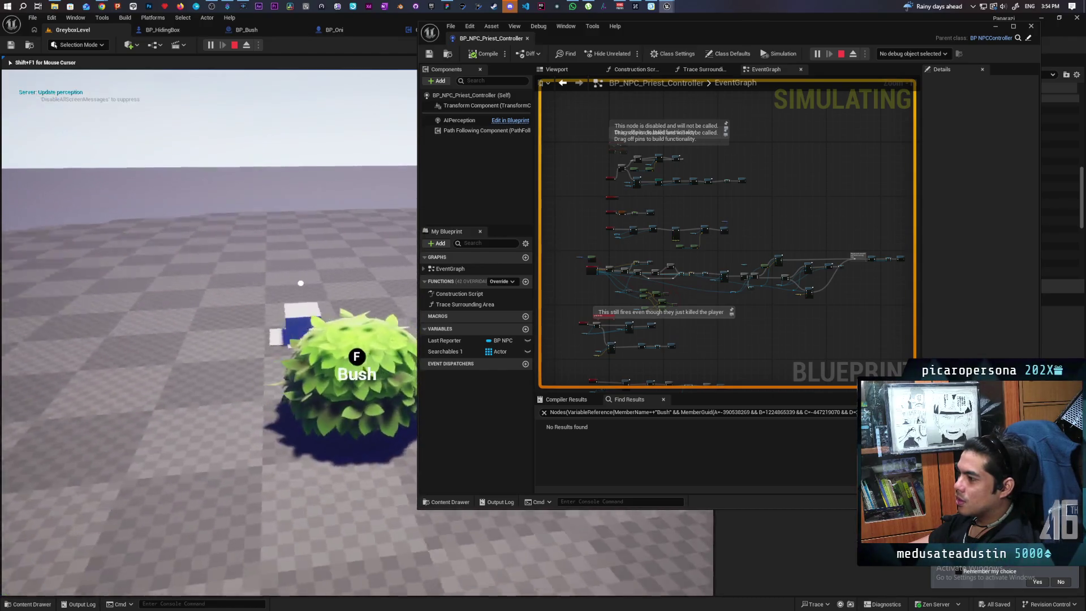
{"action": "key", "text": "f"}
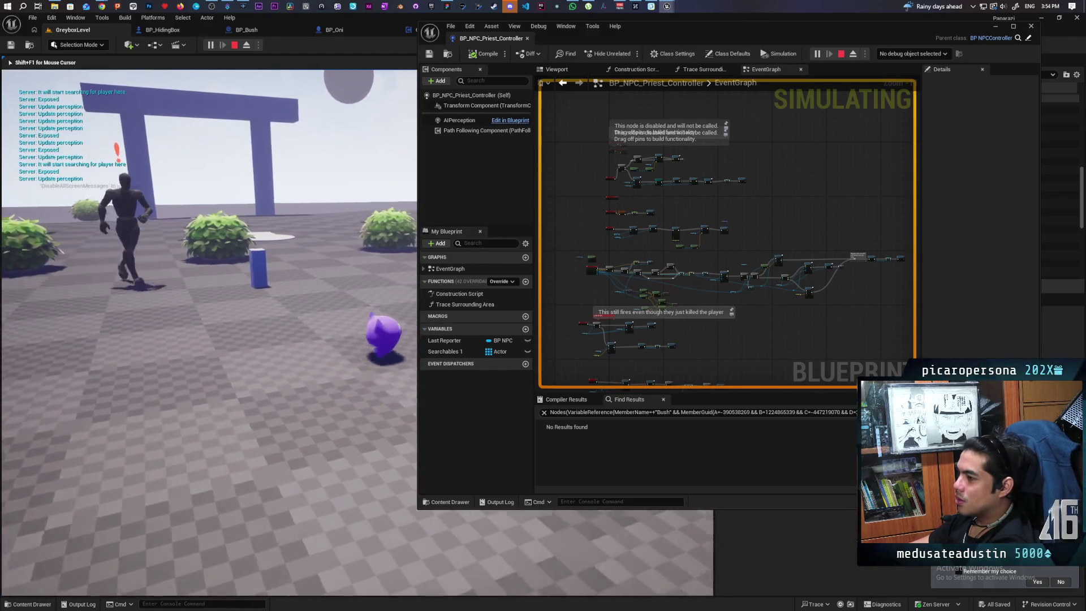
{"action": "key", "text": "w"}
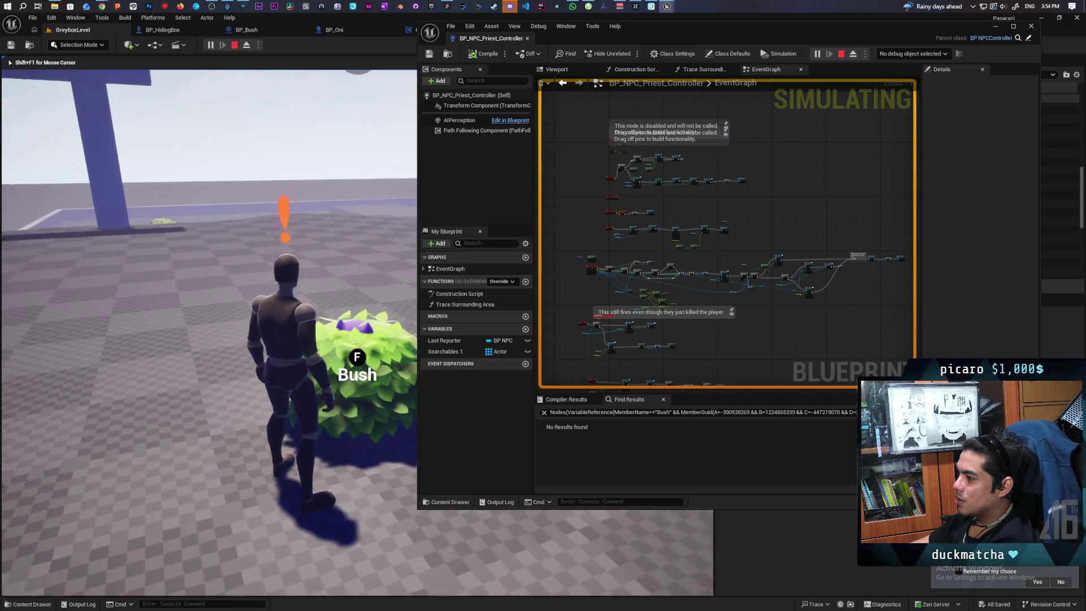
{"action": "key", "text": "shift+F1"}
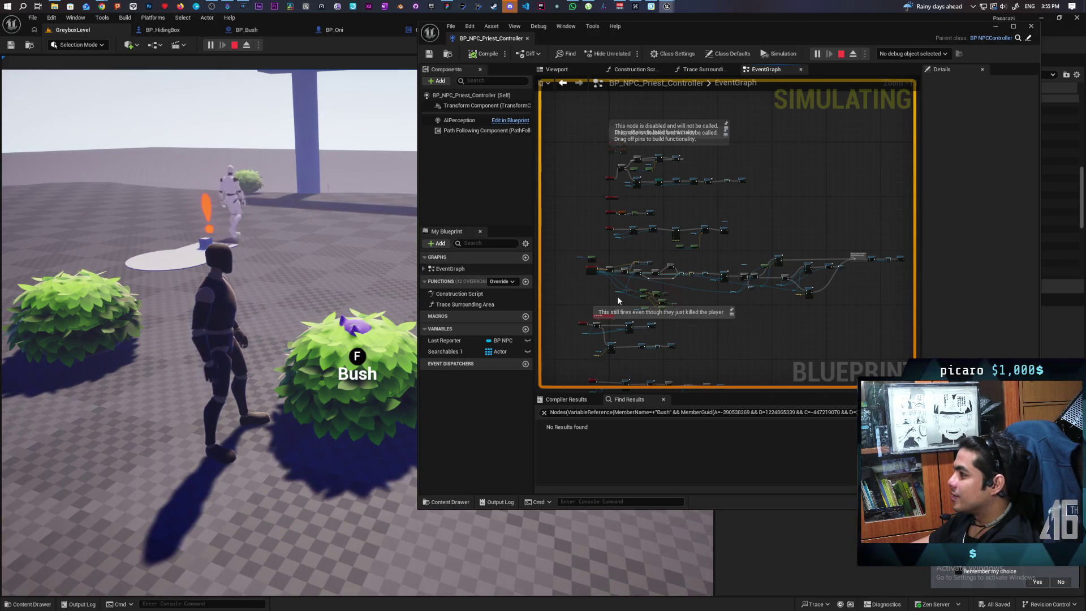
Step: Move Event SeenPlayer level with its Sequence node
{"action": "scroll", "coordinate": [624, 197], "scroll_direction": "up", "scroll_amount": 6}
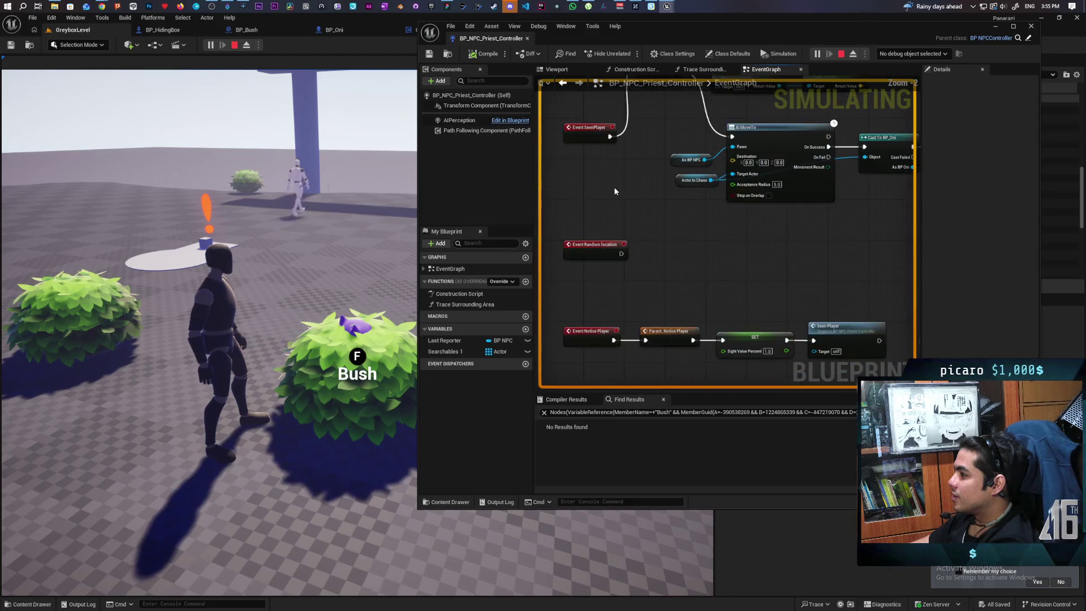
{"action": "mouse_move", "coordinate": [609, 311]}
{"action": "left_mouse_down"}
{"action": "mouse_move", "coordinate": [591, 212]}
{"action": "mouse_move", "coordinate": [589, 237]}
{"action": "mouse_move", "coordinate": [605, 233]}
{"action": "left_mouse_up"}
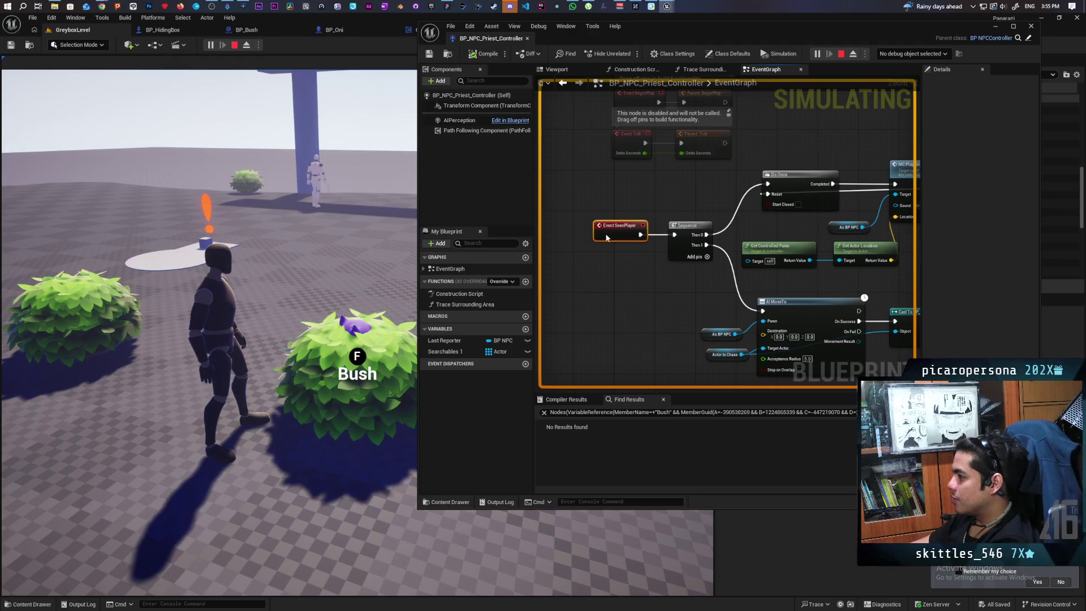
{"action": "scroll", "coordinate": [637, 306], "scroll_direction": "down", "scroll_amount": 3}
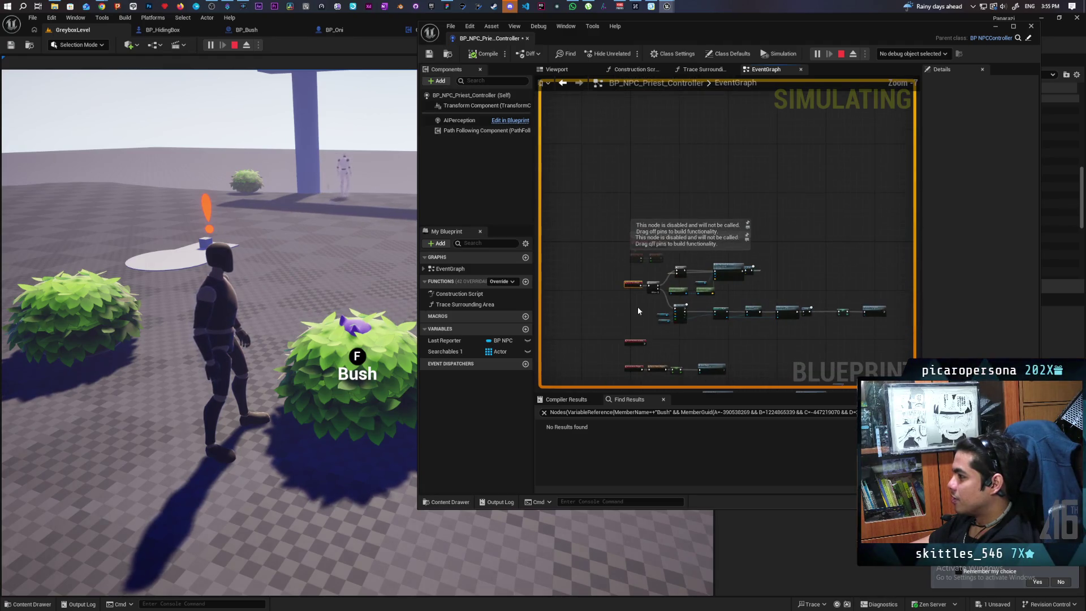
{"action": "scroll", "coordinate": [637, 306], "scroll_direction": "up", "scroll_amount": 3}
{"action": "scroll", "coordinate": [637, 306], "scroll_direction": "down", "scroll_amount": 3}
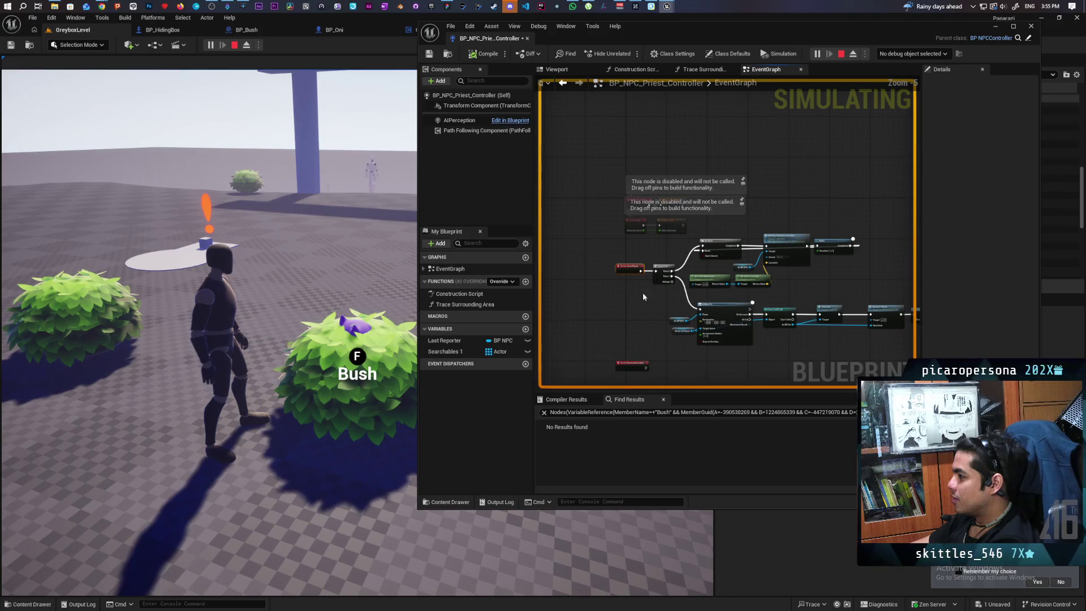
Step: Debug the BP_NPC_Priest_Controller1 instance, pan to the player-killed comments, and lower the window
{"action": "left_click", "coordinate": [906, 54]}
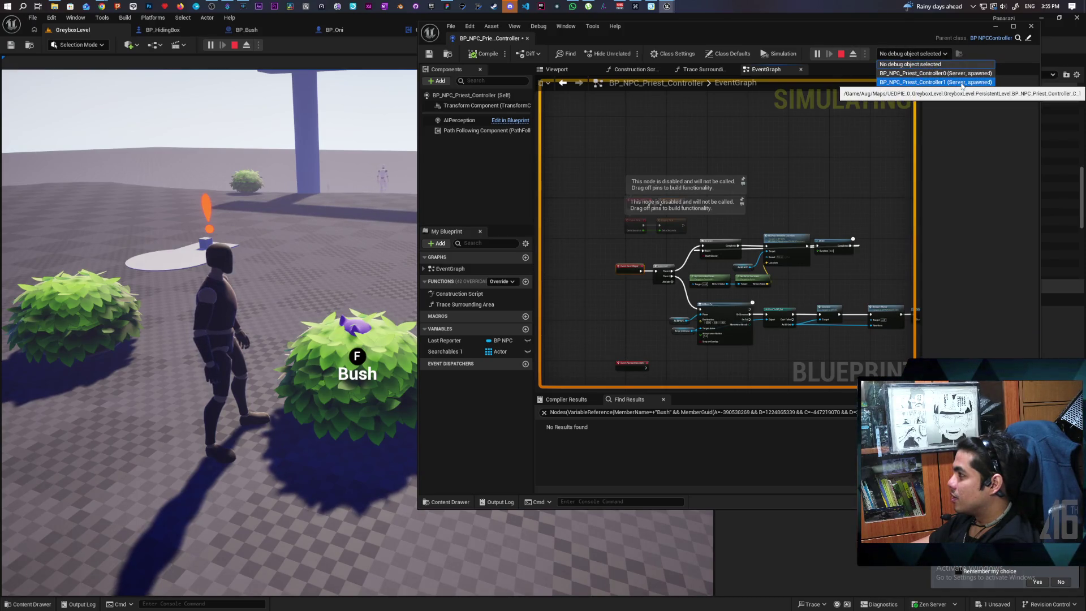
{"action": "left_click", "coordinate": [960, 82]}
{"action": "mouse_move", "coordinate": [683, 290]}
{"action": "left_mouse_down"}
{"action": "mouse_move", "coordinate": [720, 211]}
{"action": "mouse_move", "coordinate": [830, 253]}
{"action": "mouse_move", "coordinate": [836, 238]}
{"action": "left_mouse_up"}
{"action": "mouse_move", "coordinate": [683, 35]}
{"action": "left_mouse_down"}
{"action": "mouse_move", "coordinate": [703, 158]}
{"action": "mouse_move", "coordinate": [685, 136]}
{"action": "left_mouse_up"}
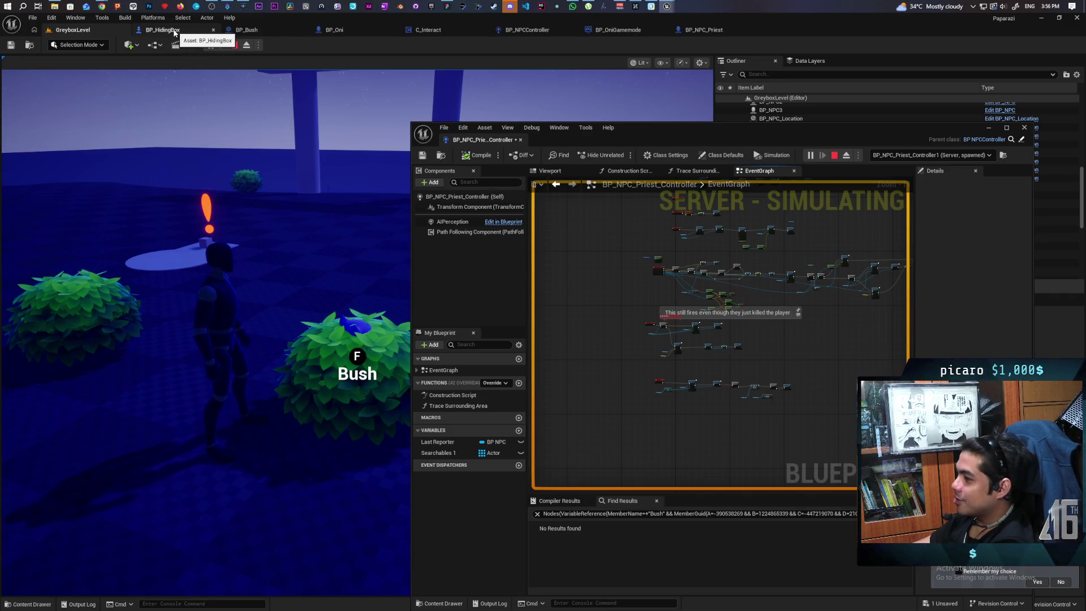
Step: Rearrange the windows and dock BP_NPCController into the floating blueprint window
{"action": "left_click_drag", "start_coordinate": [682, 134], "coordinate": [735, 94]}
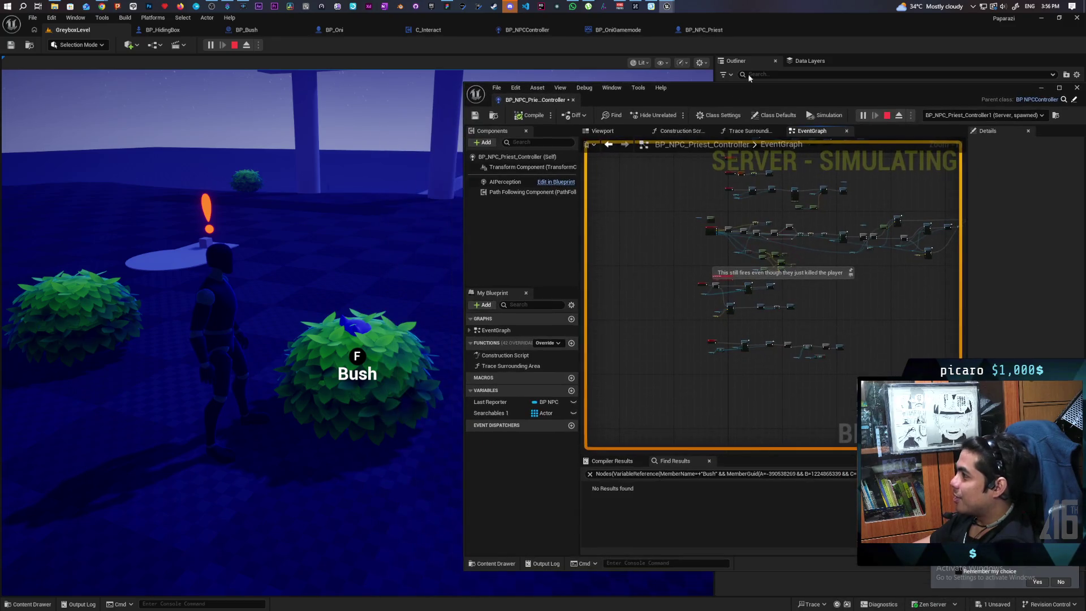
{"action": "mouse_move", "coordinate": [769, 25]}
{"action": "left_mouse_down"}
{"action": "mouse_move", "coordinate": [603, 167]}
{"action": "mouse_move", "coordinate": [426, 127]}
{"action": "left_mouse_up"}
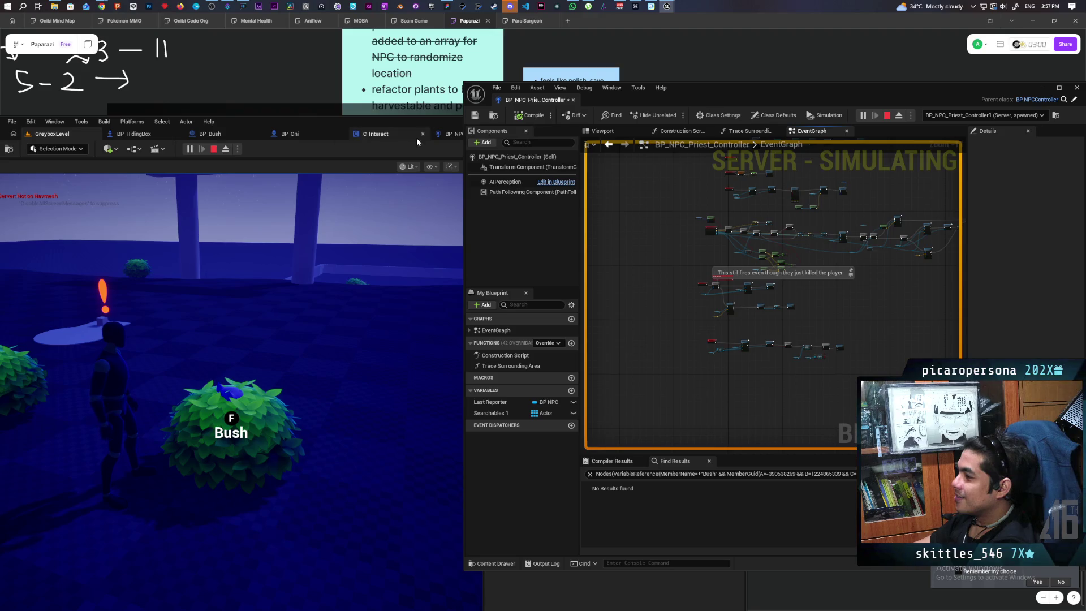
{"action": "mouse_move", "coordinate": [724, 90]}
{"action": "left_mouse_down"}
{"action": "mouse_move", "coordinate": [815, 98]}
{"action": "mouse_move", "coordinate": [708, 169]}
{"action": "left_mouse_up"}
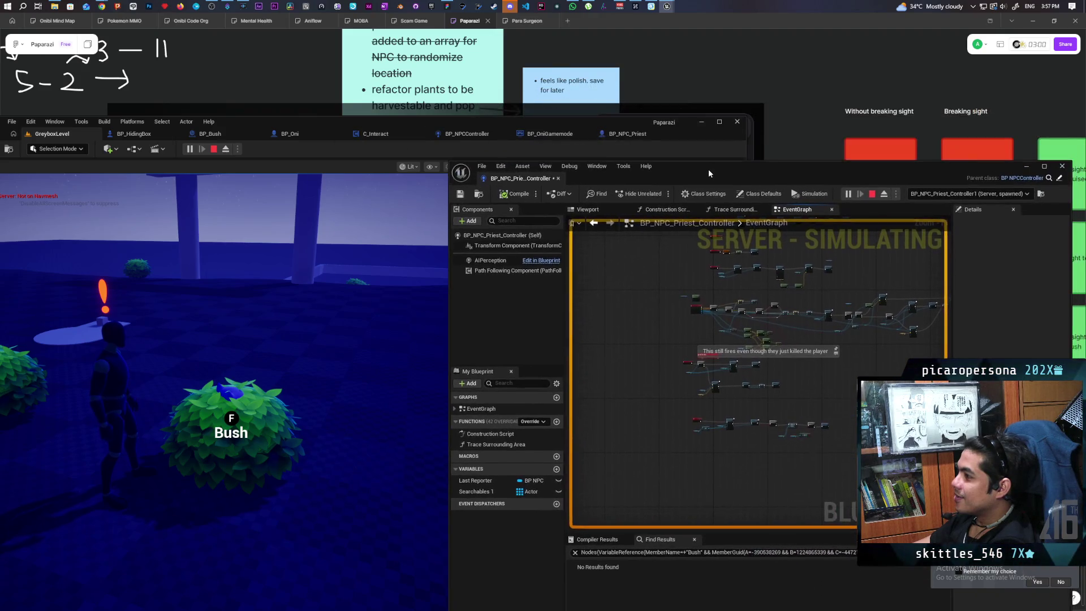
{"action": "left_click_drag", "start_coordinate": [467, 134], "coordinate": [498, 178]}
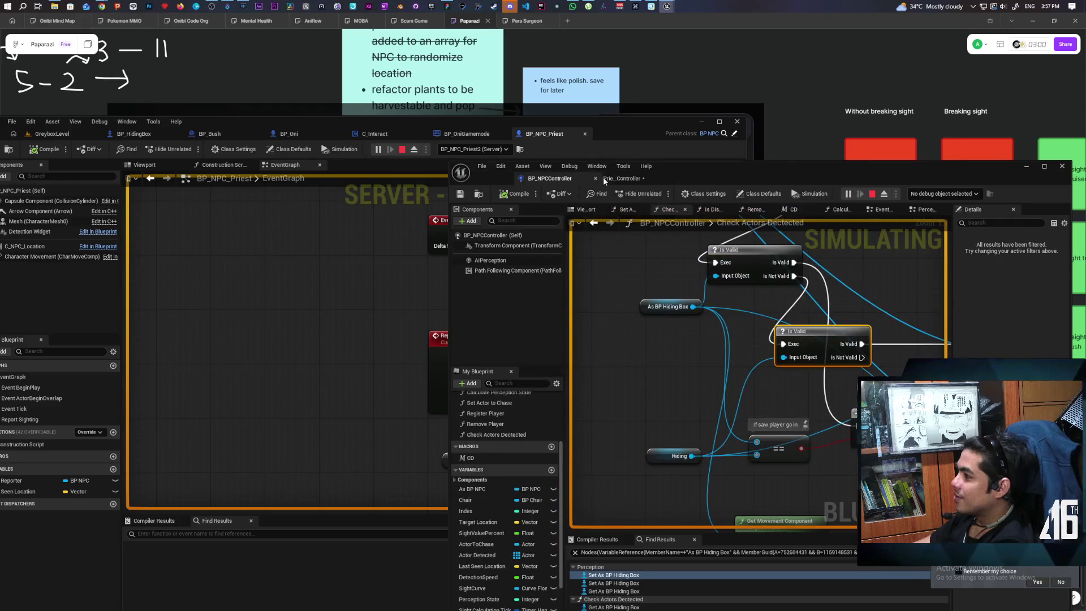
{"action": "left_click_drag", "start_coordinate": [664, 167], "coordinate": [647, 91]}
Step: Set the debug object to BP_NPC_Priest_Controller1 and recentre the node cluster
{"action": "left_click", "coordinate": [926, 117]}
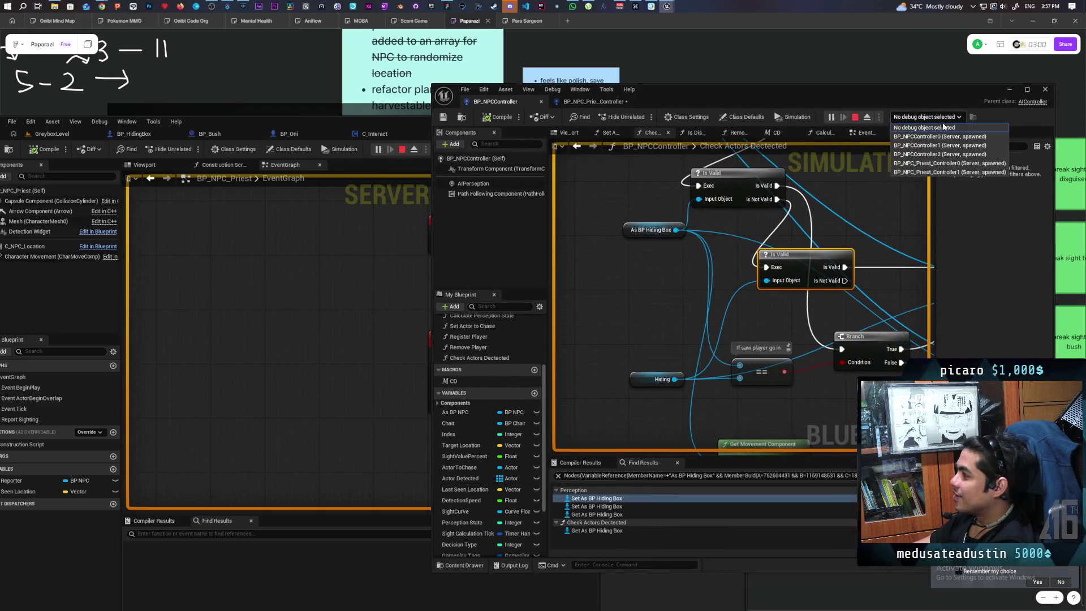
{"action": "left_click", "coordinate": [944, 172]}
{"action": "scroll", "coordinate": [769, 234], "scroll_direction": "down", "scroll_amount": 10}
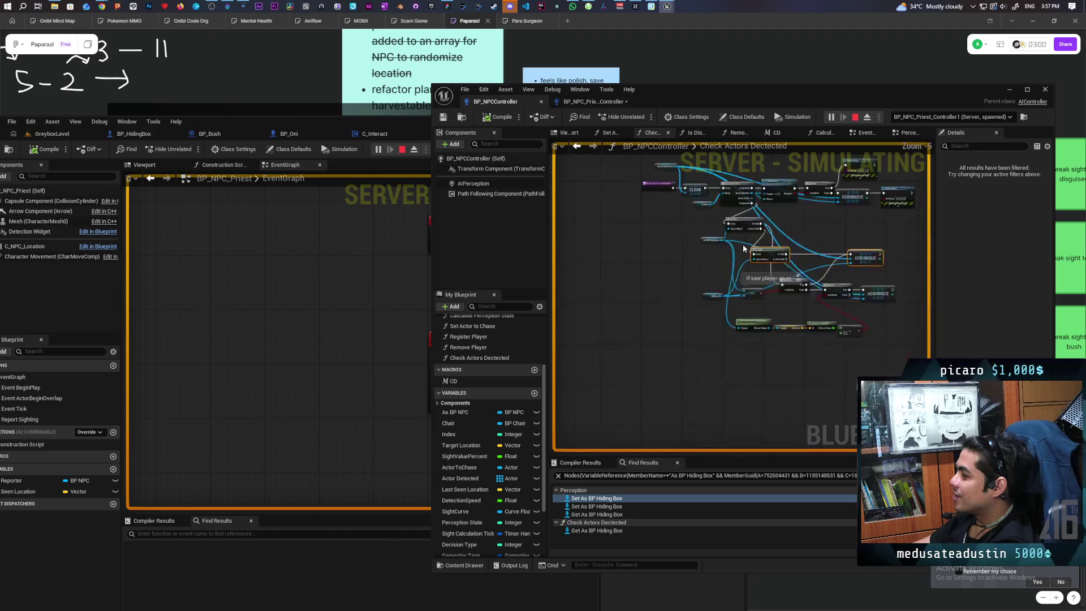
{"action": "mouse_move", "coordinate": [768, 297]}
{"action": "left_mouse_down"}
{"action": "mouse_move", "coordinate": [666, 358]}
{"action": "mouse_move", "coordinate": [708, 361]}
{"action": "left_mouse_up"}
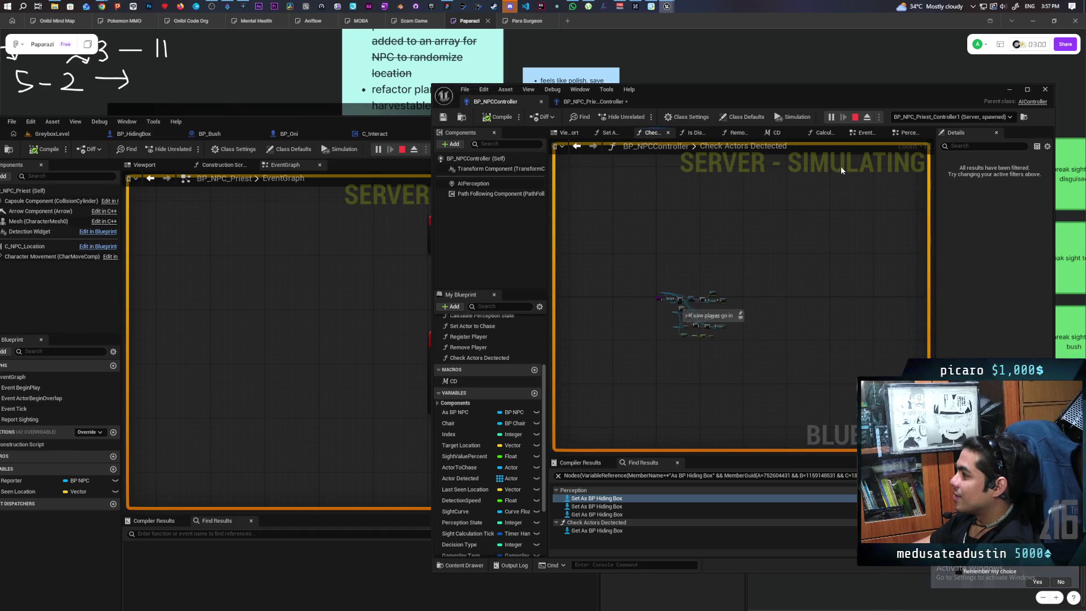
Step: In the Perception graph, connect Calculate Perception State's New State output to Check States_2's New State input
{"action": "left_click", "coordinate": [907, 132]}
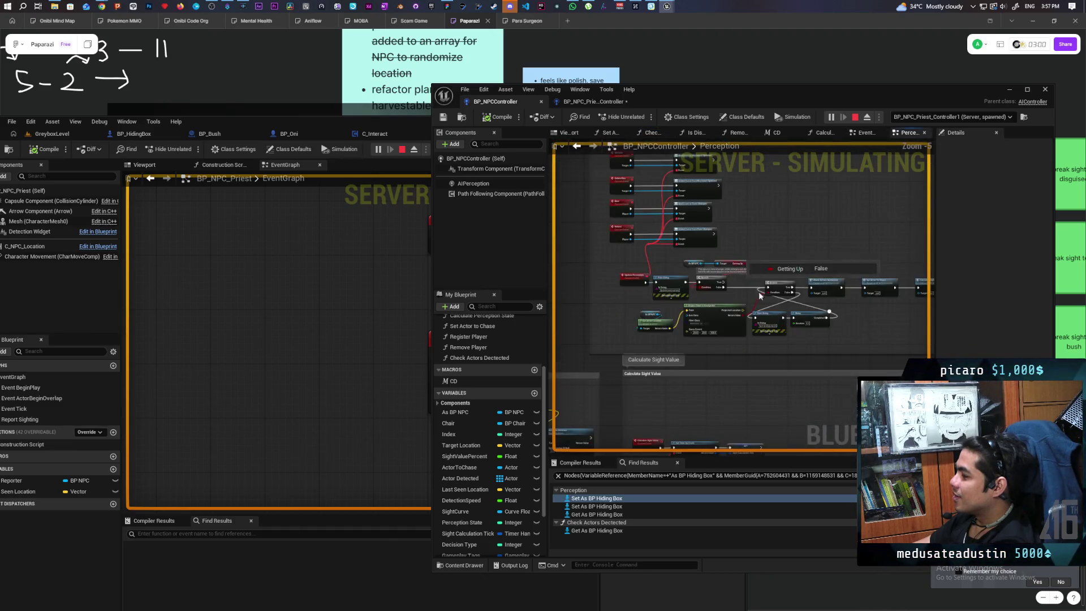
{"action": "scroll", "coordinate": [735, 254], "scroll_direction": "down", "scroll_amount": 4}
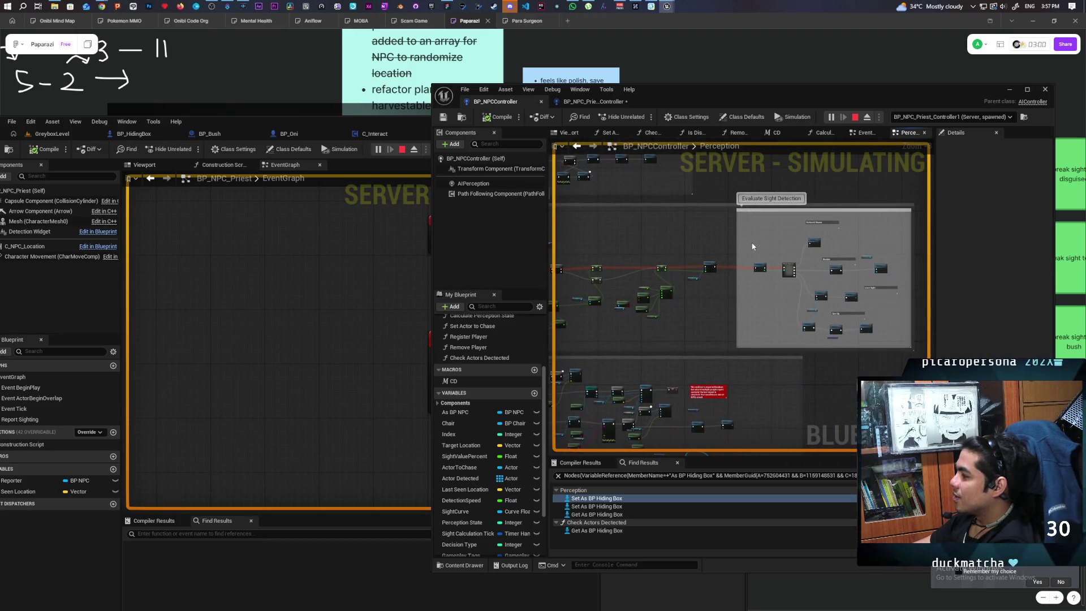
{"action": "scroll", "coordinate": [701, 254], "scroll_direction": "up", "scroll_amount": 7}
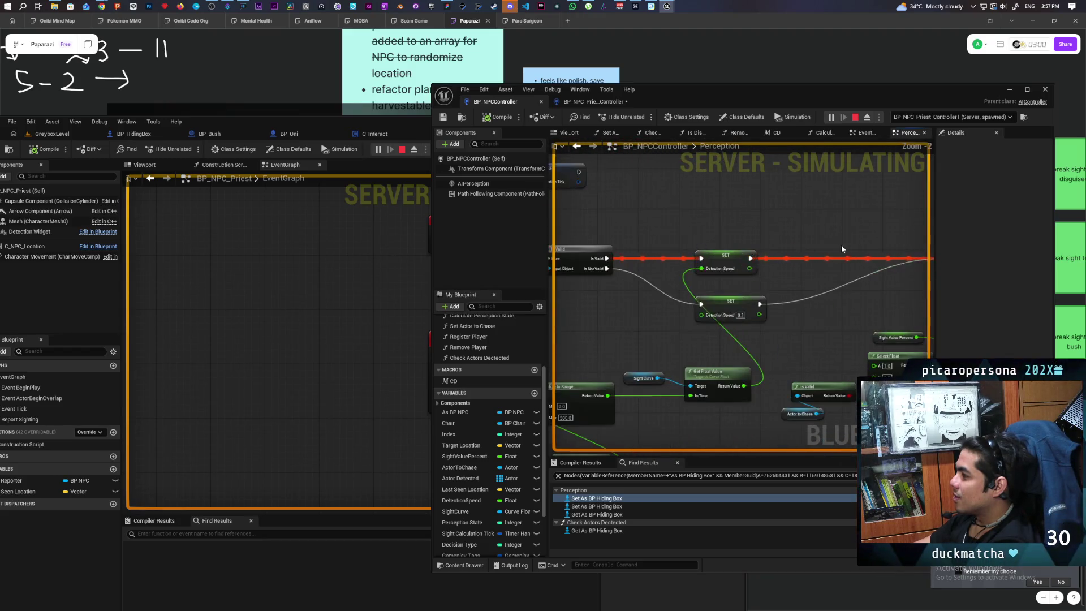
{"action": "mouse_move", "coordinate": [733, 229]}
{"action": "left_mouse_down"}
{"action": "mouse_move", "coordinate": [763, 218]}
{"action": "mouse_move", "coordinate": [669, 291]}
{"action": "left_mouse_up"}
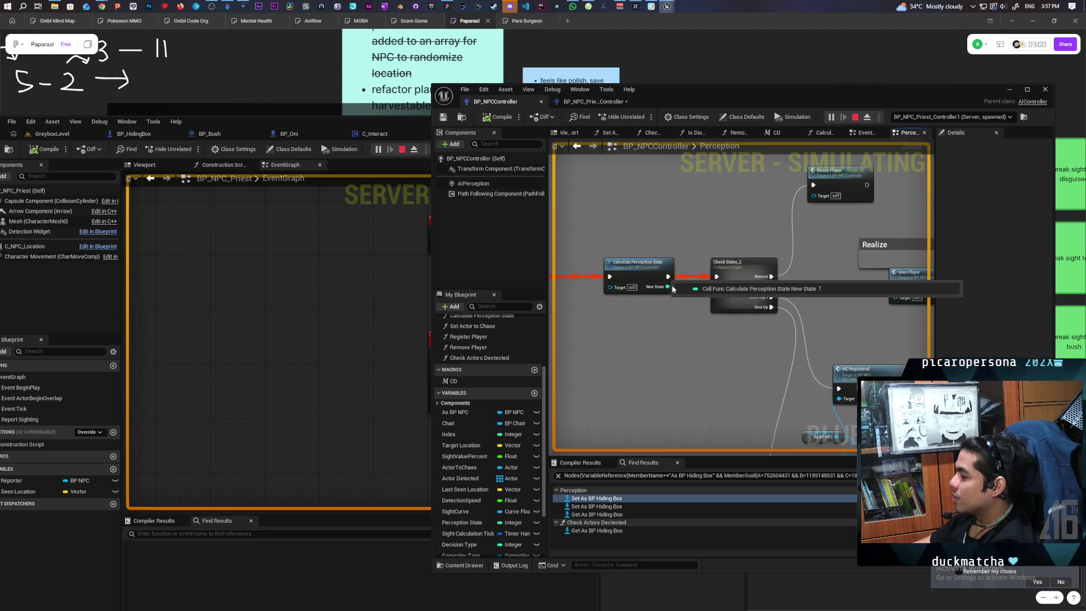
{"action": "left_click_drag", "start_coordinate": [668, 287], "coordinate": [764, 282]}
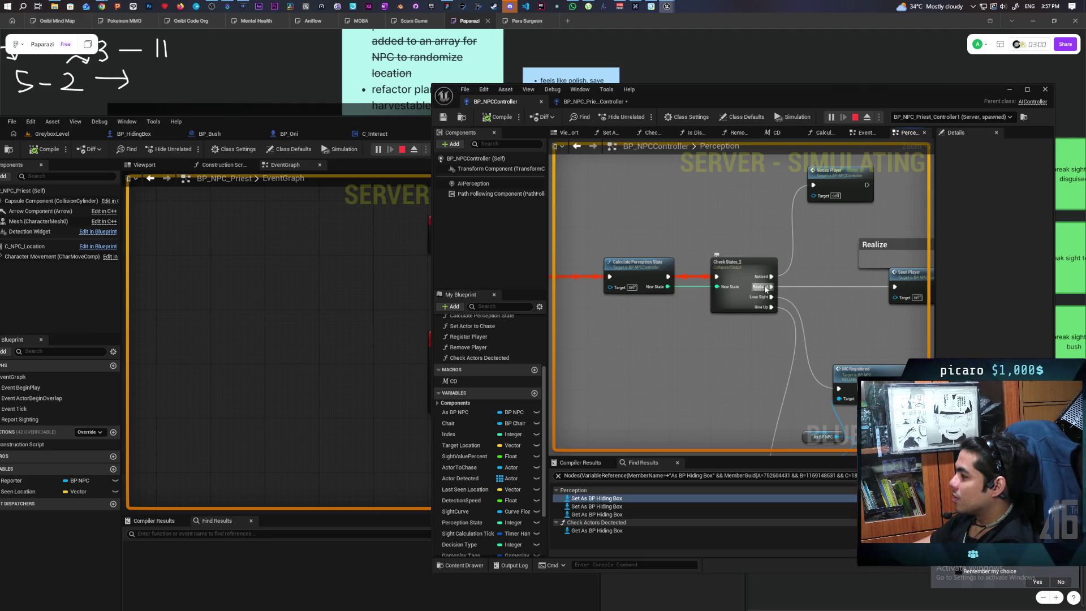
{"action": "mouse_move", "coordinate": [666, 288]}
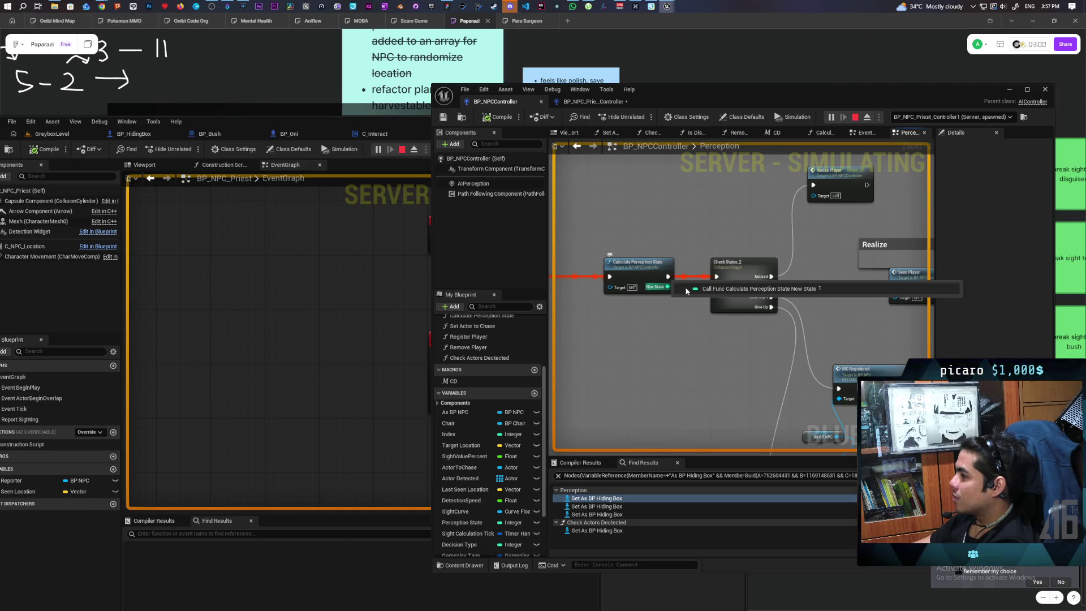
{"action": "mouse_move", "coordinate": [719, 288]}
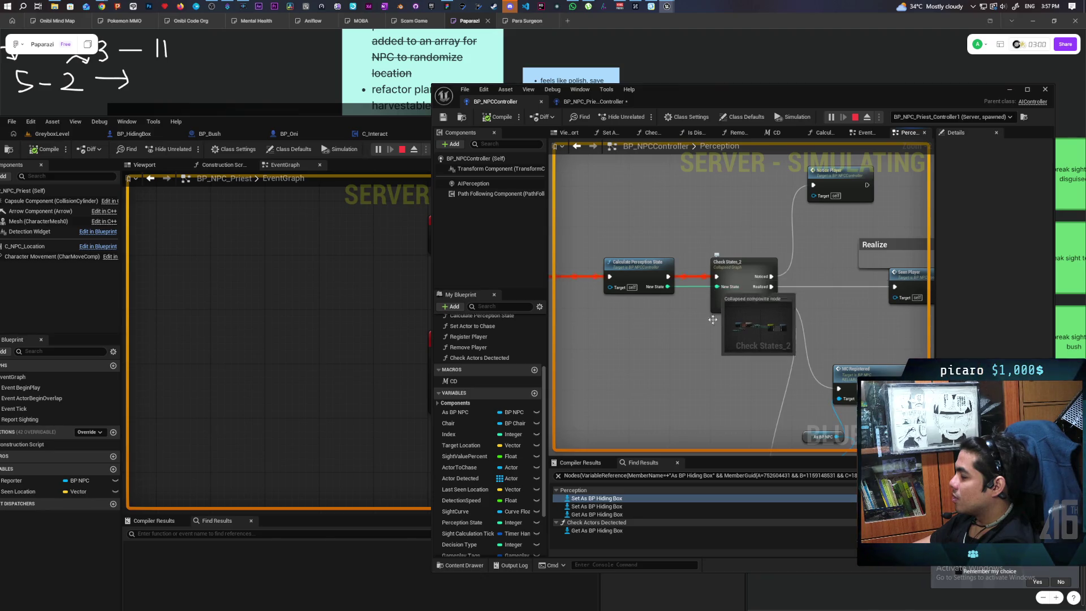
Step: Zoom through the Perception graph, then shift the BP_NPCController window up and to the right
{"action": "scroll", "coordinate": [715, 285], "scroll_direction": "down", "scroll_amount": 4}
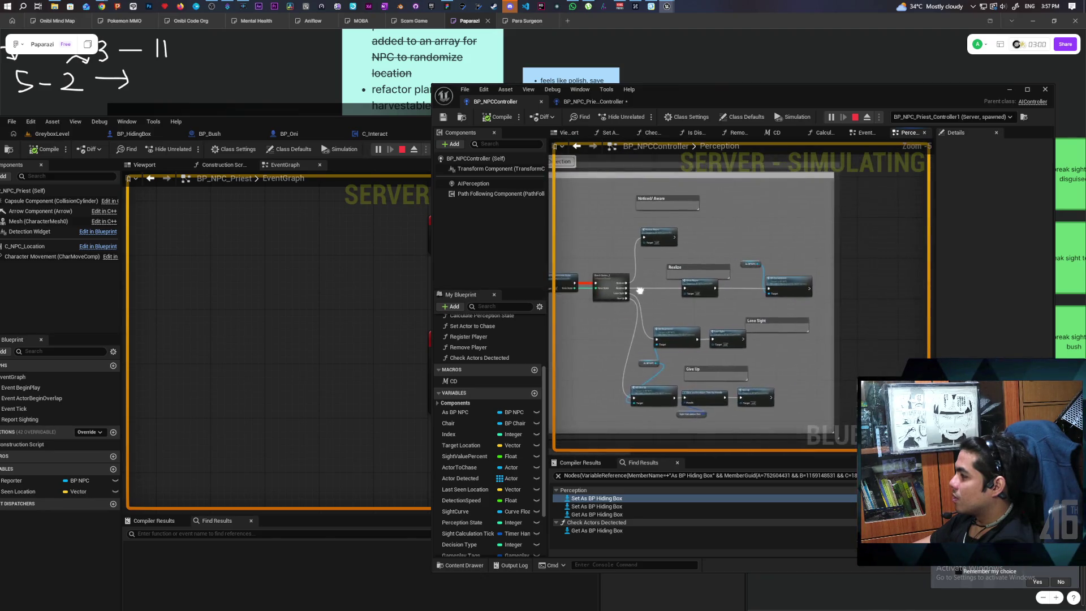
{"action": "scroll", "coordinate": [669, 288], "scroll_direction": "up", "scroll_amount": 4}
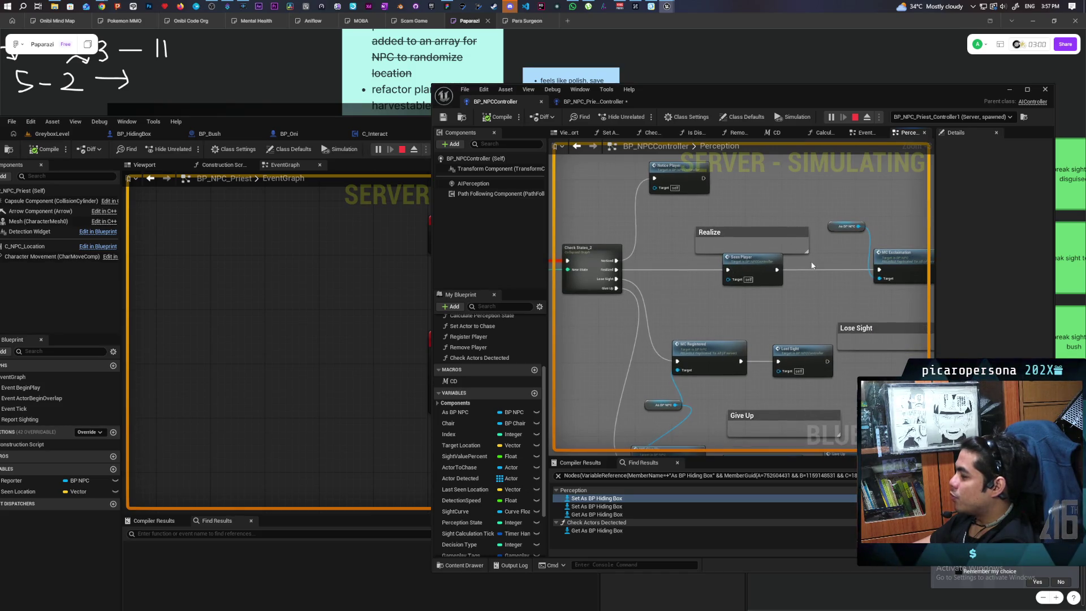
{"action": "scroll", "coordinate": [812, 267], "scroll_direction": "down", "scroll_amount": 1}
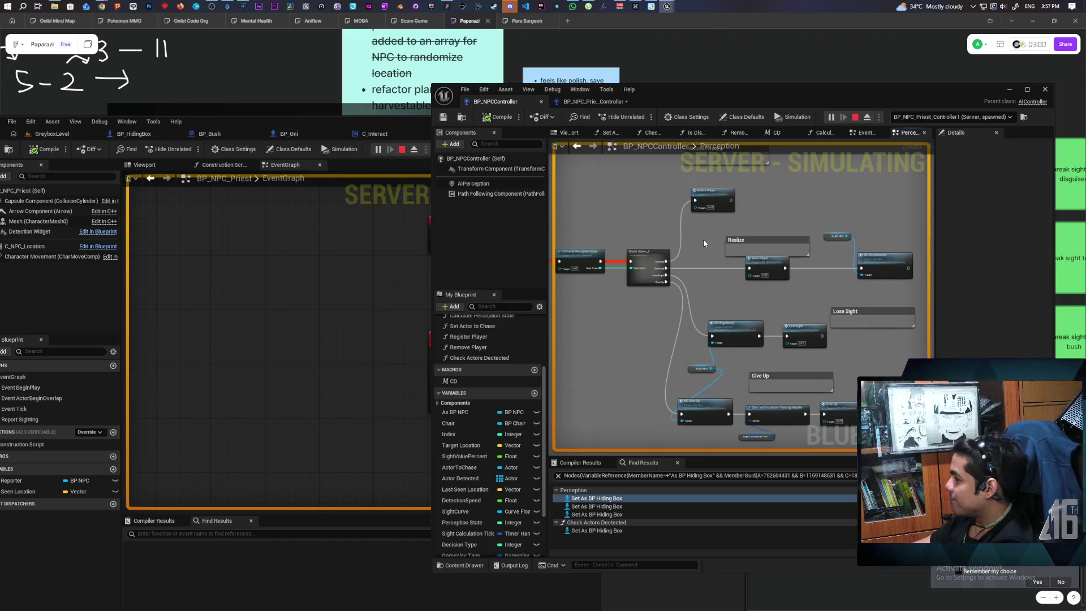
{"action": "scroll", "coordinate": [707, 270], "scroll_direction": "up", "scroll_amount": 2}
{"action": "scroll", "coordinate": [735, 293], "scroll_direction": "down", "scroll_amount": 2}
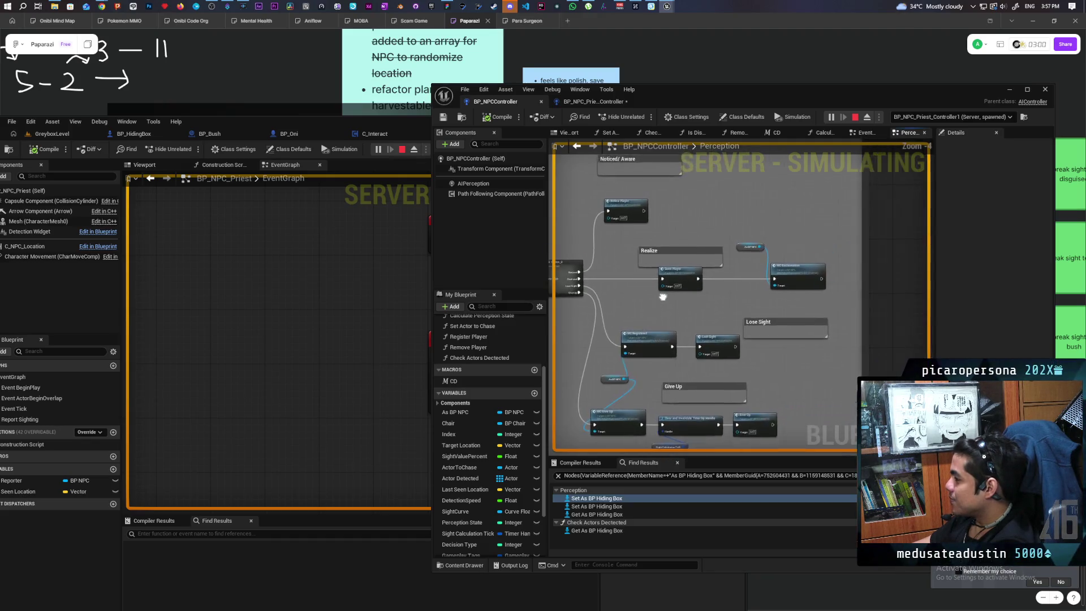
{"action": "scroll", "coordinate": [732, 291], "scroll_direction": "up", "scroll_amount": 1}
{"action": "scroll", "coordinate": [731, 291], "scroll_direction": "down", "scroll_amount": 1}
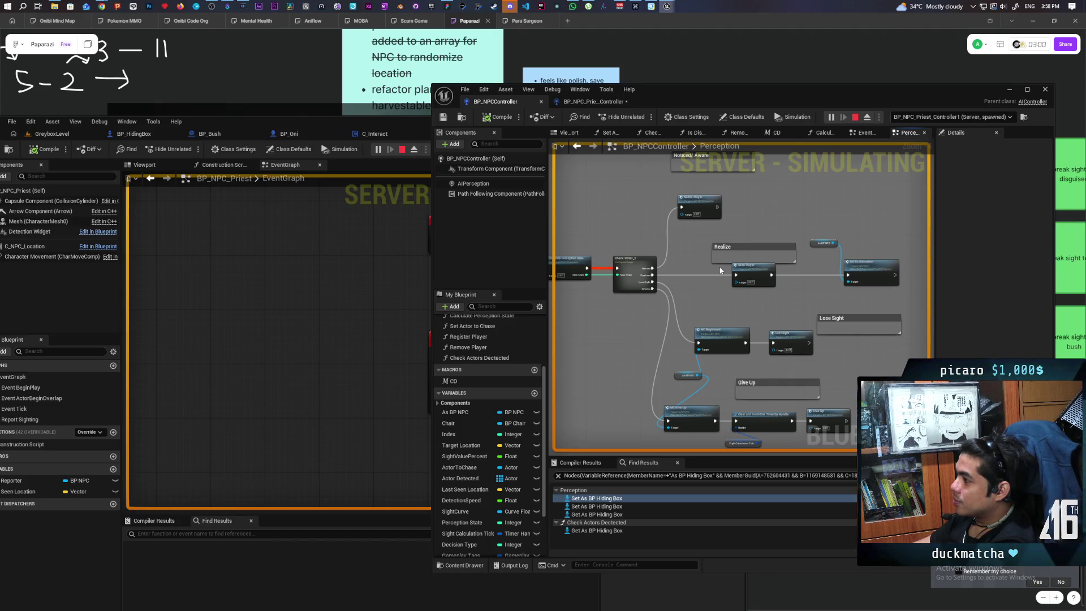
{"action": "mouse_move", "coordinate": [687, 102]}
{"action": "left_mouse_down"}
{"action": "mouse_move", "coordinate": [752, 62]}
{"action": "mouse_move", "coordinate": [718, 48]}
{"action": "left_mouse_up"}
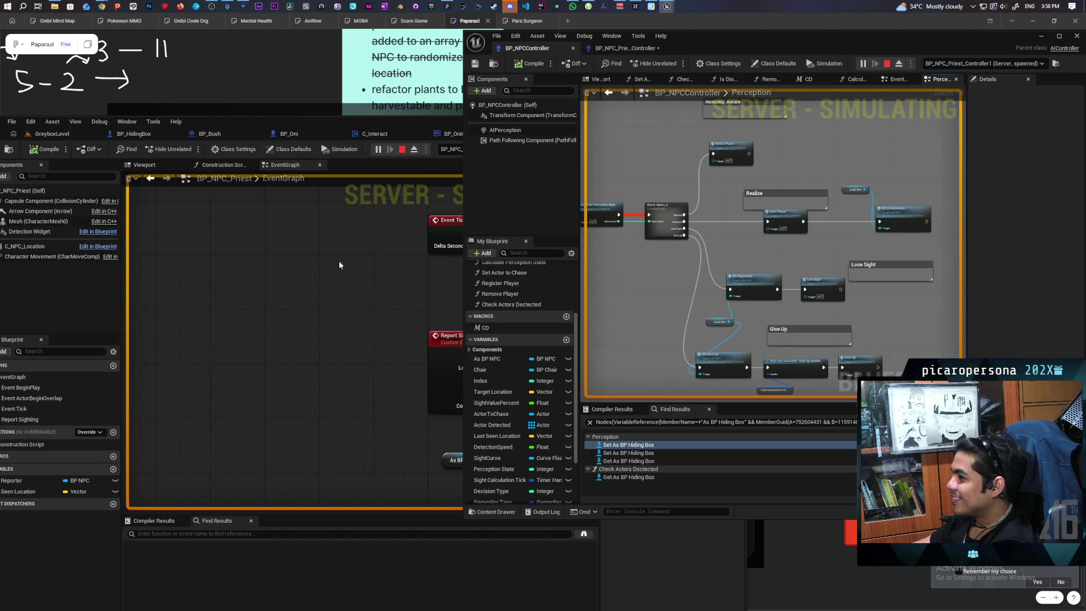
Step: Nudge the BP_NPC_Priest window left and bring the GreyboxLevel game view up beside the graph
{"action": "mouse_move", "coordinate": [401, 121]}
{"action": "left_mouse_down"}
{"action": "mouse_move", "coordinate": [359, 121]}
{"action": "mouse_move", "coordinate": [391, 112]}
{"action": "left_mouse_up"}
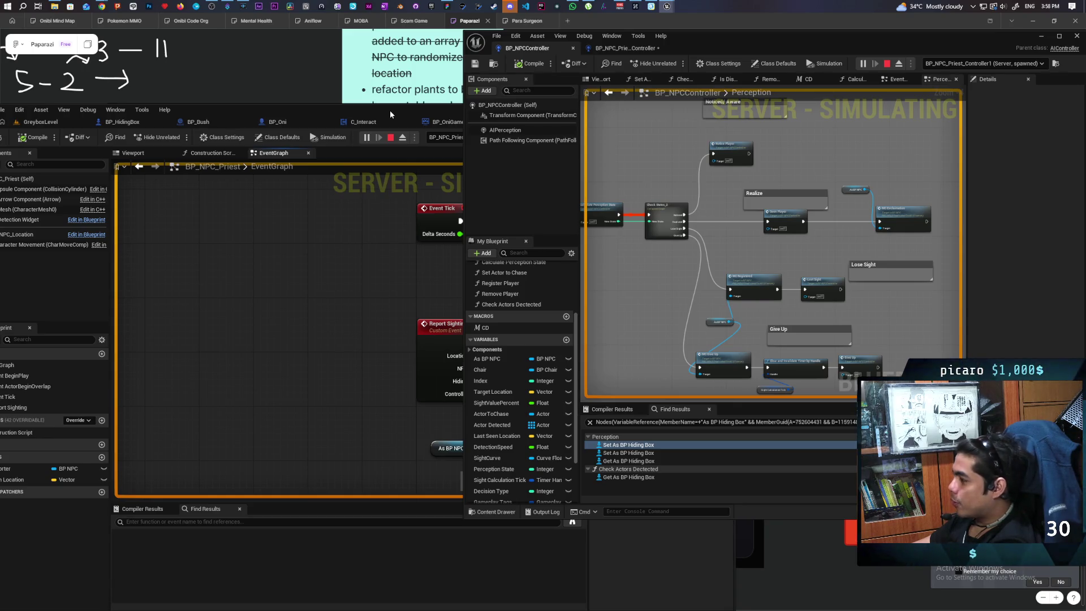
{"action": "left_click_drag", "start_coordinate": [389, 110], "coordinate": [355, 112]}
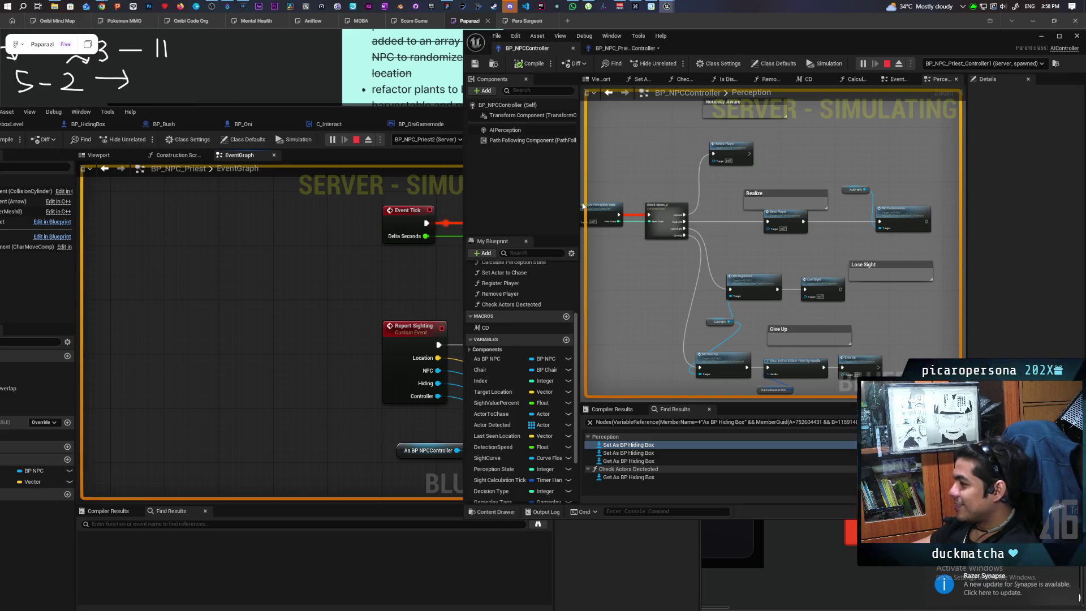
{"action": "mouse_move", "coordinate": [417, 121]}
{"action": "left_mouse_down"}
{"action": "mouse_move", "coordinate": [337, 204]}
{"action": "mouse_move", "coordinate": [315, 152]}
{"action": "mouse_move", "coordinate": [592, 123]}
{"action": "left_mouse_up"}
{"action": "scroll", "coordinate": [356, 299], "scroll_direction": "down", "scroll_amount": 1}
{"action": "scroll", "coordinate": [355, 301], "scroll_direction": "up", "scroll_amount": 1}
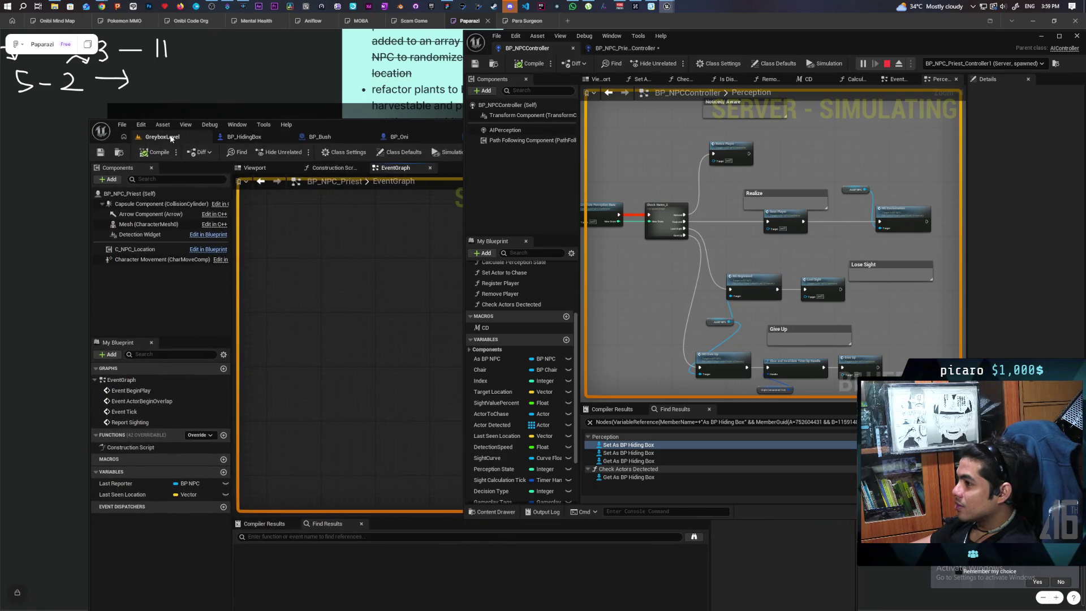
{"action": "left_click", "coordinate": [171, 138]}
{"action": "left_click_drag", "start_coordinate": [382, 122], "coordinate": [324, 52]}
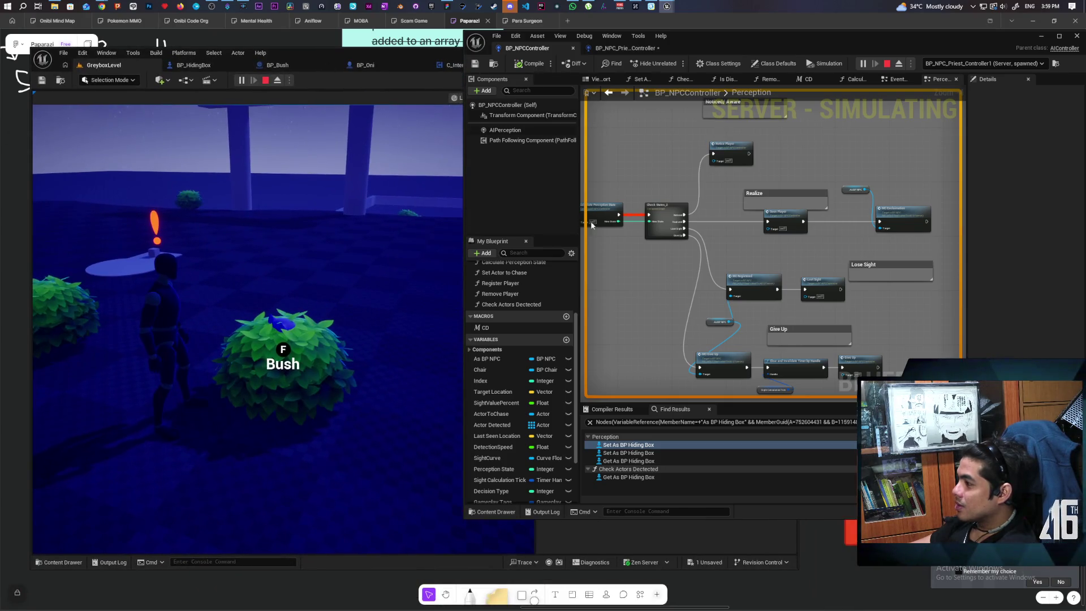
Step: Walk the player in and out of the bushes near the priest NPC, then stop with Esc
{"action": "left_click", "coordinate": [388, 286]}
{"action": "key", "text": "f"}
{"action": "key", "text": "w"}
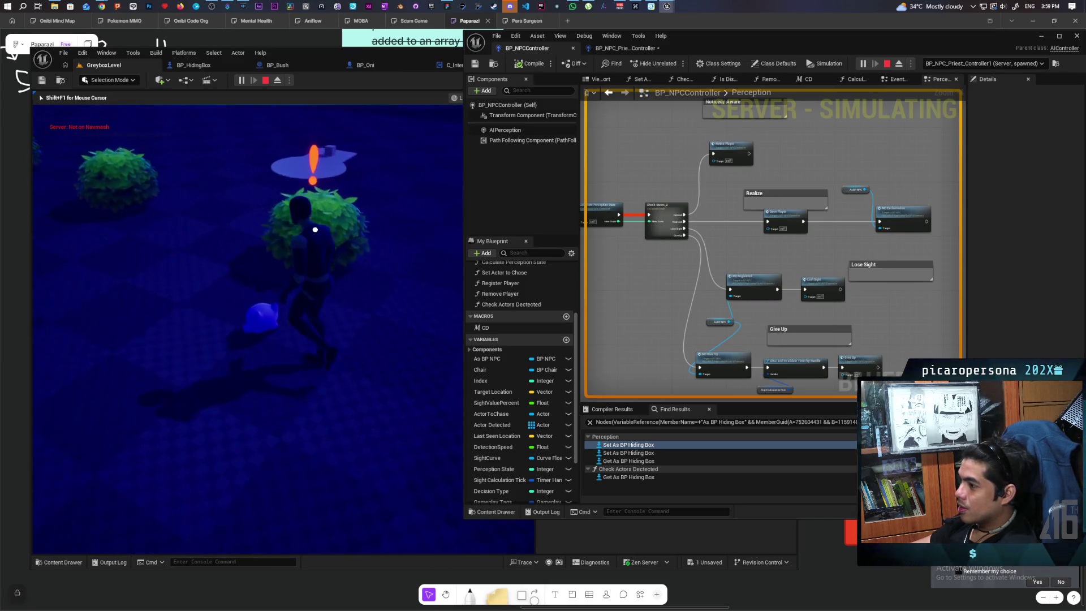
{"action": "key", "text": "w"}
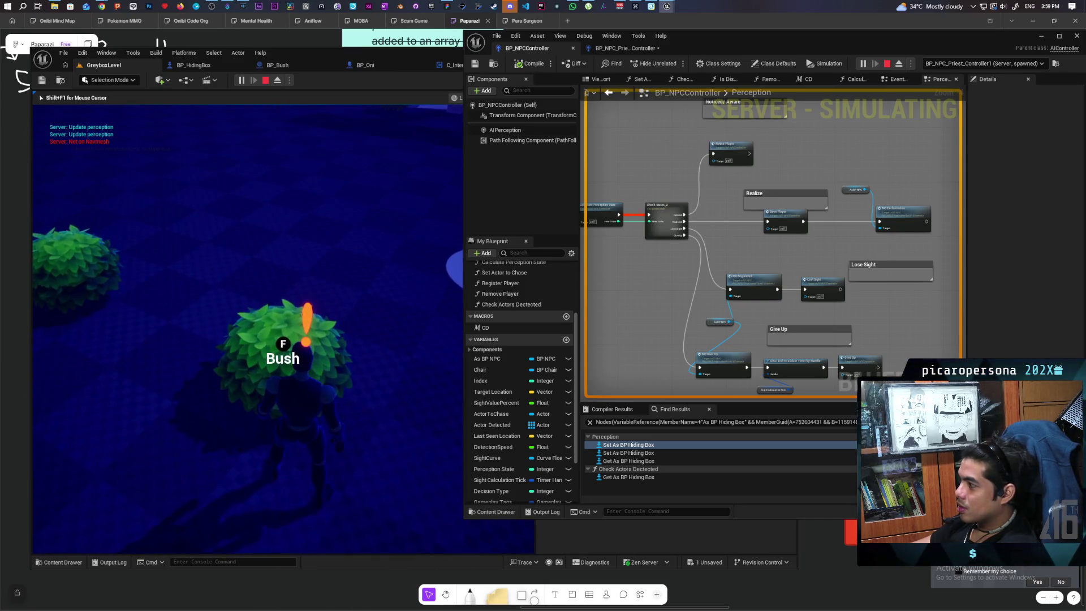
{"action": "key", "text": "f"}
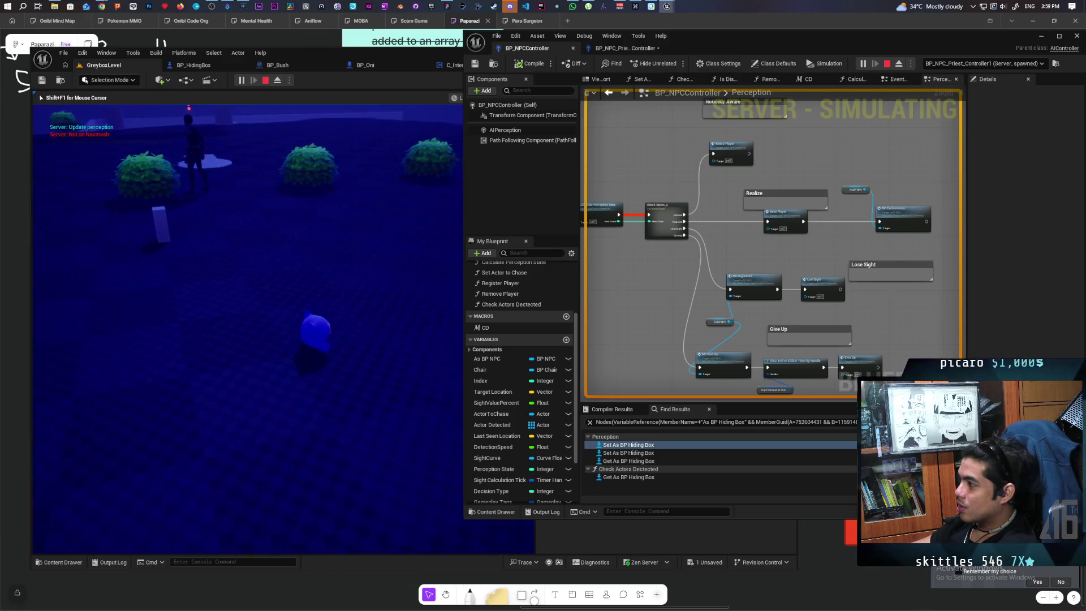
{"action": "key", "text": "w"}
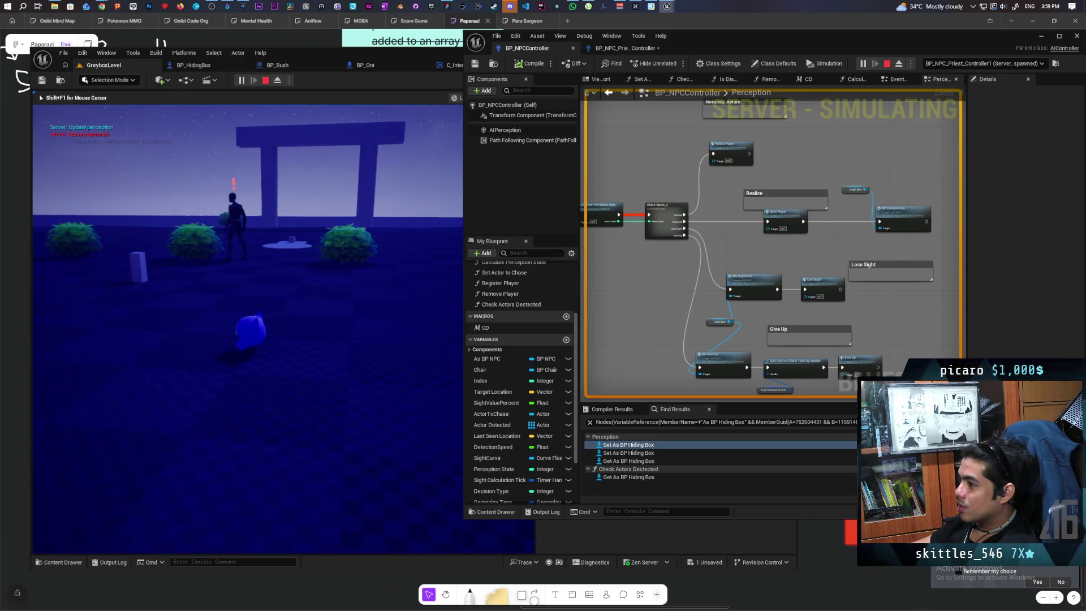
{"action": "key", "text": "w"}
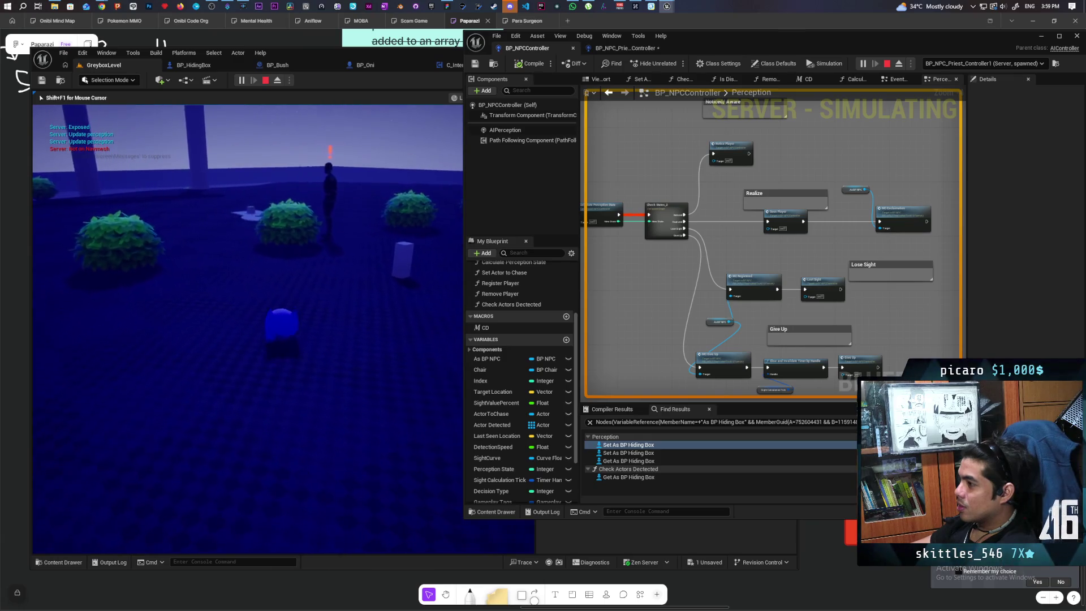
{"action": "key", "text": "w"}
{"action": "key", "text": "w"}
{"action": "key", "text": "w"}
{"action": "key", "text": "w"}
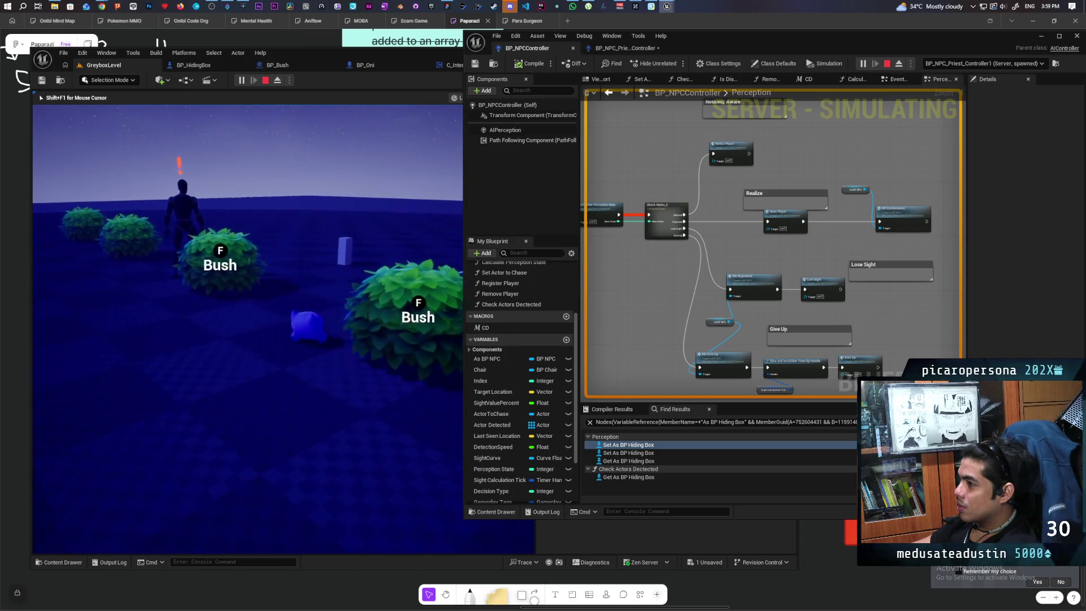
{"action": "key", "text": "w"}
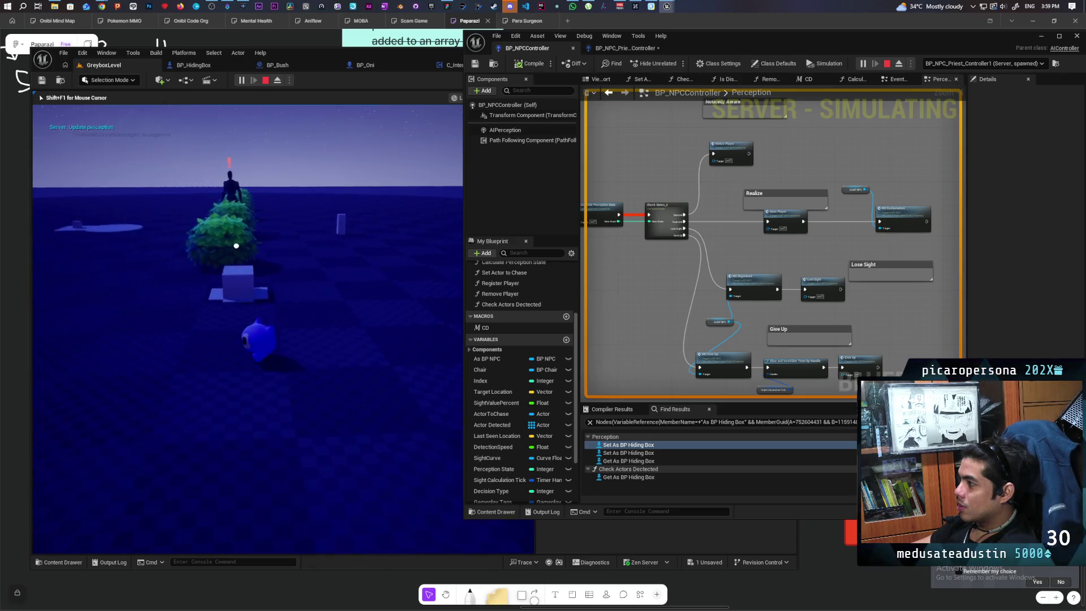
{"action": "key", "text": "w"}
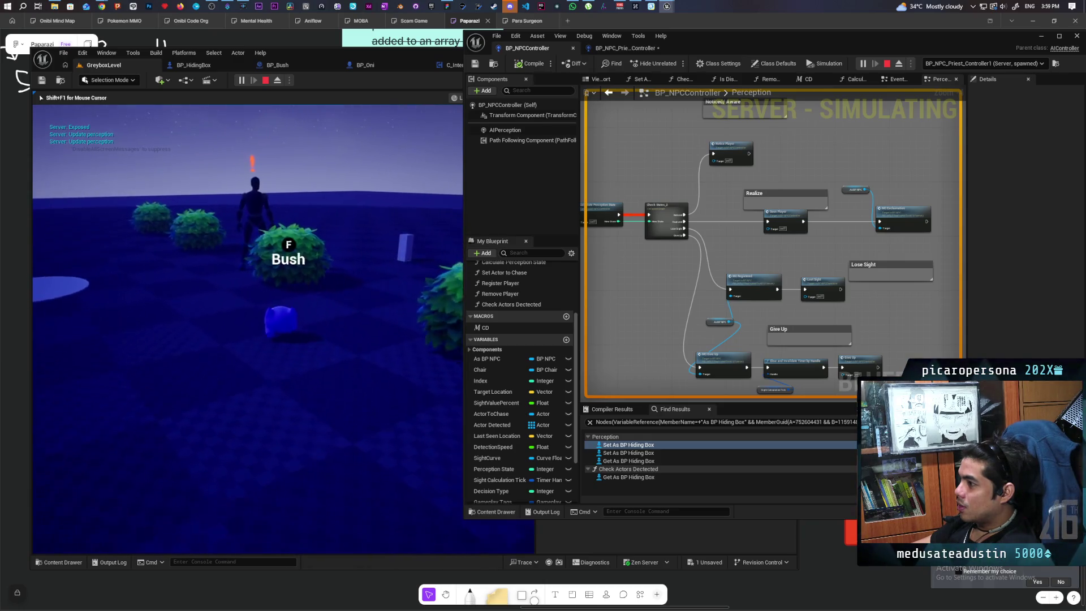
{"action": "key", "text": "w"}
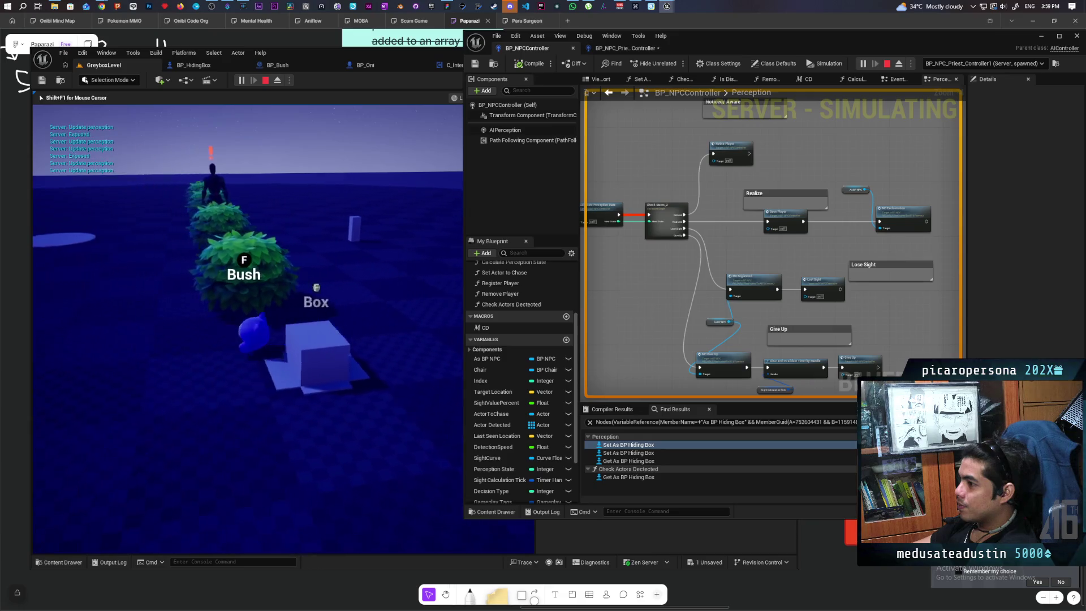
{"action": "key", "text": "w"}
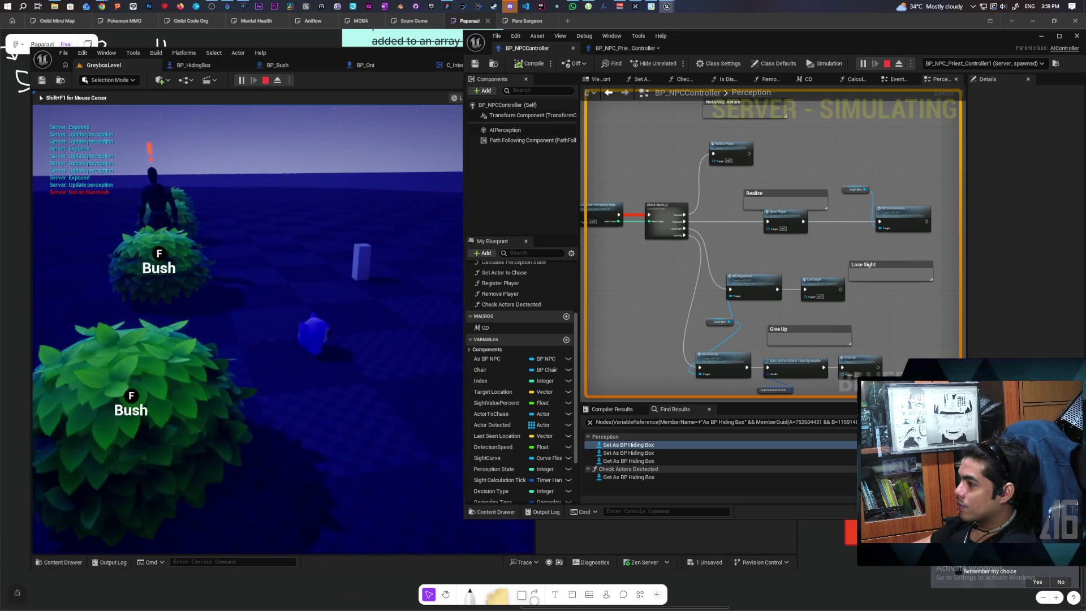
{"action": "key", "text": "w"}
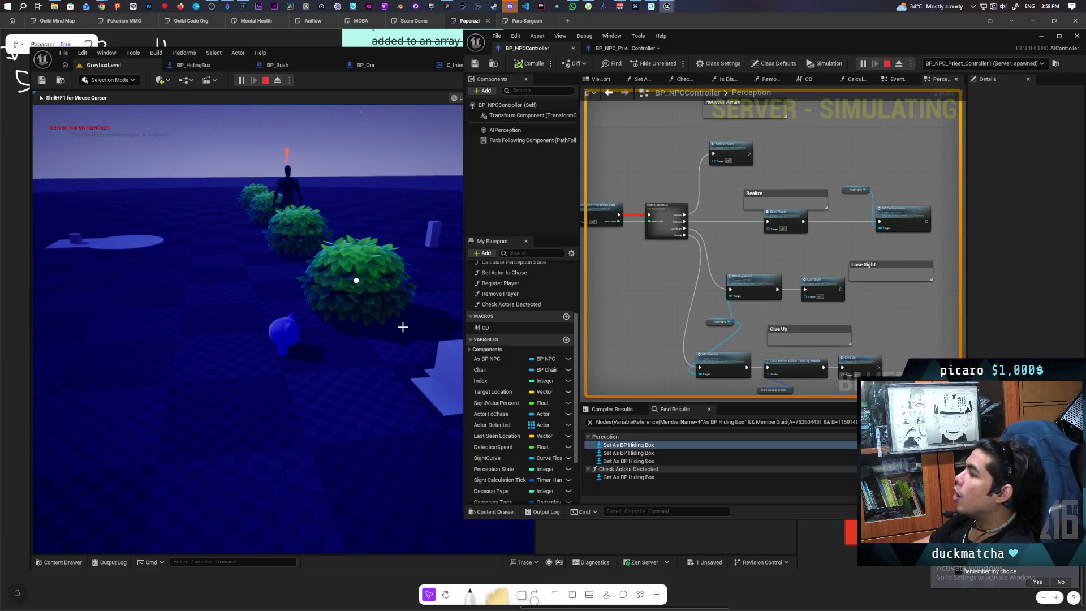
{"action": "key", "text": "Escape"}
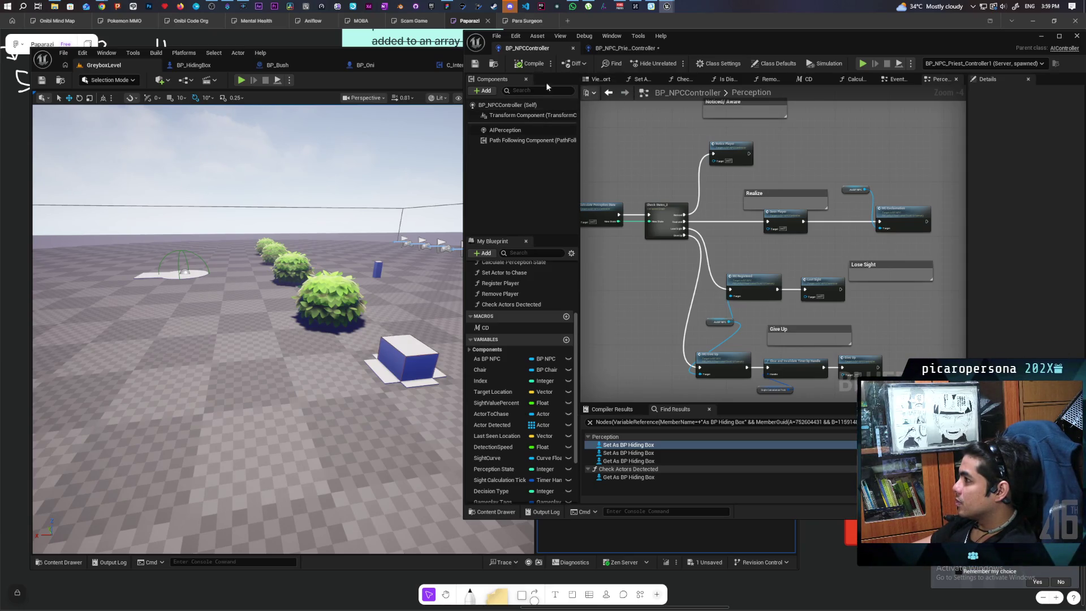
Step: Maximize the BP_NPCController window, pan the Perception graph, then switch to BP_NPC_Priest_Controller
{"action": "double_click", "coordinate": [734, 40]}
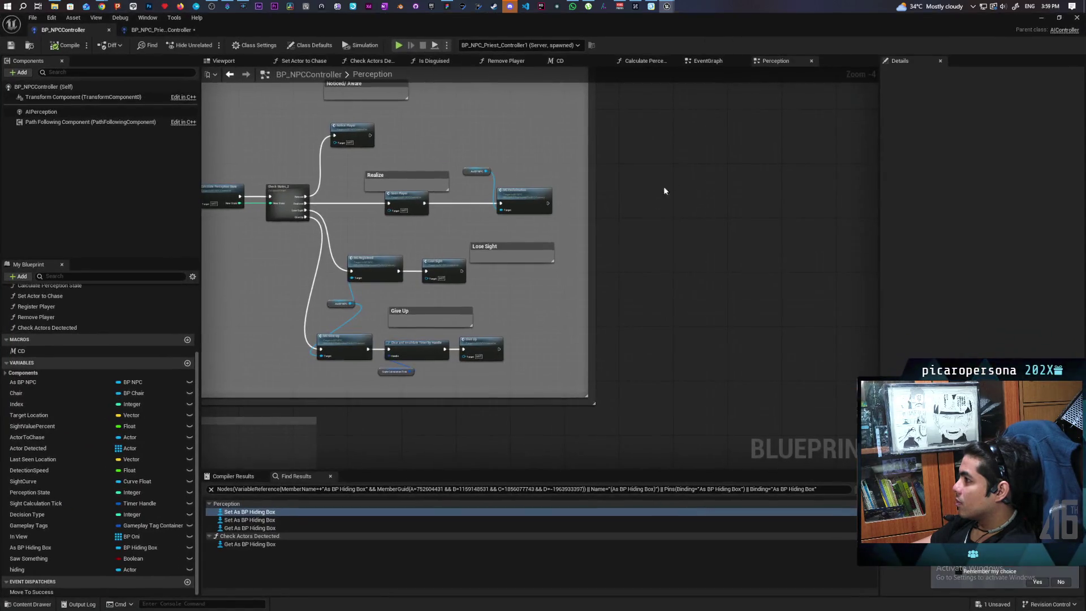
{"action": "scroll", "coordinate": [608, 226], "scroll_direction": "down", "scroll_amount": 6}
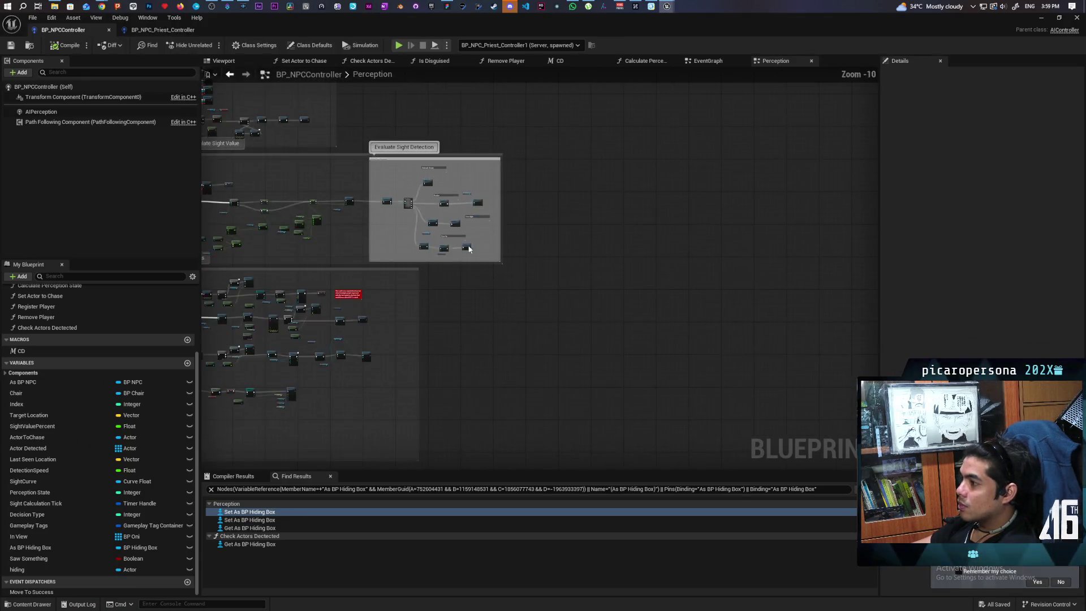
{"action": "scroll", "coordinate": [510, 260], "scroll_direction": "up", "scroll_amount": 6}
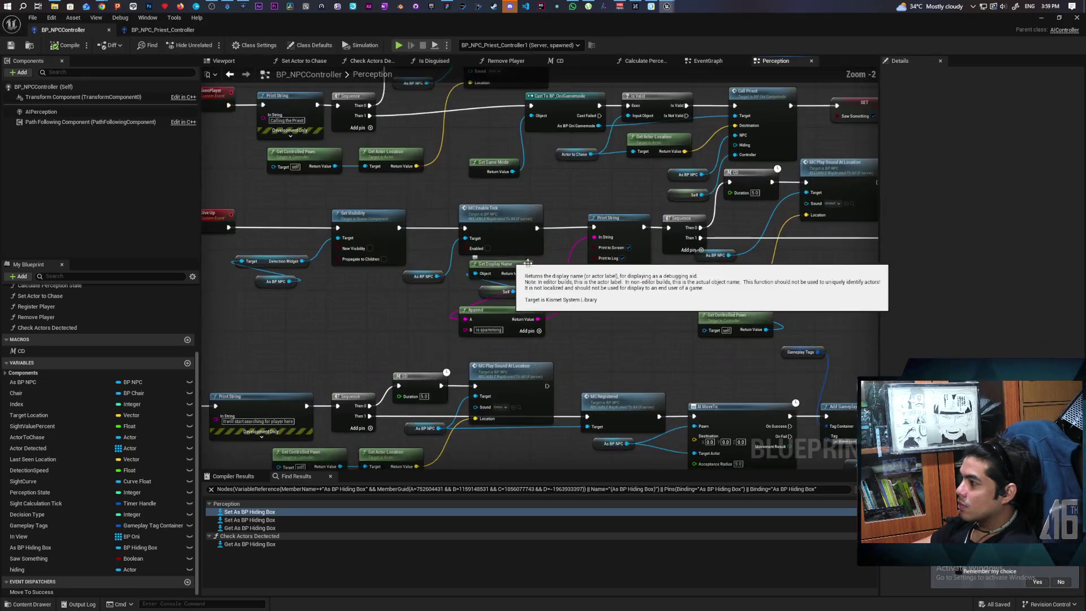
{"action": "mouse_move", "coordinate": [585, 310]}
{"action": "left_mouse_down"}
{"action": "mouse_move", "coordinate": [497, 297]}
{"action": "mouse_move", "coordinate": [484, 274]}
{"action": "left_mouse_up"}
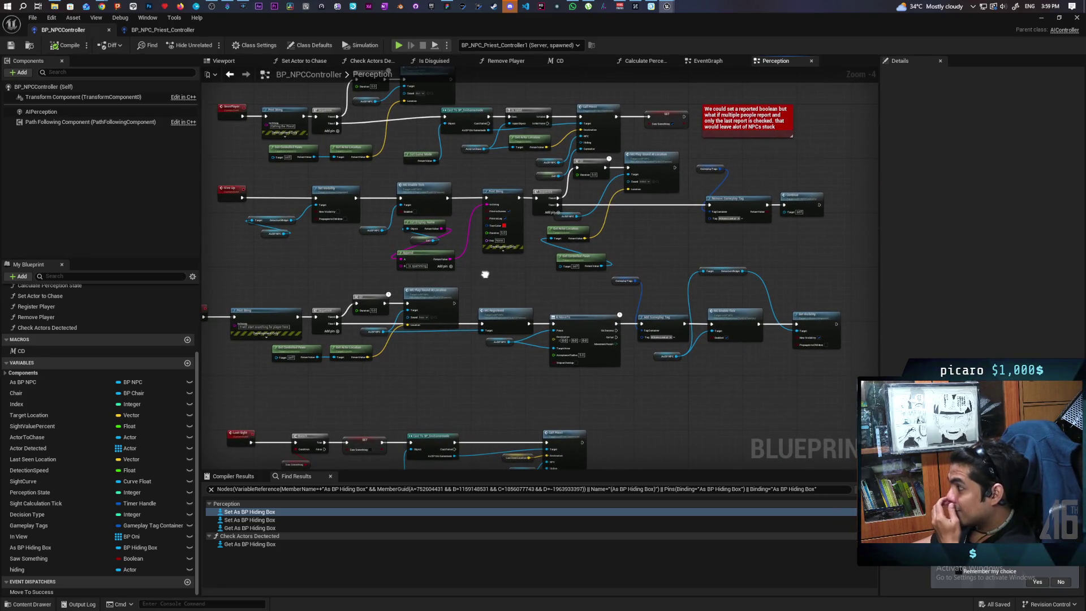
{"action": "mouse_move", "coordinate": [485, 274]}
{"action": "left_mouse_down"}
{"action": "mouse_move", "coordinate": [481, 215]}
{"action": "mouse_move", "coordinate": [498, 170]}
{"action": "mouse_move", "coordinate": [516, 171]}
{"action": "left_mouse_up"}
{"action": "left_click", "coordinate": [163, 30]}
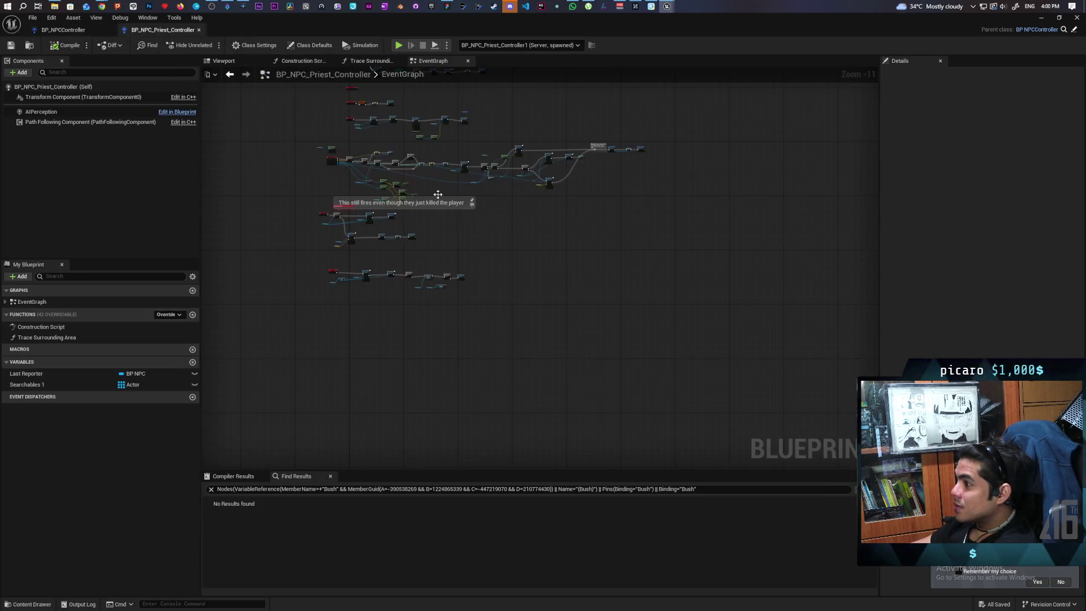
{"action": "scroll", "coordinate": [620, 189], "scroll_direction": "up", "scroll_amount": 3}
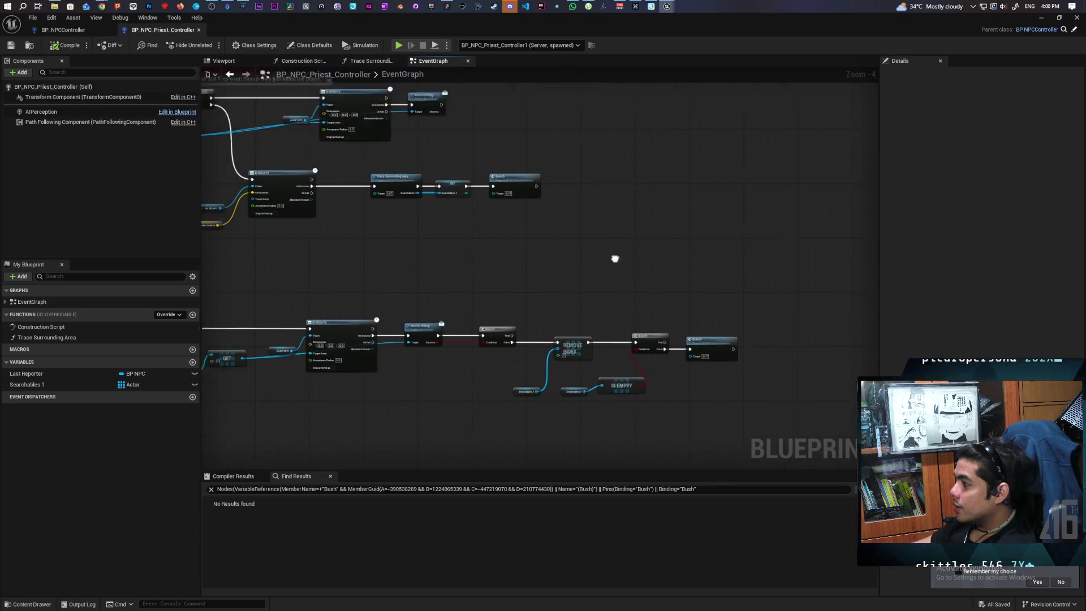
{"action": "scroll", "coordinate": [571, 252], "scroll_direction": "down", "scroll_amount": 2}
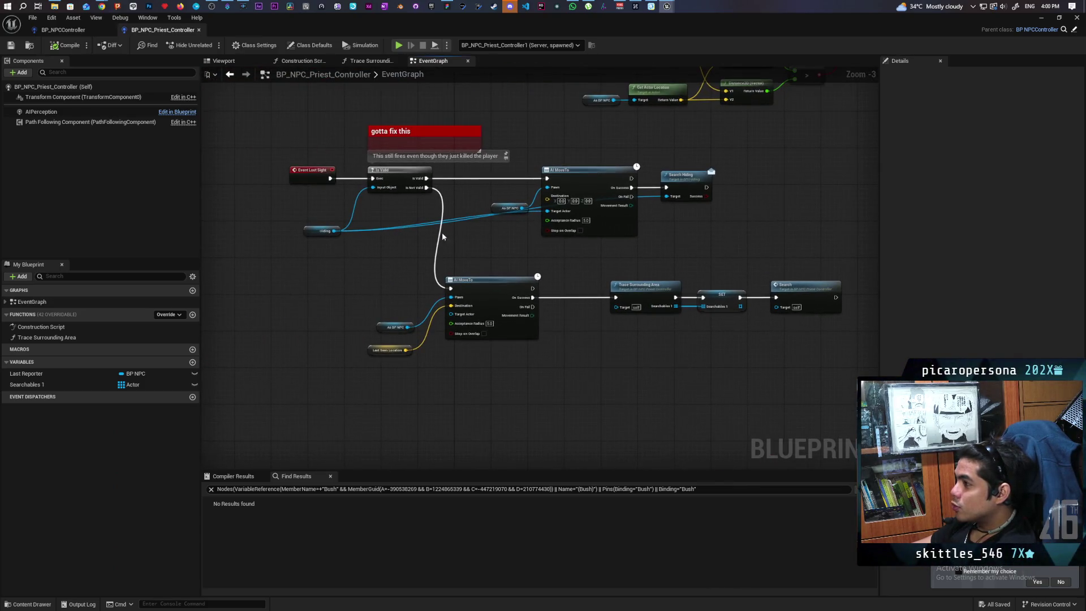
{"action": "scroll", "coordinate": [364, 216], "scroll_direction": "up", "scroll_amount": 1}
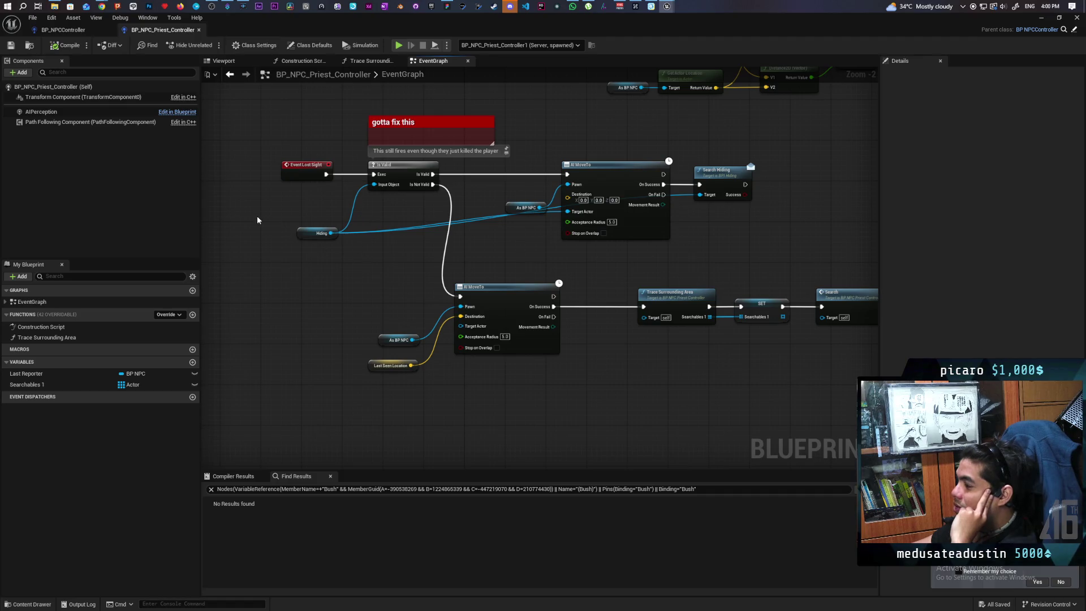
{"action": "left_click_drag", "start_coordinate": [379, 270], "coordinate": [379, 270]}
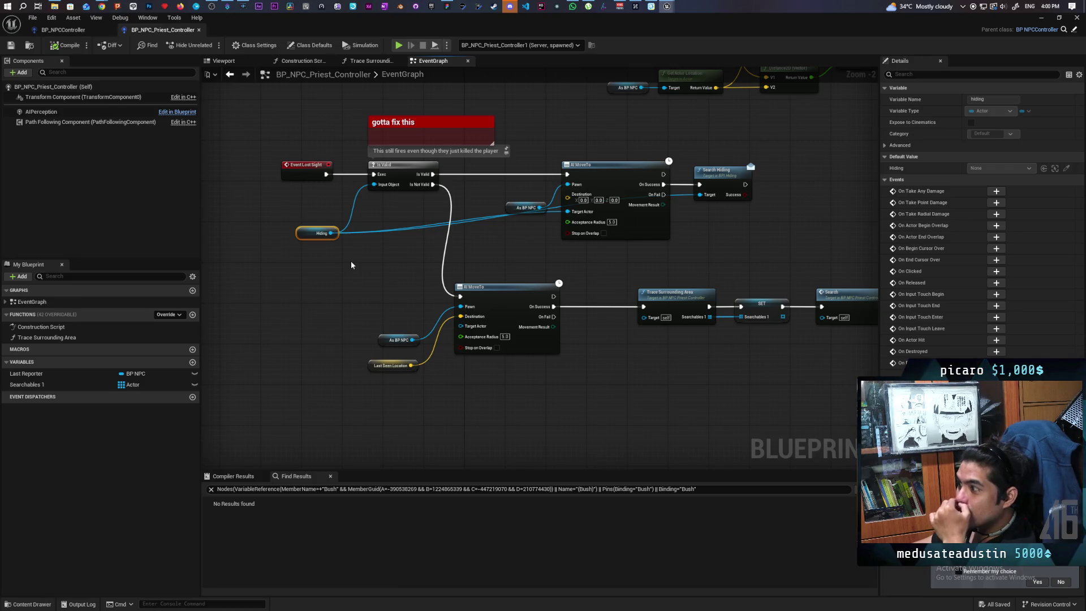
{"action": "scroll", "coordinate": [354, 250], "scroll_direction": "up", "scroll_amount": 2}
{"action": "scroll", "coordinate": [354, 250], "scroll_direction": "down", "scroll_amount": 1}
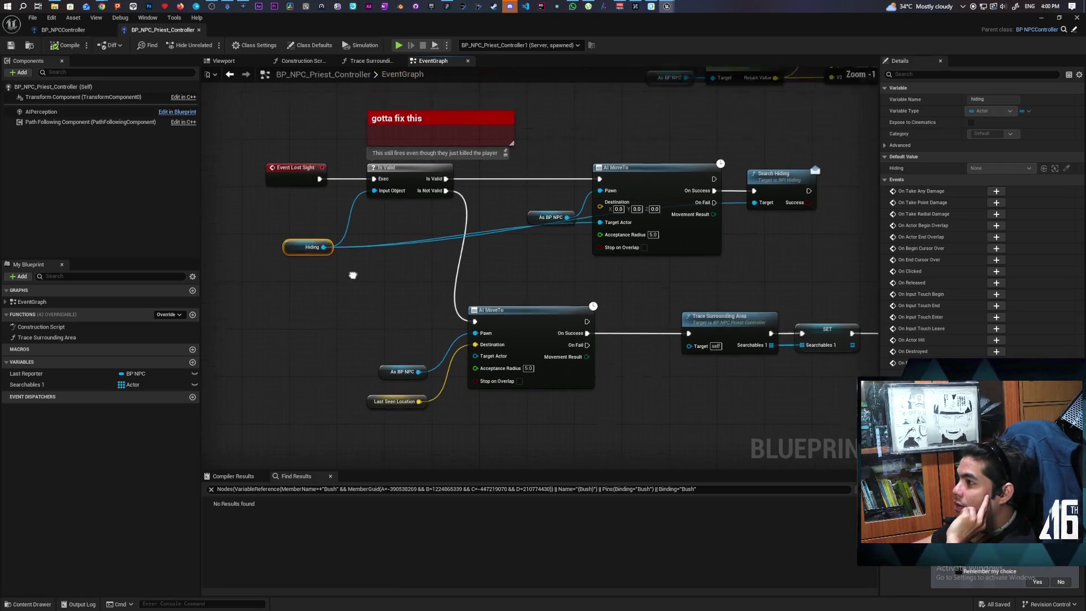
{"action": "scroll", "coordinate": [335, 312], "scroll_direction": "up", "scroll_amount": 1}
{"action": "left_click_drag", "start_coordinate": [339, 286], "coordinate": [253, 265]}
{"action": "mouse_move", "coordinate": [563, 291]}
{"action": "left_mouse_down"}
{"action": "mouse_move", "coordinate": [522, 258]}
{"action": "mouse_move", "coordinate": [593, 238]}
{"action": "mouse_move", "coordinate": [590, 274]}
{"action": "mouse_move", "coordinate": [443, 234]}
{"action": "mouse_move", "coordinate": [623, 235]}
{"action": "mouse_move", "coordinate": [617, 248]}
{"action": "mouse_move", "coordinate": [452, 281]}
{"action": "left_mouse_up"}
{"action": "mouse_move", "coordinate": [634, 246]}
{"action": "left_mouse_down"}
{"action": "mouse_move", "coordinate": [805, 231]}
{"action": "mouse_move", "coordinate": [690, 243]}
{"action": "mouse_move", "coordinate": [778, 216]}
{"action": "mouse_move", "coordinate": [758, 218]}
{"action": "mouse_move", "coordinate": [750, 222]}
{"action": "mouse_move", "coordinate": [771, 250]}
{"action": "mouse_move", "coordinate": [802, 255]}
{"action": "mouse_move", "coordinate": [679, 258]}
{"action": "mouse_move", "coordinate": [673, 272]}
{"action": "left_mouse_up"}
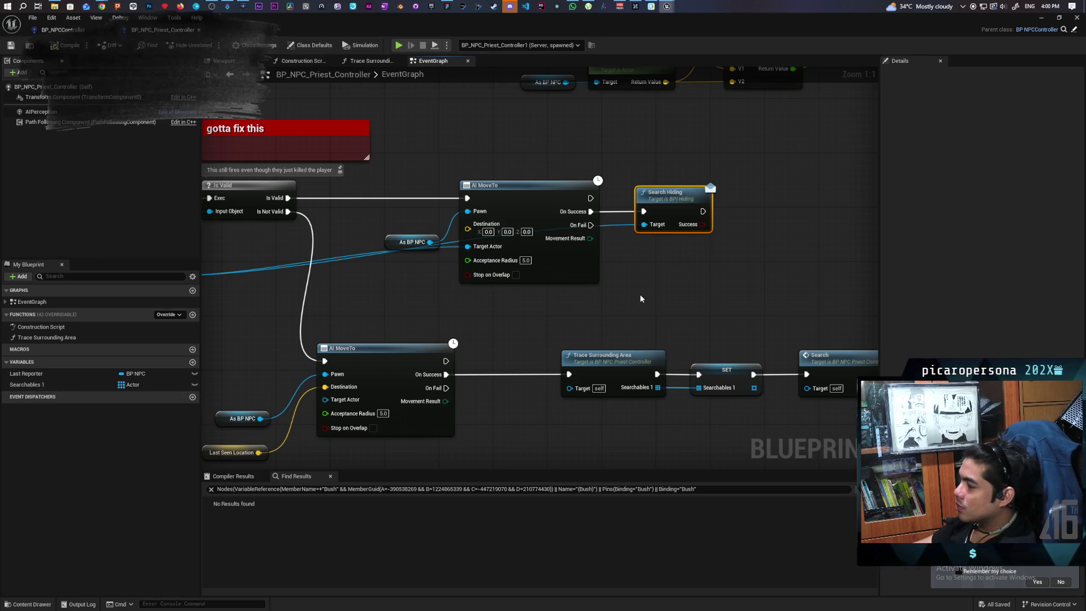
Step: Add a SET Hiding node via 'set hidin' and wire Search Hiding's exec into it
{"action": "mouse_move", "coordinate": [477, 350]}
{"action": "left_mouse_down"}
{"action": "mouse_move", "coordinate": [656, 319]}
{"action": "mouse_move", "coordinate": [552, 275]}
{"action": "left_mouse_up"}
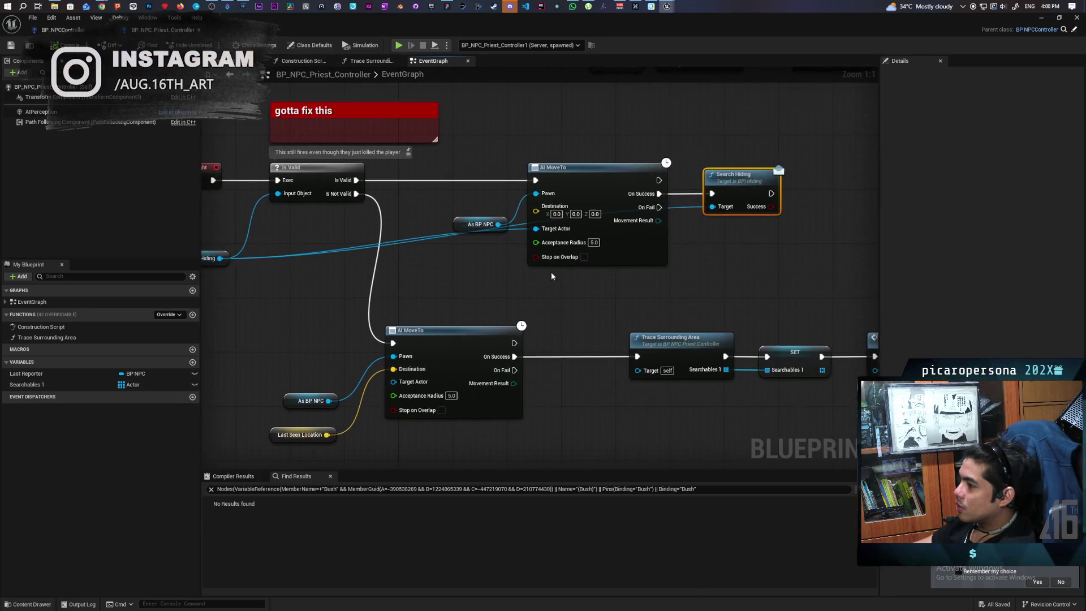
{"action": "right_click", "coordinate": [752, 272]}
{"action": "type", "text": "set hidin"}
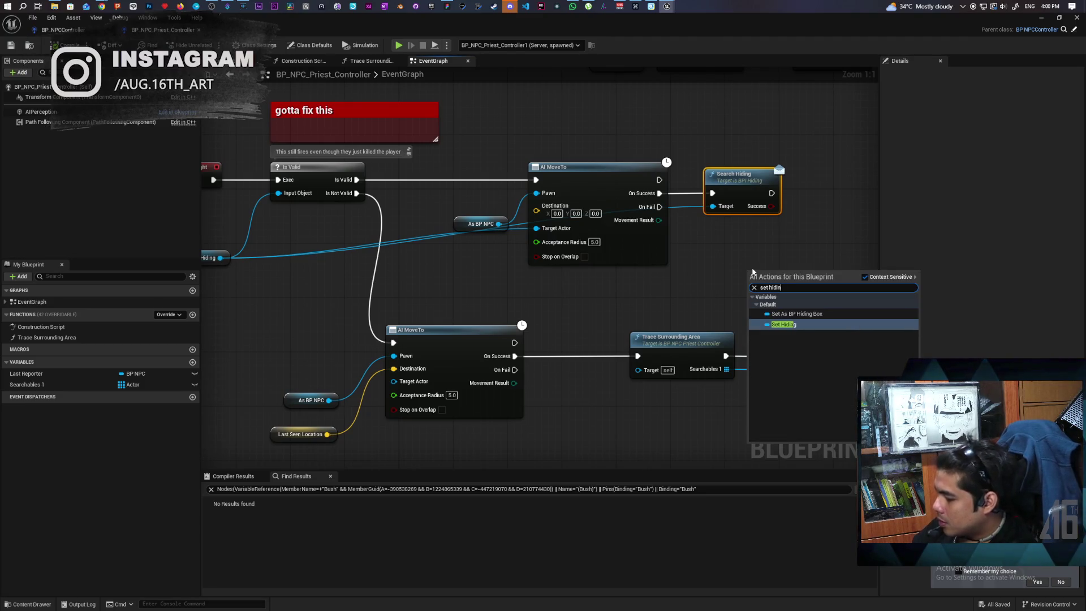
{"action": "left_click", "coordinate": [893, 325]}
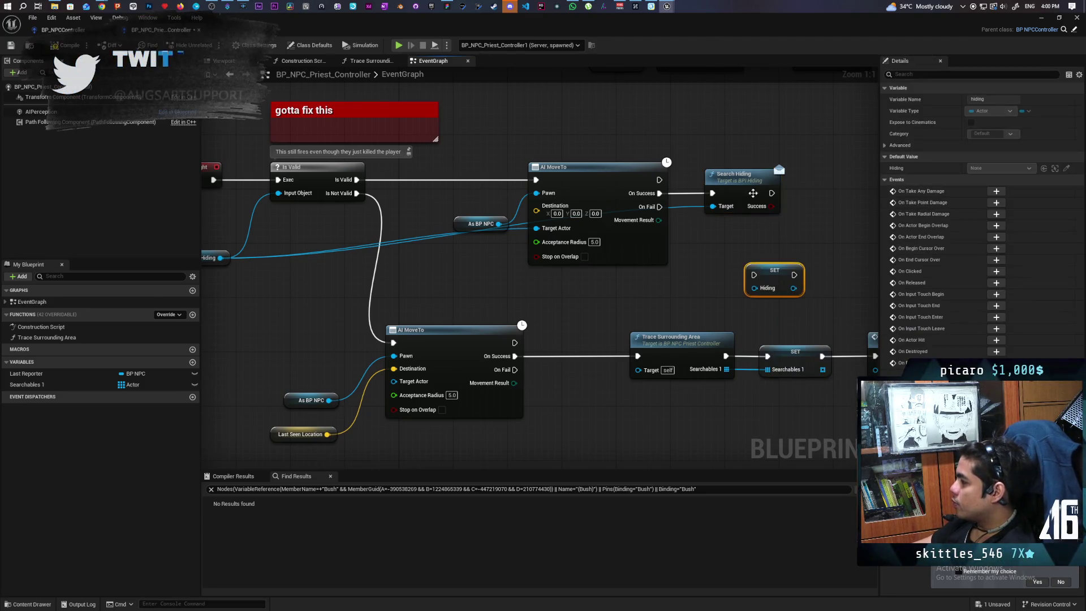
{"action": "left_click_drag", "start_coordinate": [752, 193], "coordinate": [664, 221]}
{"action": "mouse_move", "coordinate": [659, 309]}
{"action": "left_mouse_down"}
{"action": "mouse_move", "coordinate": [719, 215]}
{"action": "mouse_move", "coordinate": [709, 231]}
{"action": "left_mouse_up"}
Step: Review the lost-sight chain's AI MoveTo, Remove Index and Is Empty nodes, then restore the editor window
{"action": "scroll", "coordinate": [719, 231], "scroll_direction": "down", "scroll_amount": 2}
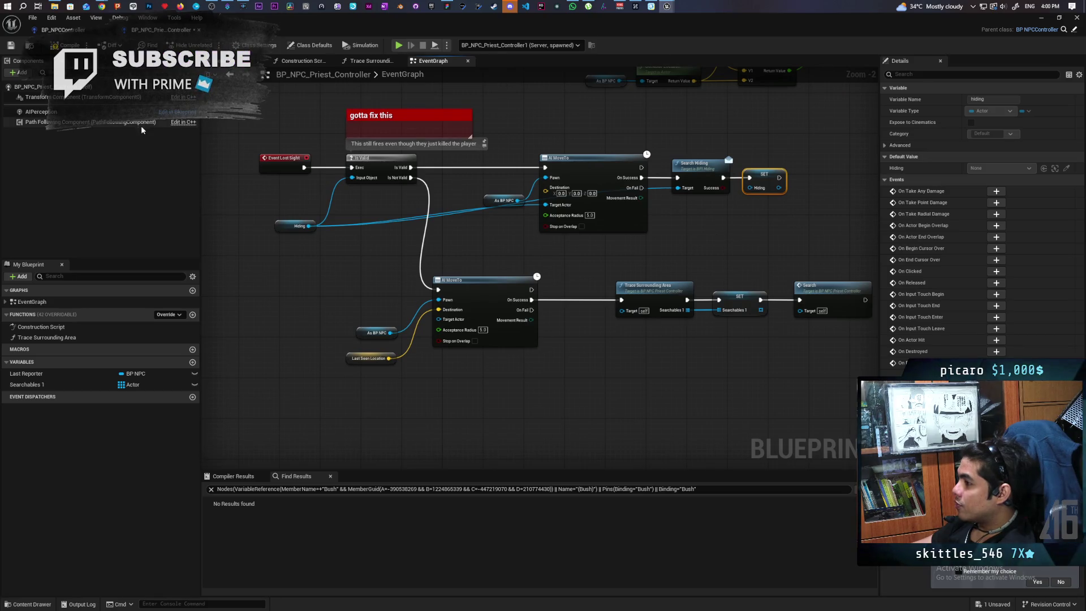
{"action": "left_click_drag", "start_coordinate": [357, 280], "coordinate": [560, 409]}
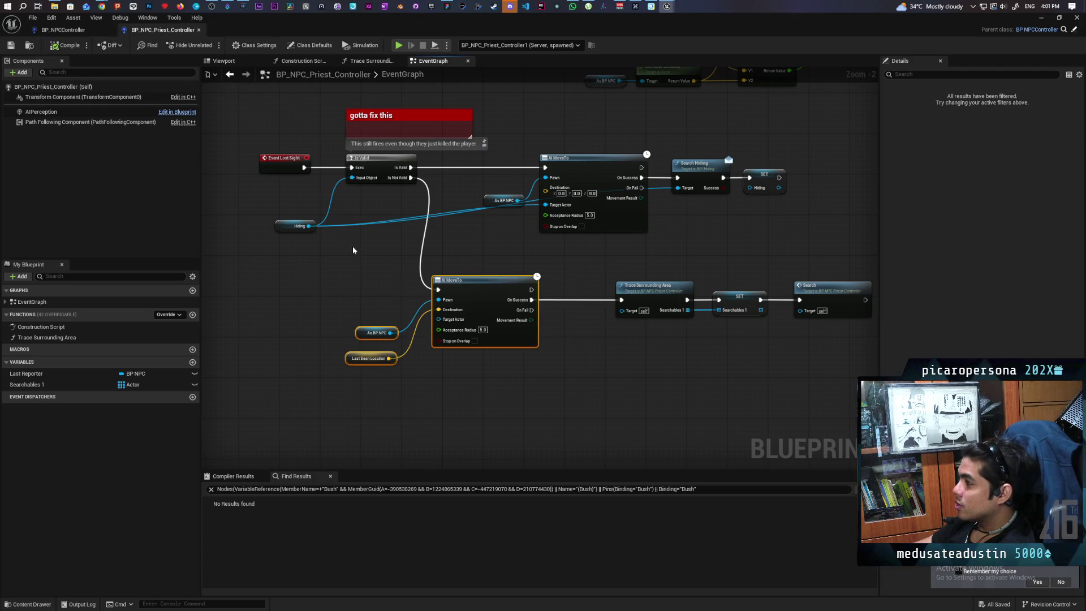
{"action": "scroll", "coordinate": [353, 250], "scroll_direction": "down", "scroll_amount": 3}
{"action": "scroll", "coordinate": [436, 339], "scroll_direction": "up", "scroll_amount": 2}
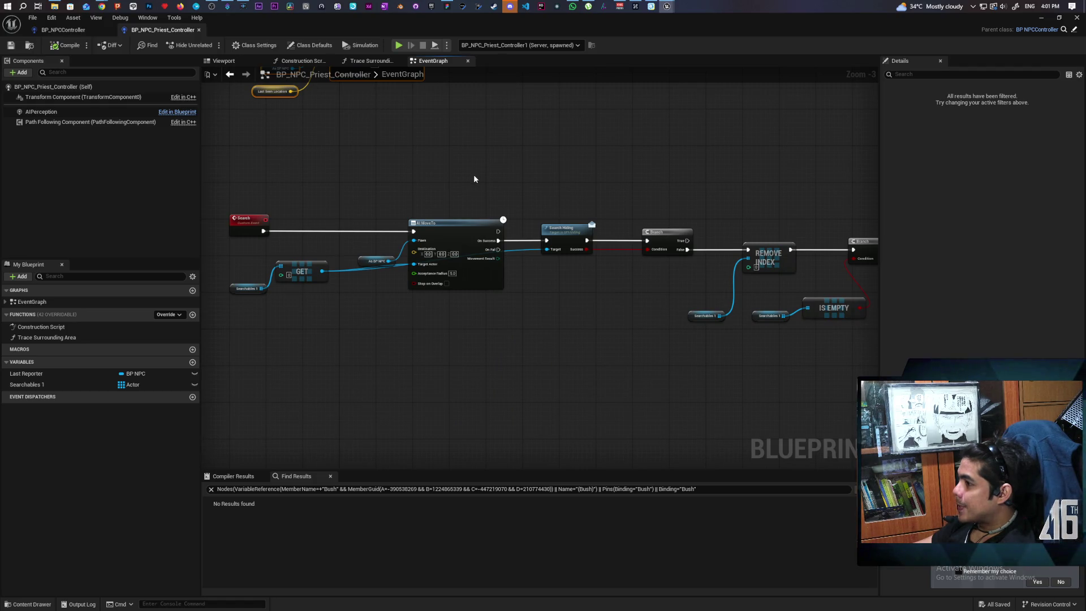
{"action": "mouse_move", "coordinate": [689, 176]}
{"action": "left_mouse_down"}
{"action": "mouse_move", "coordinate": [480, 162]}
{"action": "mouse_move", "coordinate": [693, 162]}
{"action": "left_mouse_up"}
{"action": "scroll", "coordinate": [576, 252], "scroll_direction": "up", "scroll_amount": 1}
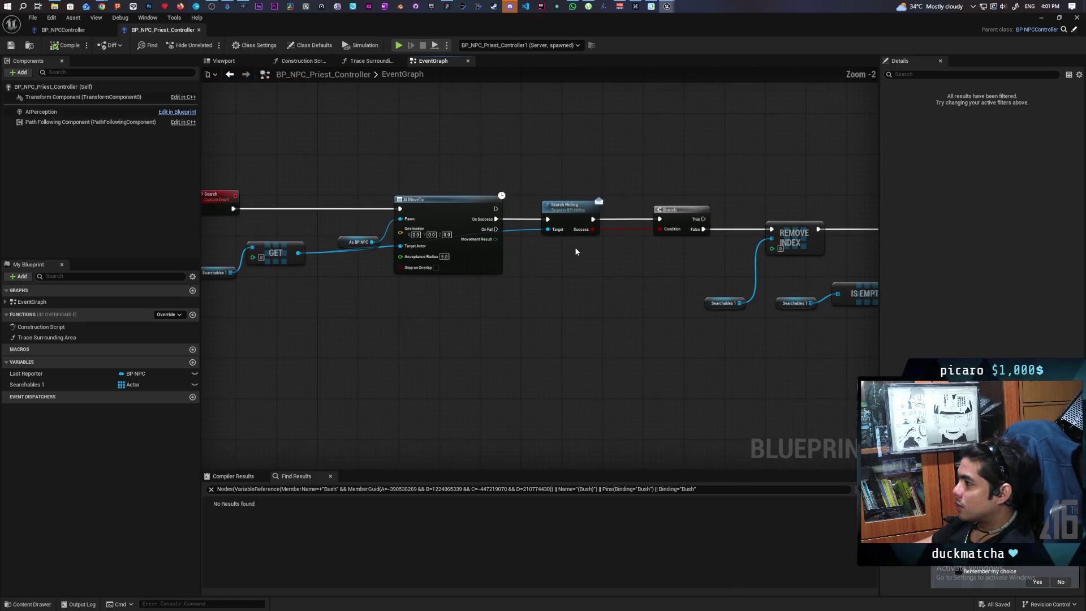
{"action": "mouse_move", "coordinate": [554, 270]}
{"action": "left_mouse_down"}
{"action": "mouse_move", "coordinate": [555, 285]}
{"action": "mouse_move", "coordinate": [436, 259]}
{"action": "left_mouse_up"}
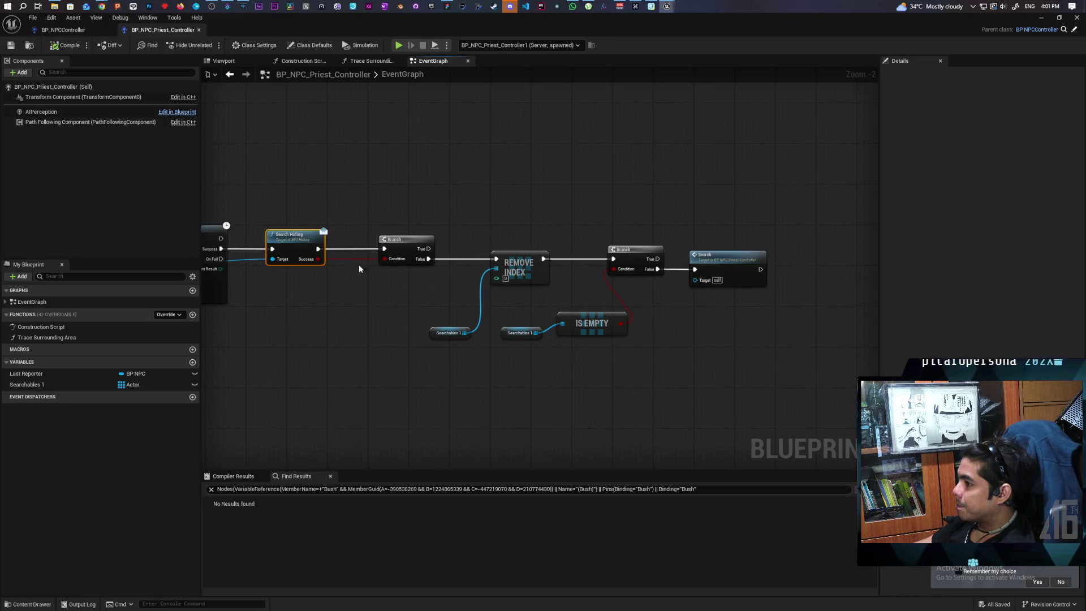
{"action": "mouse_move", "coordinate": [452, 230]}
{"action": "left_mouse_down"}
{"action": "mouse_move", "coordinate": [476, 262]}
{"action": "mouse_move", "coordinate": [706, 354]}
{"action": "left_mouse_up"}
{"action": "scroll", "coordinate": [566, 365], "scroll_direction": "down", "scroll_amount": 1}
{"action": "left_click_drag", "start_coordinate": [566, 365], "coordinate": [548, 380]}
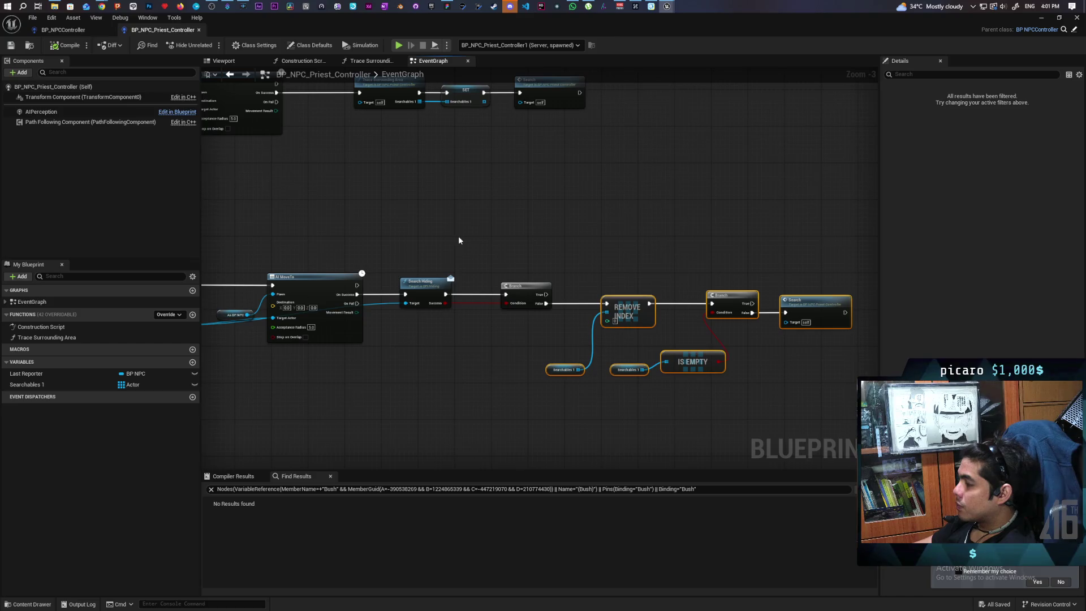
{"action": "scroll", "coordinate": [474, 233], "scroll_direction": "down", "scroll_amount": 3}
{"action": "mouse_move", "coordinate": [535, 23]}
{"action": "left_mouse_down"}
{"action": "mouse_move", "coordinate": [534, 122]}
{"action": "mouse_move", "coordinate": [736, 97]}
{"action": "left_mouse_up"}
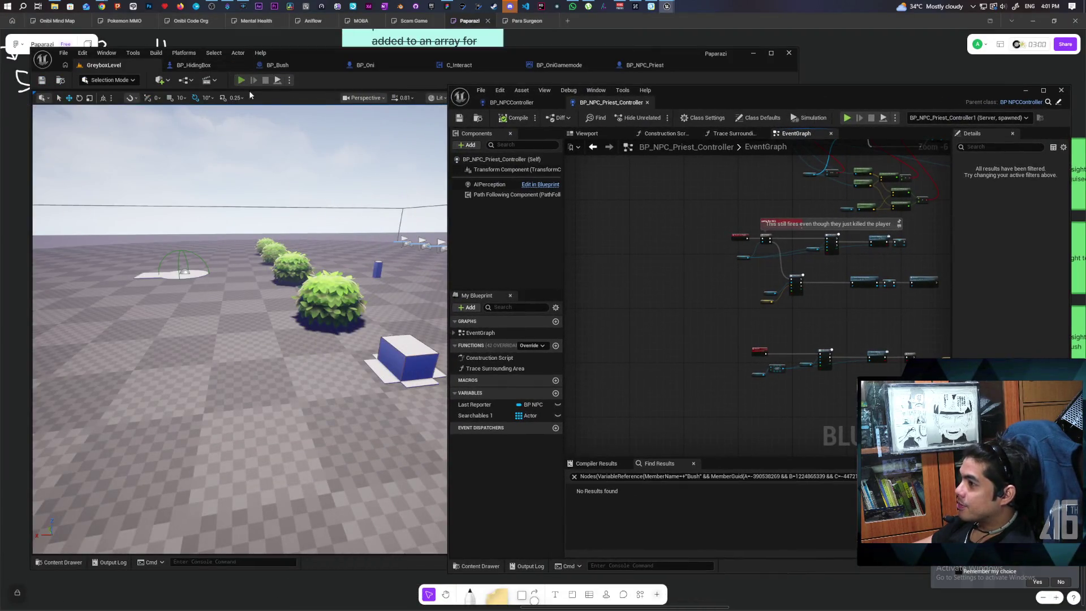
Step: Start a play test and walk the player character forward into a bush
{"action": "left_click", "coordinate": [241, 81]}
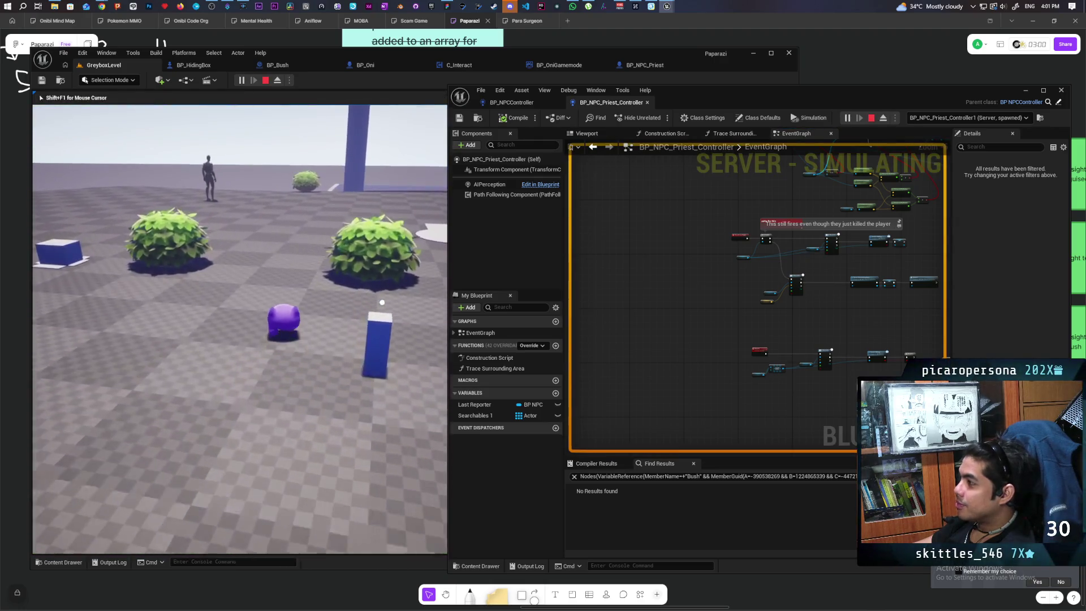
{"action": "key", "text": "w"}
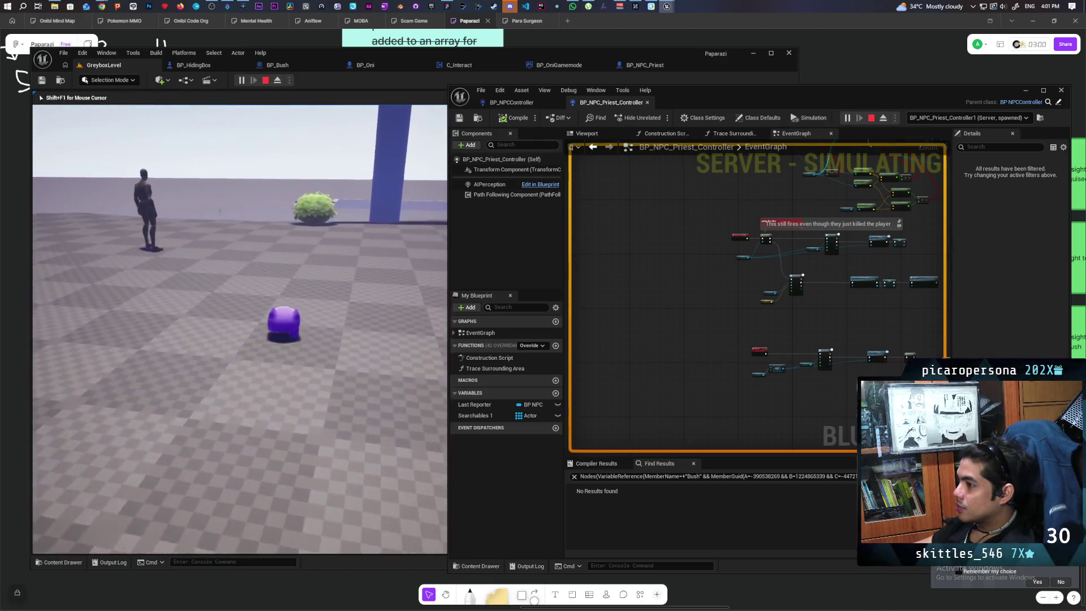
{"action": "key", "text": "w"}
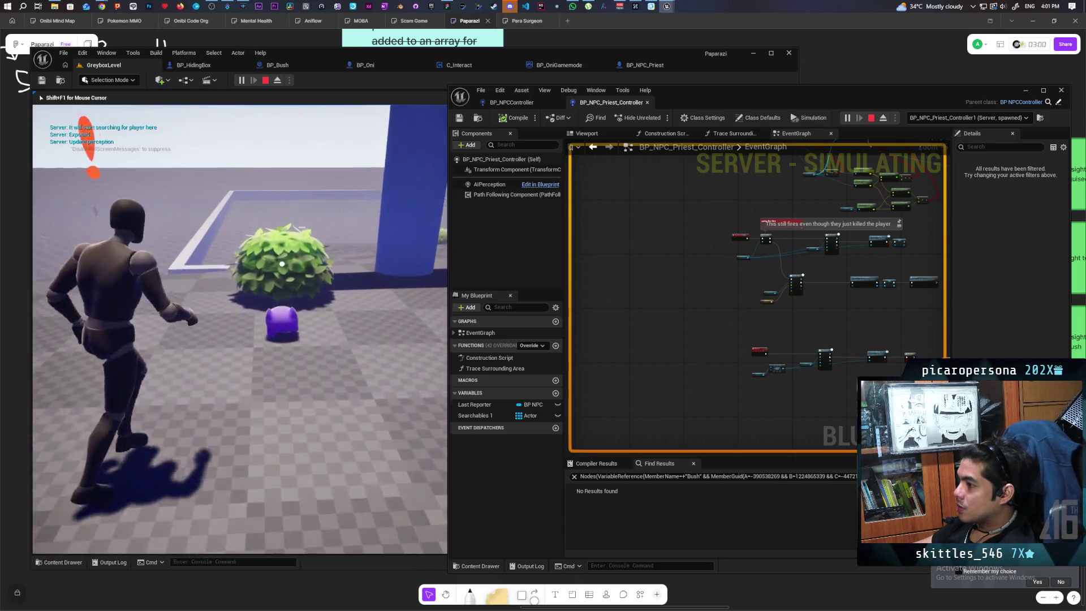
{"action": "key", "text": "w"}
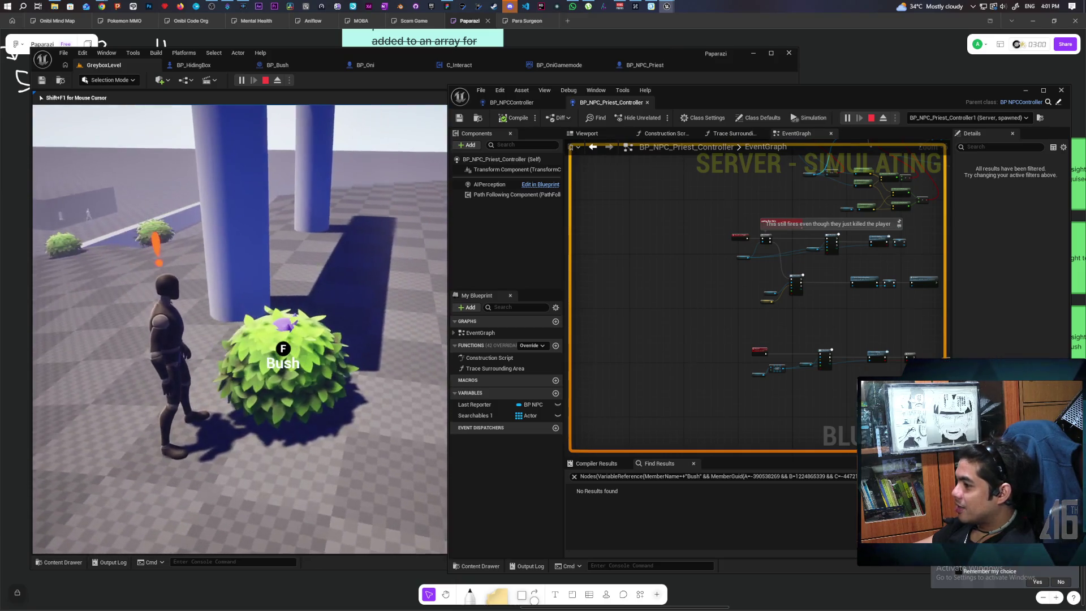
Step: Inspect the perception state branches in BP_NPCController's Perception graph, then stop the play test
{"action": "left_click_drag", "start_coordinate": [714, 103], "coordinate": [682, 74]}
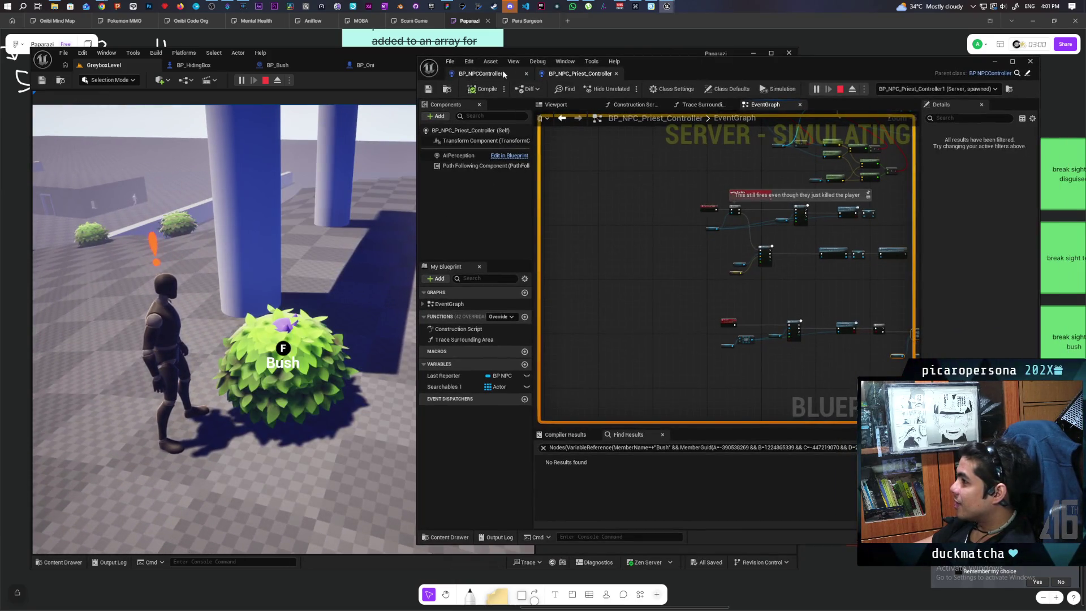
{"action": "left_click", "coordinate": [502, 69]}
{"action": "scroll", "coordinate": [767, 273], "scroll_direction": "down", "scroll_amount": 5}
{"action": "scroll", "coordinate": [671, 363], "scroll_direction": "up", "scroll_amount": 3}
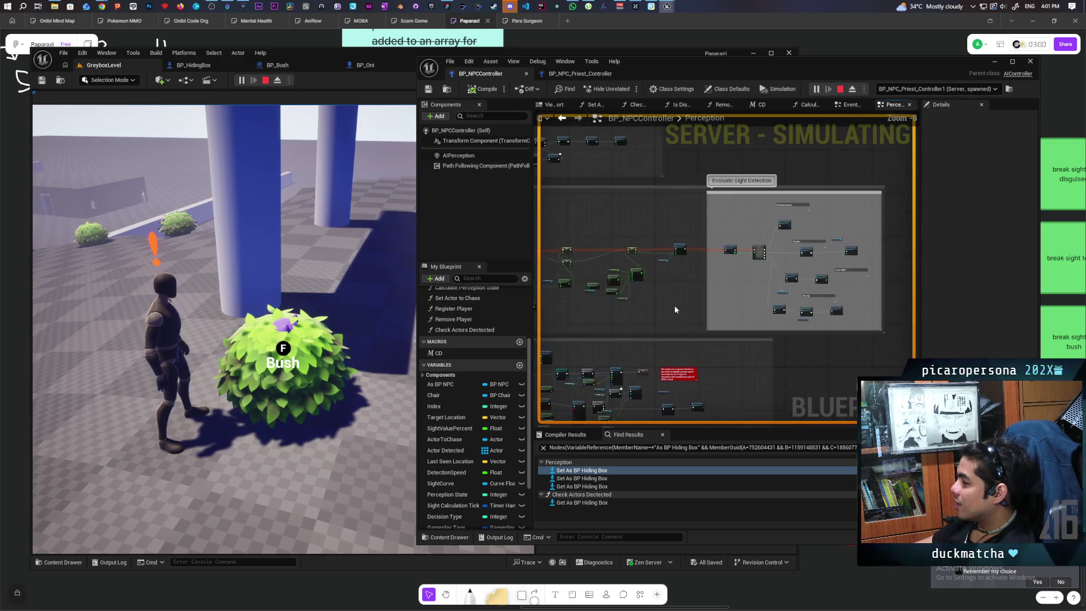
{"action": "scroll", "coordinate": [675, 310], "scroll_direction": "up", "scroll_amount": 8}
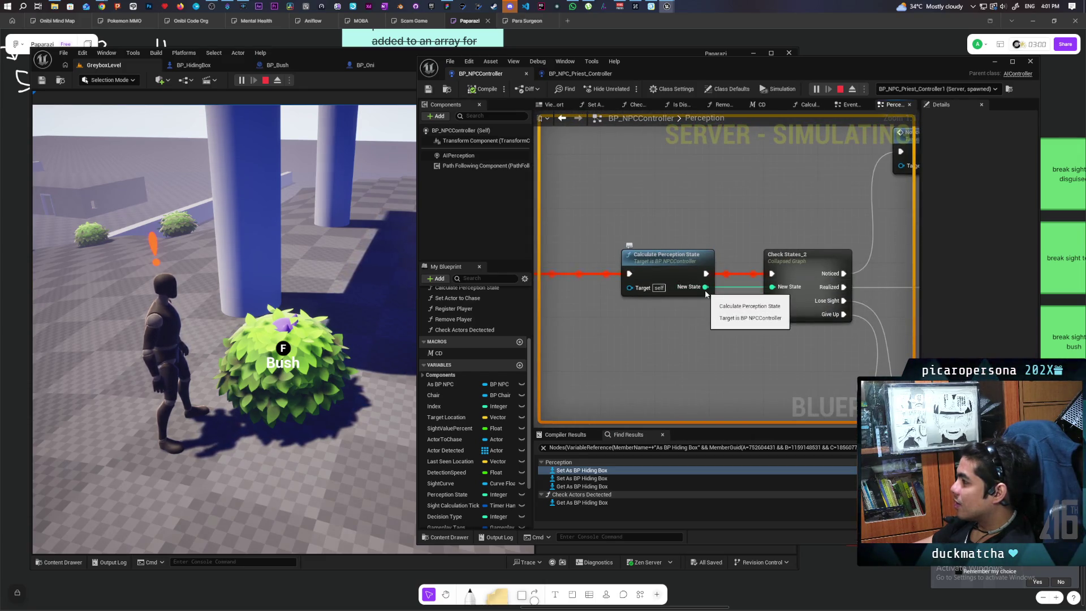
{"action": "mouse_move", "coordinate": [707, 285]}
{"action": "scroll", "coordinate": [708, 326], "scroll_direction": "down", "scroll_amount": 2}
{"action": "mouse_move", "coordinate": [708, 326]}
{"action": "left_mouse_down"}
{"action": "mouse_move", "coordinate": [608, 336]}
{"action": "mouse_move", "coordinate": [544, 299]}
{"action": "left_mouse_up"}
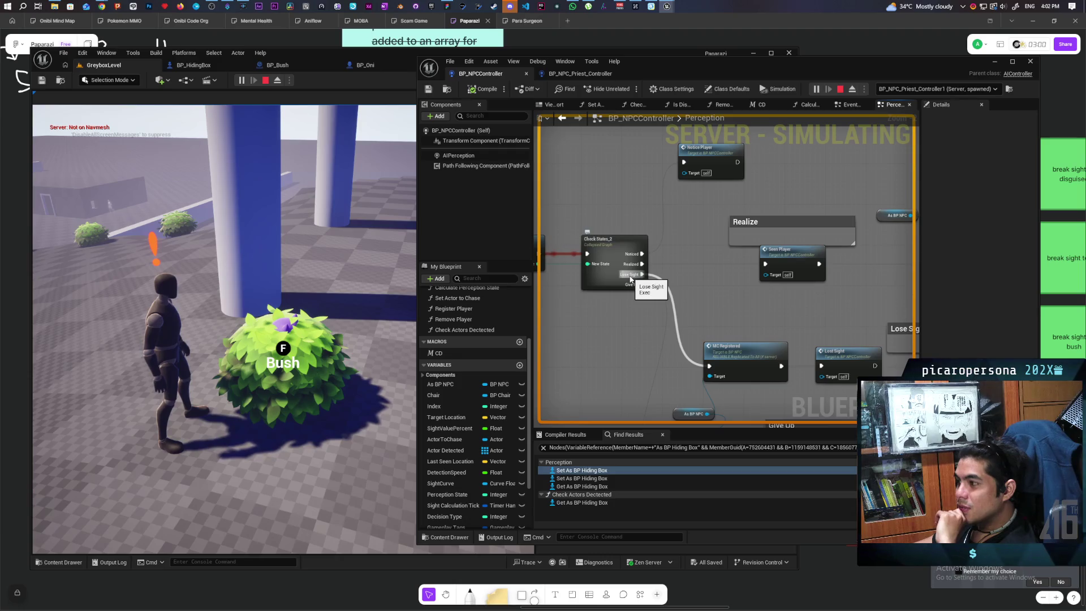
{"action": "key", "text": "Escape"}
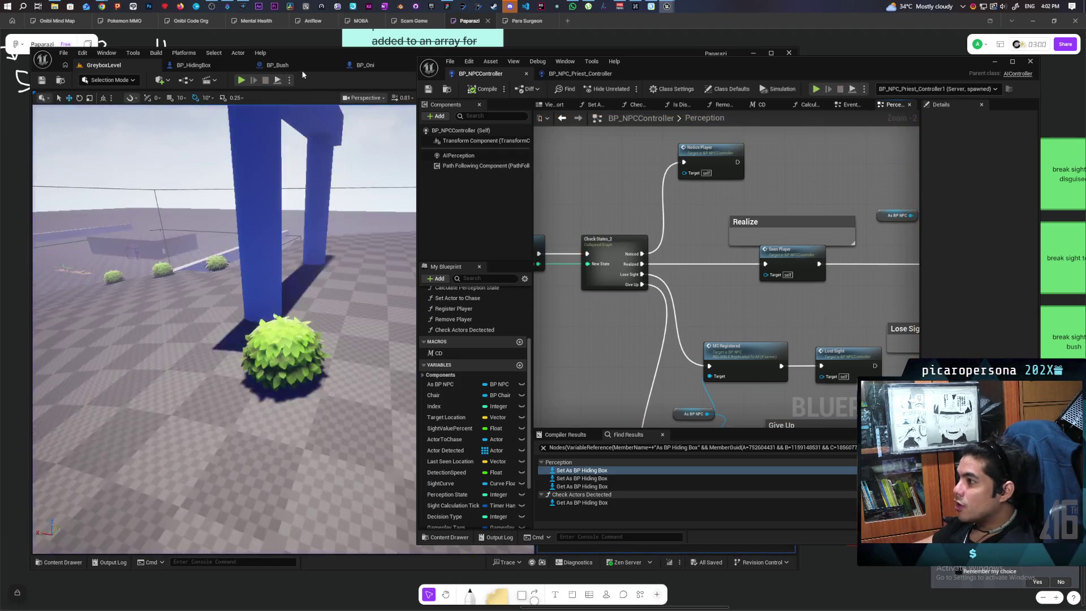
Step: Bring up BP_Bush's EventGraph and frame the MC Object Collision nodes
{"action": "left_click", "coordinate": [271, 65]}
{"action": "left_click", "coordinate": [994, 61]}
{"action": "scroll", "coordinate": [551, 208], "scroll_direction": "down", "scroll_amount": 3}
{"action": "scroll", "coordinate": [393, 243], "scroll_direction": "up", "scroll_amount": 4}
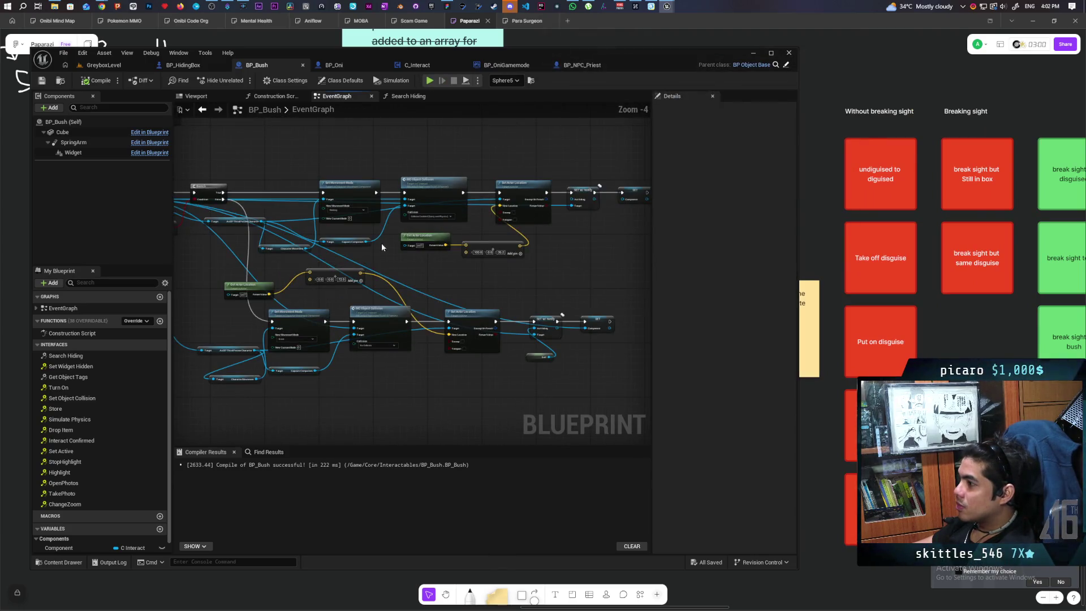
{"action": "scroll", "coordinate": [381, 243], "scroll_direction": "up", "scroll_amount": 3}
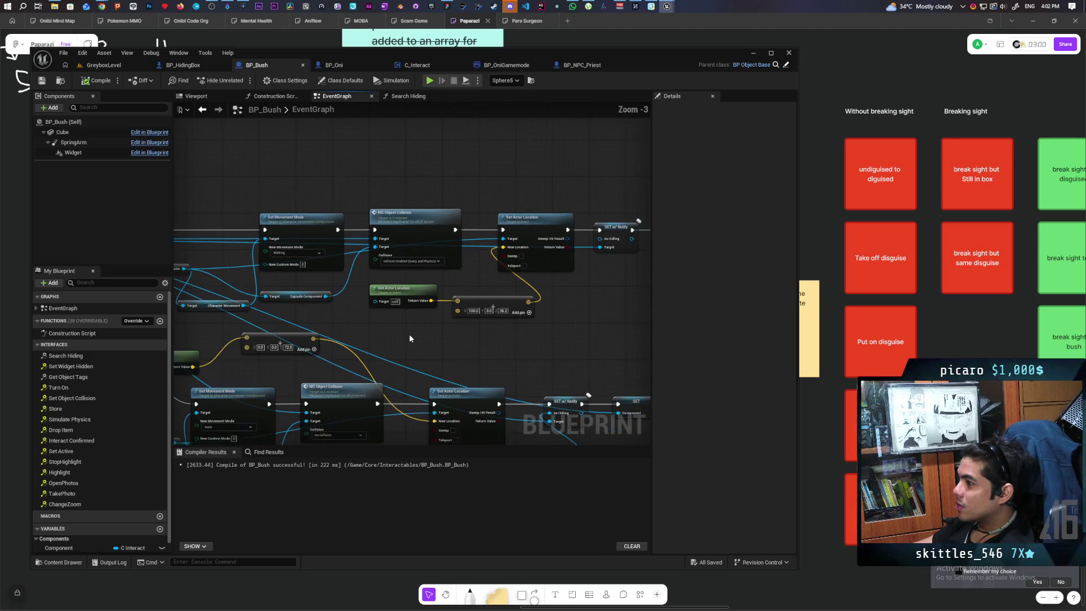
{"action": "scroll", "coordinate": [409, 334], "scroll_direction": "down", "scroll_amount": 3}
{"action": "scroll", "coordinate": [463, 259], "scroll_direction": "up", "scroll_amount": 4}
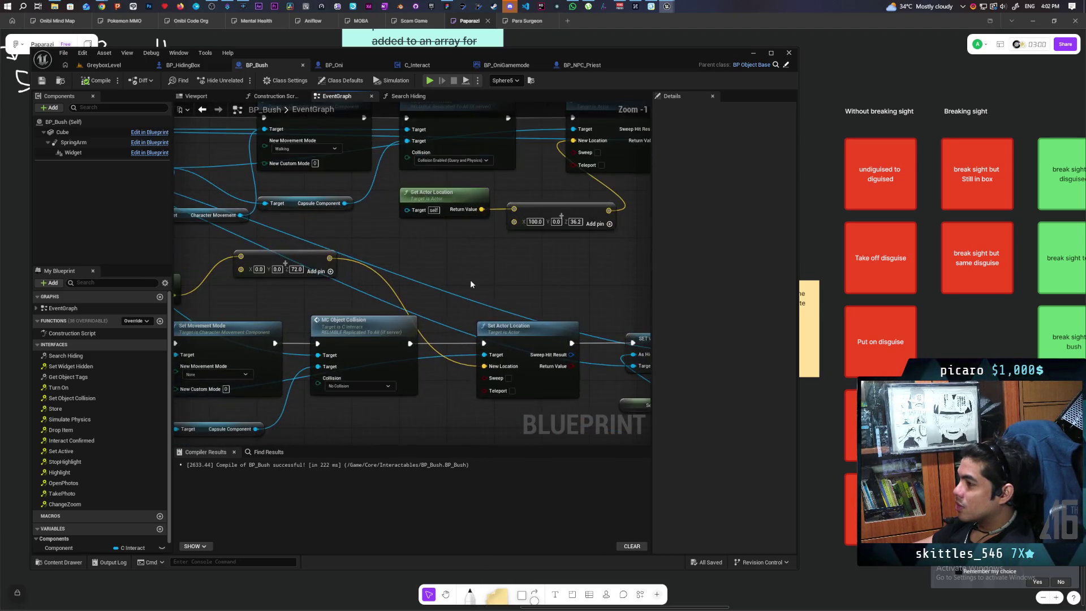
{"action": "scroll", "coordinate": [479, 419], "scroll_direction": "down", "scroll_amount": 1}
{"action": "mouse_move", "coordinate": [480, 419]}
{"action": "left_mouse_down"}
{"action": "mouse_move", "coordinate": [479, 343]}
{"action": "mouse_move", "coordinate": [402, 339]}
{"action": "mouse_move", "coordinate": [576, 384]}
{"action": "mouse_move", "coordinate": [524, 380]}
{"action": "mouse_move", "coordinate": [512, 395]}
{"action": "mouse_move", "coordinate": [424, 373]}
{"action": "left_mouse_up"}
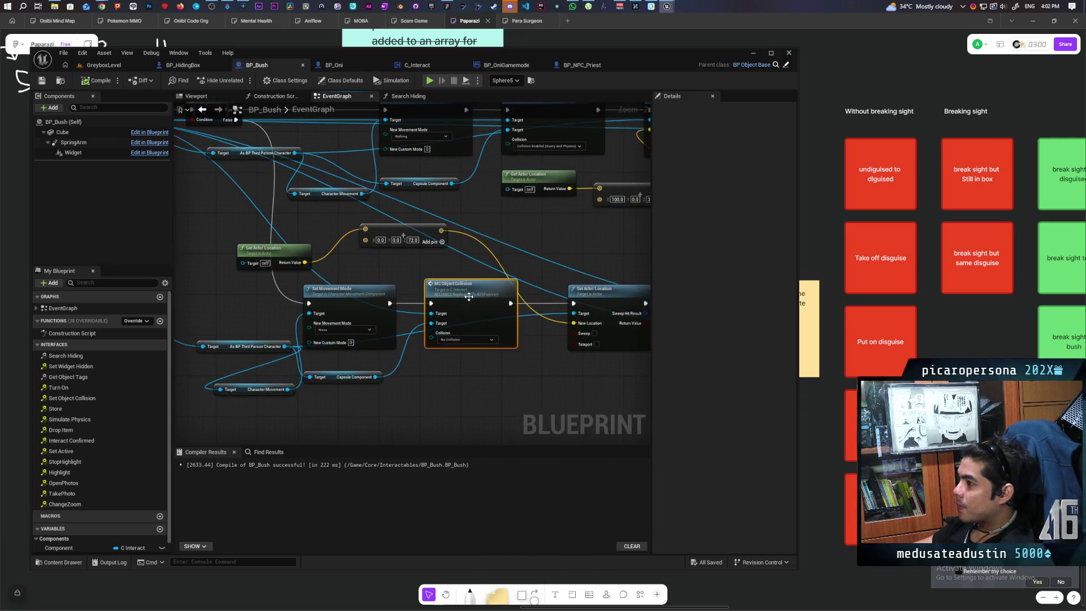
Step: Review MC Object Collision, Set Actor Location and SET w/ Notify nodes, then shift the editor up-right
{"action": "scroll", "coordinate": [469, 296], "scroll_direction": "down", "scroll_amount": 4}
{"action": "scroll", "coordinate": [472, 303], "scroll_direction": "up", "scroll_amount": 3}
{"action": "mouse_move", "coordinate": [476, 310]}
{"action": "left_mouse_down"}
{"action": "mouse_move", "coordinate": [472, 384]}
{"action": "mouse_move", "coordinate": [481, 290]}
{"action": "left_mouse_up"}
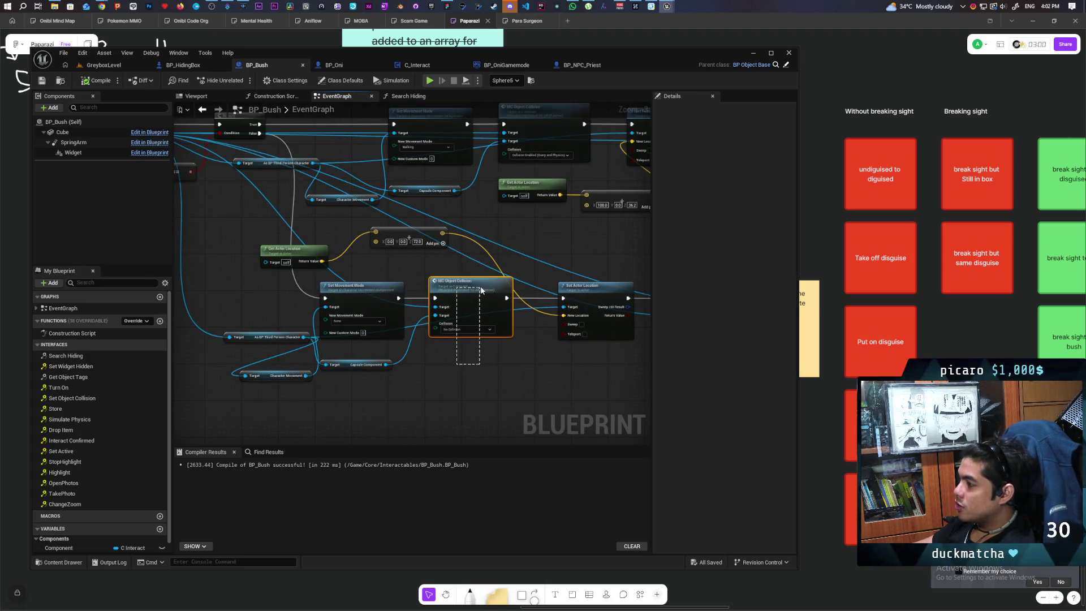
{"action": "scroll", "coordinate": [421, 359], "scroll_direction": "up", "scroll_amount": 3}
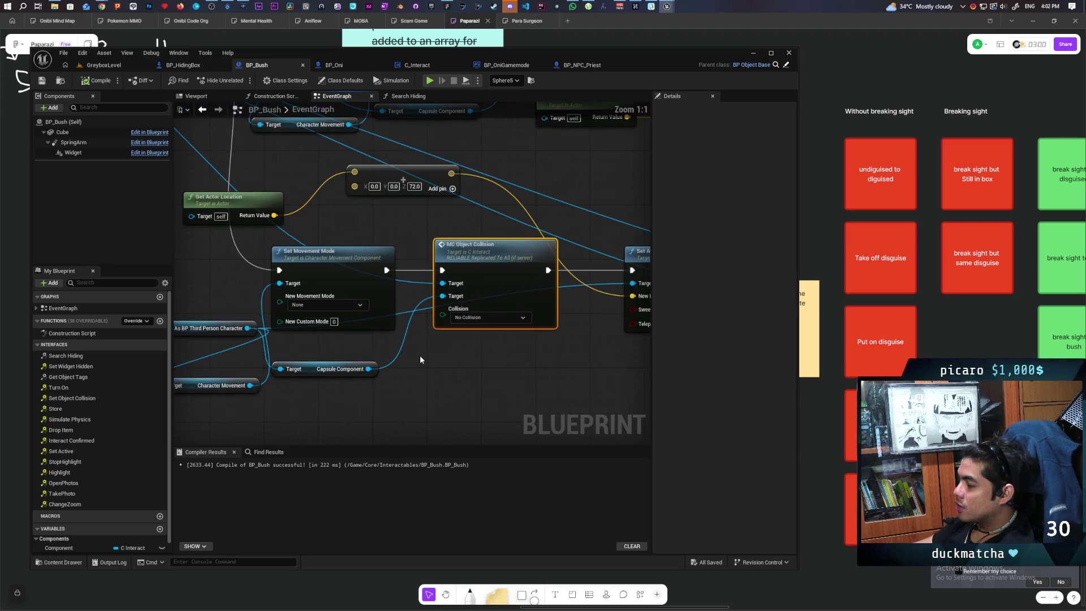
{"action": "mouse_move", "coordinate": [438, 362]}
{"action": "left_mouse_down"}
{"action": "mouse_move", "coordinate": [505, 281]}
{"action": "mouse_move", "coordinate": [510, 329]}
{"action": "left_mouse_up"}
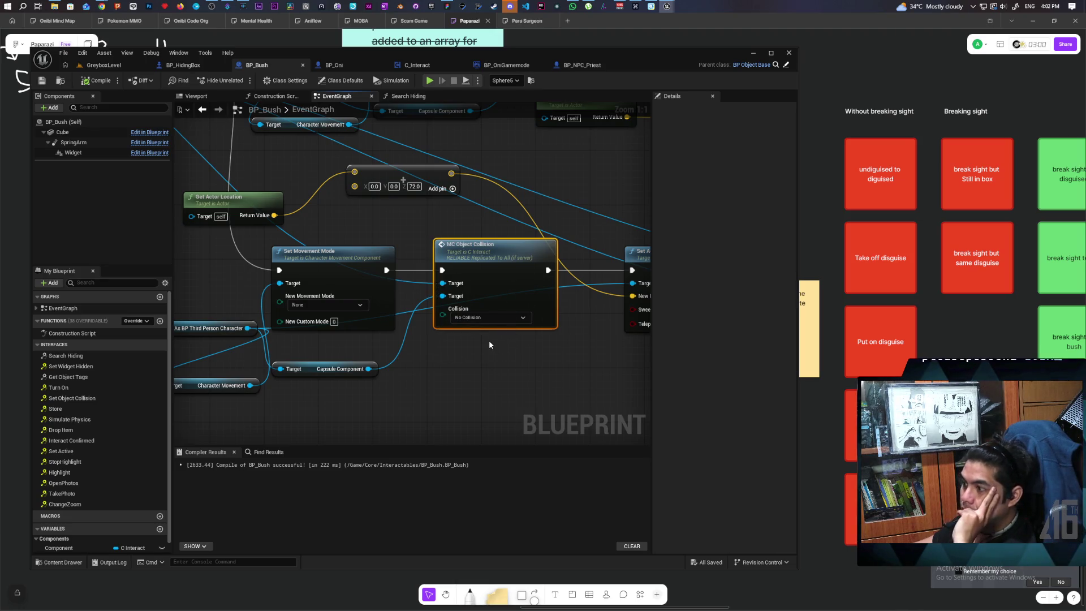
{"action": "scroll", "coordinate": [490, 344], "scroll_direction": "down", "scroll_amount": 1}
{"action": "left_click_drag", "start_coordinate": [489, 344], "coordinate": [401, 346]}
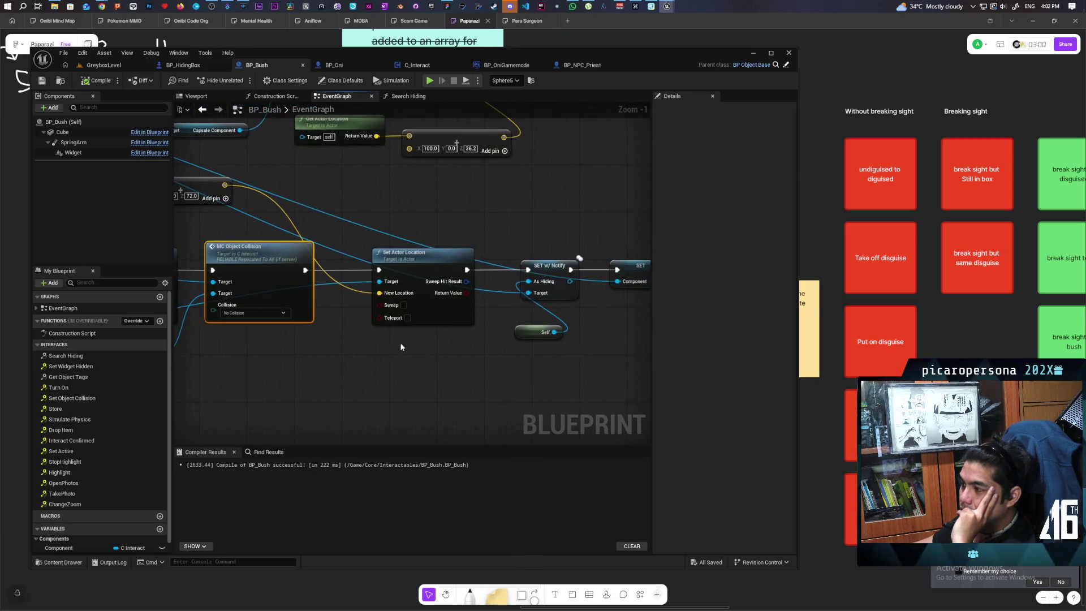
{"action": "mouse_move", "coordinate": [483, 349]}
{"action": "left_mouse_down"}
{"action": "mouse_move", "coordinate": [389, 341]}
{"action": "mouse_move", "coordinate": [508, 356]}
{"action": "left_mouse_up"}
{"action": "left_click_drag", "start_coordinate": [427, 359], "coordinate": [483, 345]}
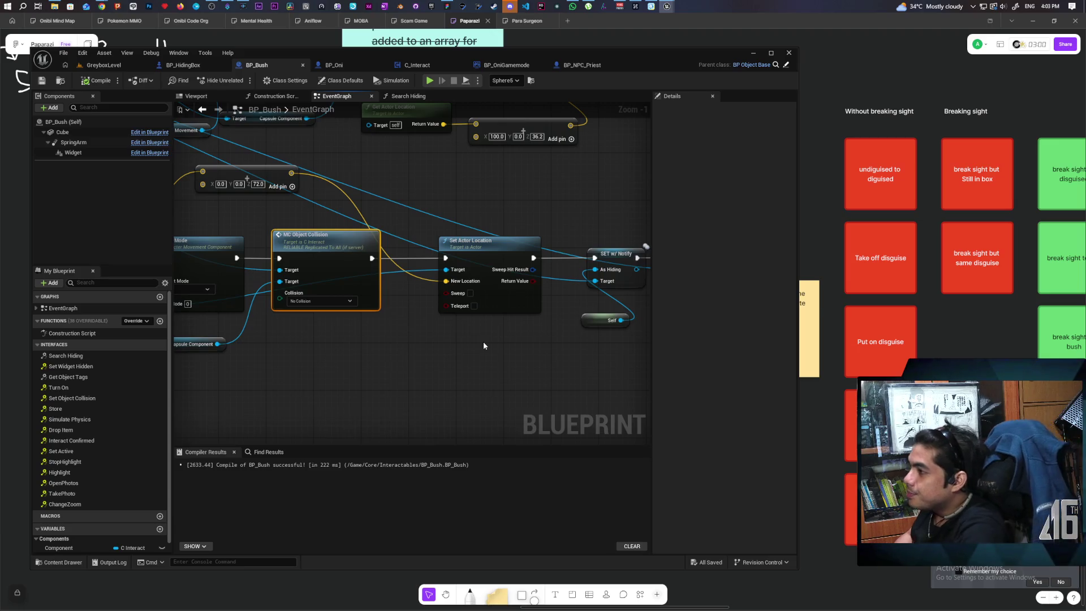
{"action": "mouse_move", "coordinate": [633, 64]}
{"action": "left_mouse_down"}
{"action": "mouse_move", "coordinate": [863, 50]}
{"action": "mouse_move", "coordinate": [650, 43]}
{"action": "left_mouse_up"}
Step: Bring the Message Log forward from the taskbar and close it
{"action": "mouse_move", "coordinate": [667, 6]}
{"action": "mouse_move", "coordinate": [685, 48]}
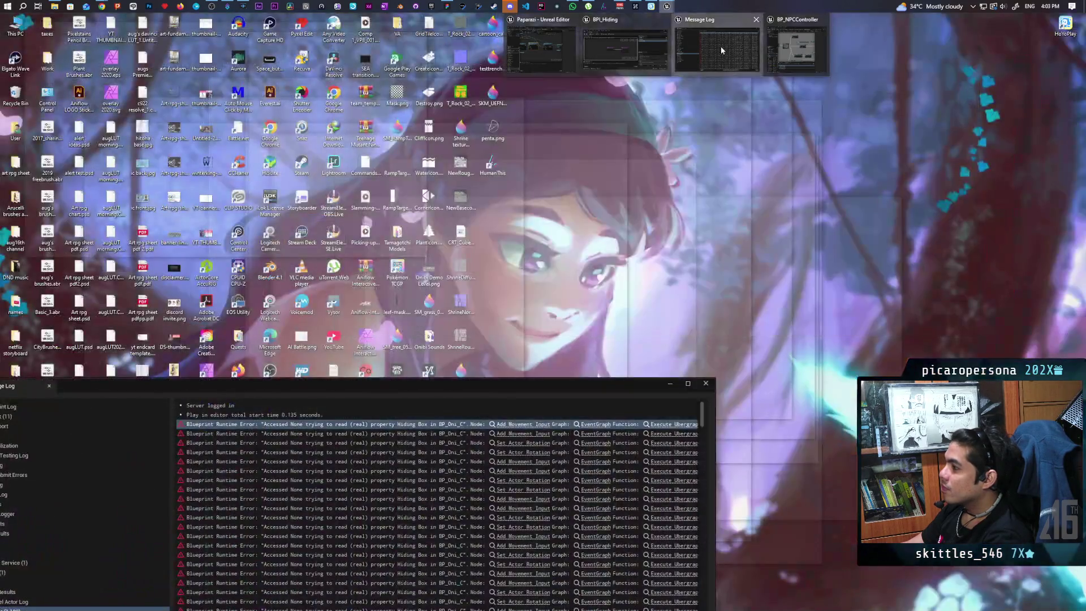
{"action": "left_click", "coordinate": [720, 46]}
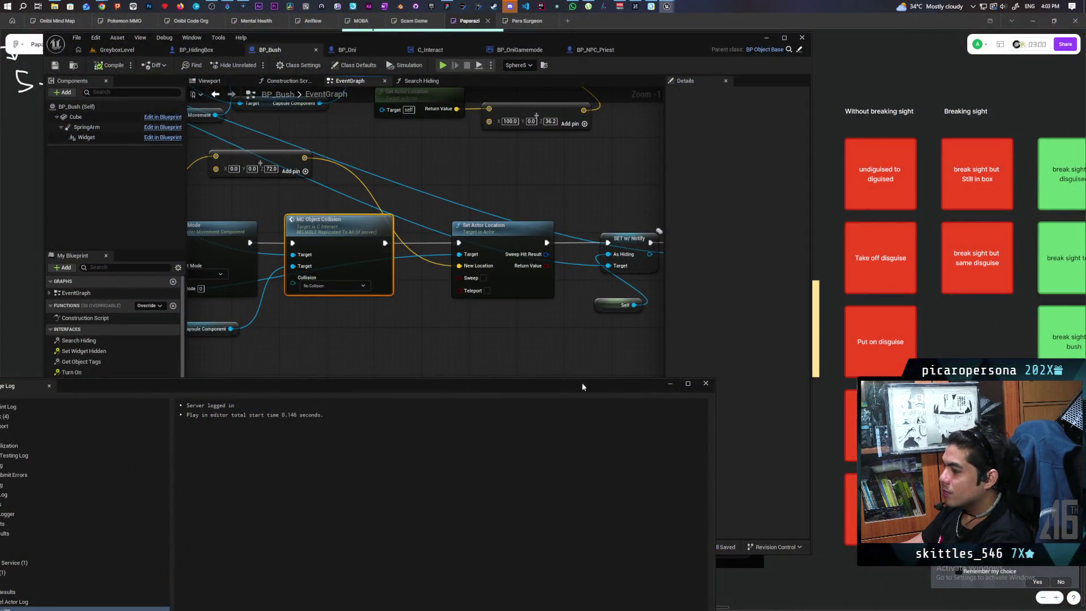
{"action": "left_click", "coordinate": [705, 383]}
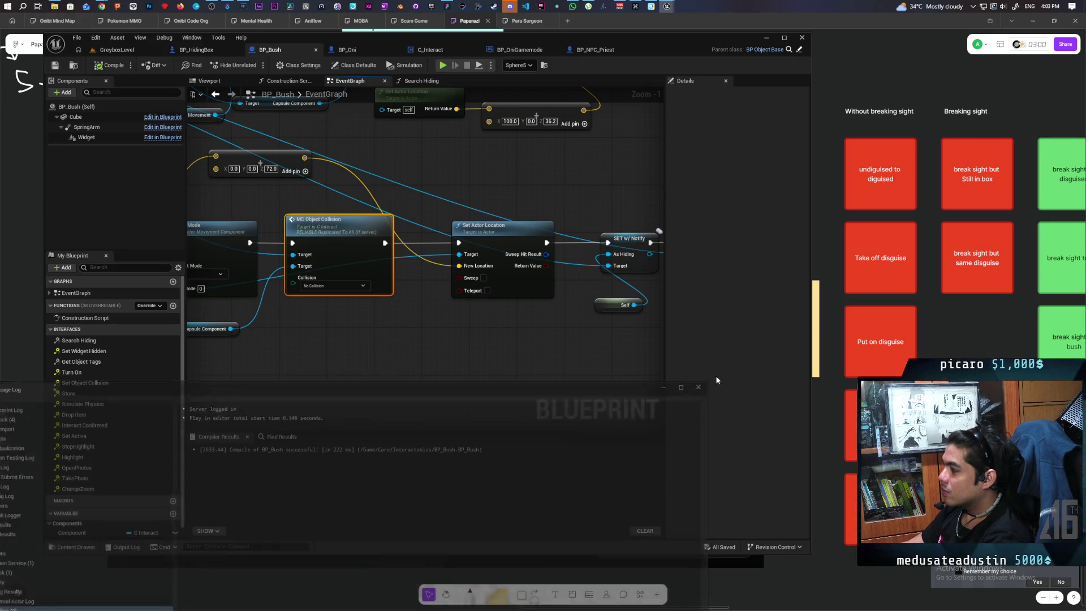
Step: Close BPI_Hiding, bring up BP_NPCController, and switch the left window to GreyboxLevel
{"action": "mouse_move", "coordinate": [671, 8]}
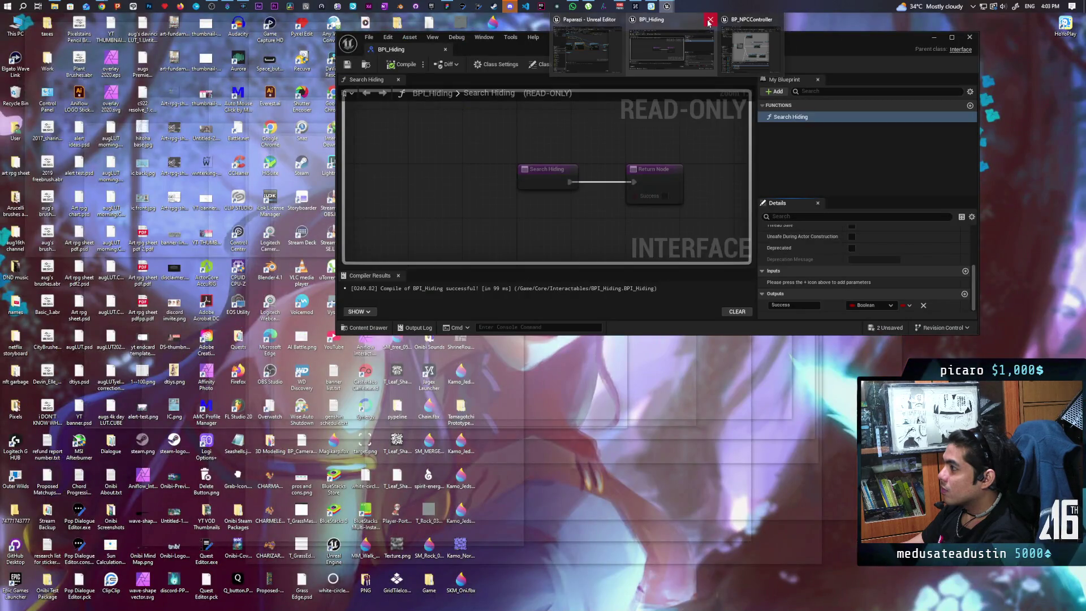
{"action": "left_click", "coordinate": [709, 20]}
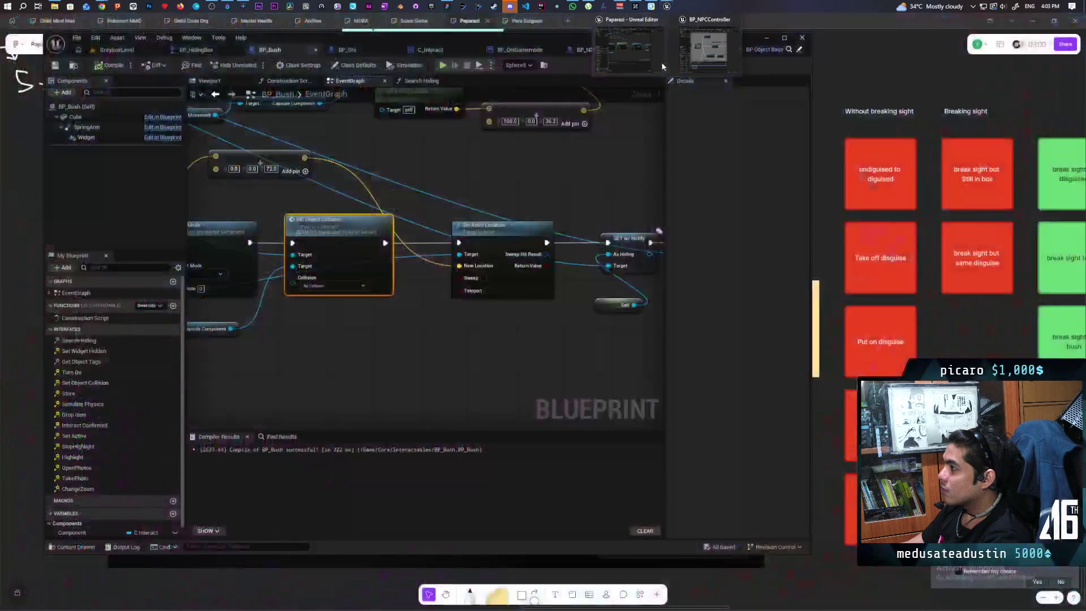
{"action": "left_click", "coordinate": [695, 51]}
{"action": "left_click", "coordinate": [116, 49]}
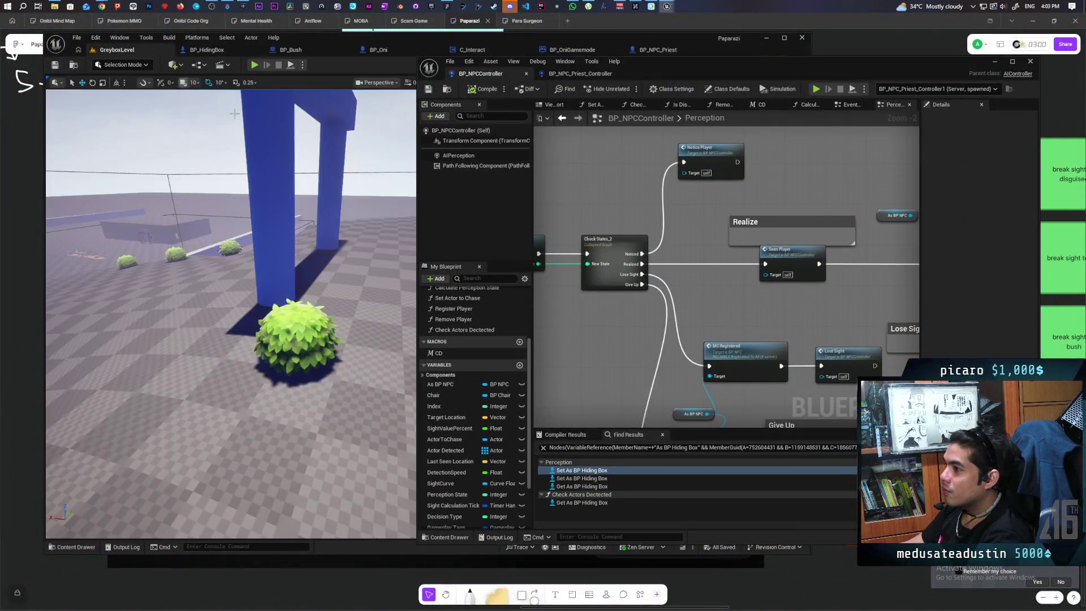
Step: Start a play test with Alt+P and walk the player up to the bush
{"action": "key", "text": "alt+p"}
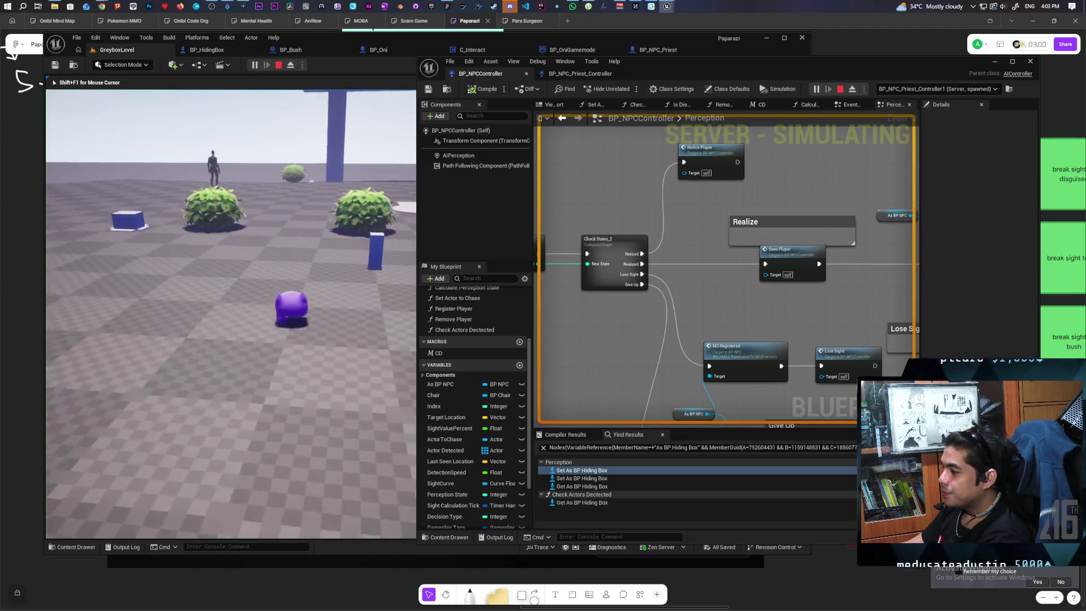
{"action": "key", "text": "s"}
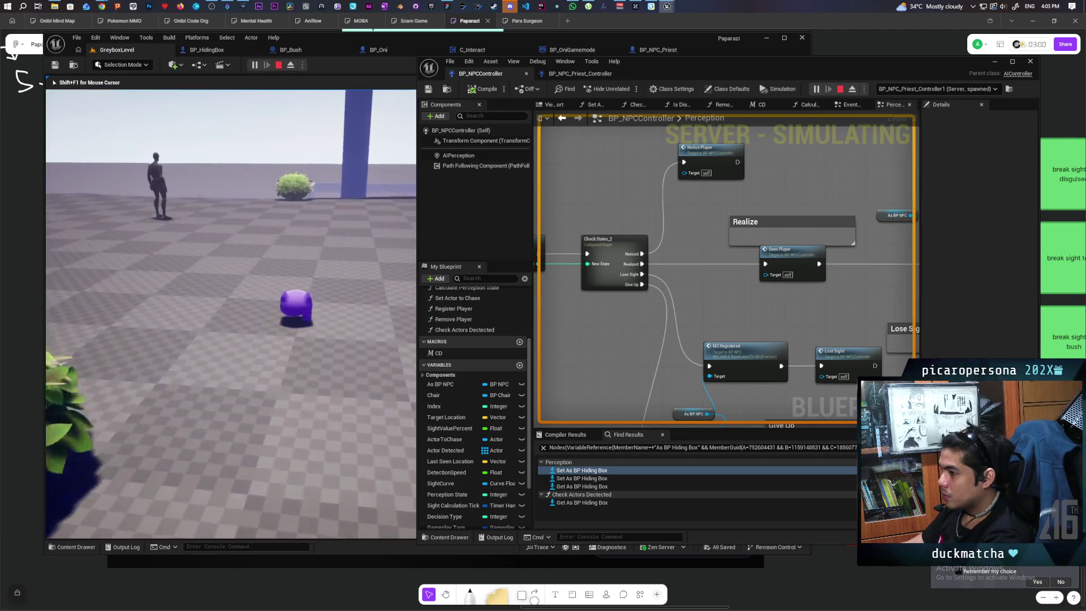
{"action": "key", "text": "w"}
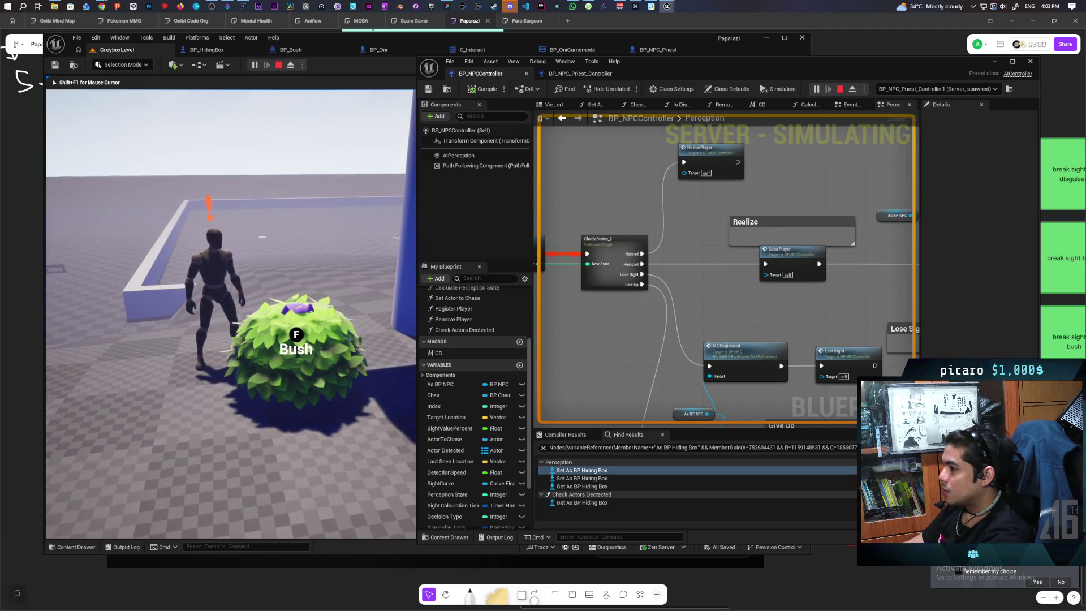
Step: Inspect debug values in BP_NPCController's Perception graph around the Set Timer by Event node
{"action": "scroll", "coordinate": [609, 333], "scroll_direction": "up", "scroll_amount": 3}
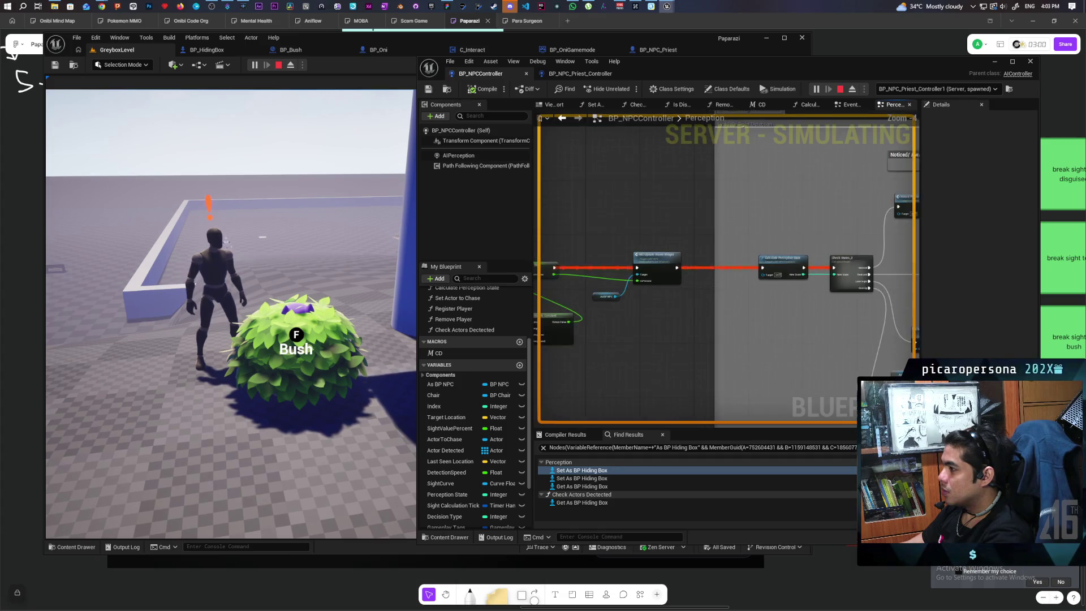
{"action": "mouse_move", "coordinate": [755, 265]}
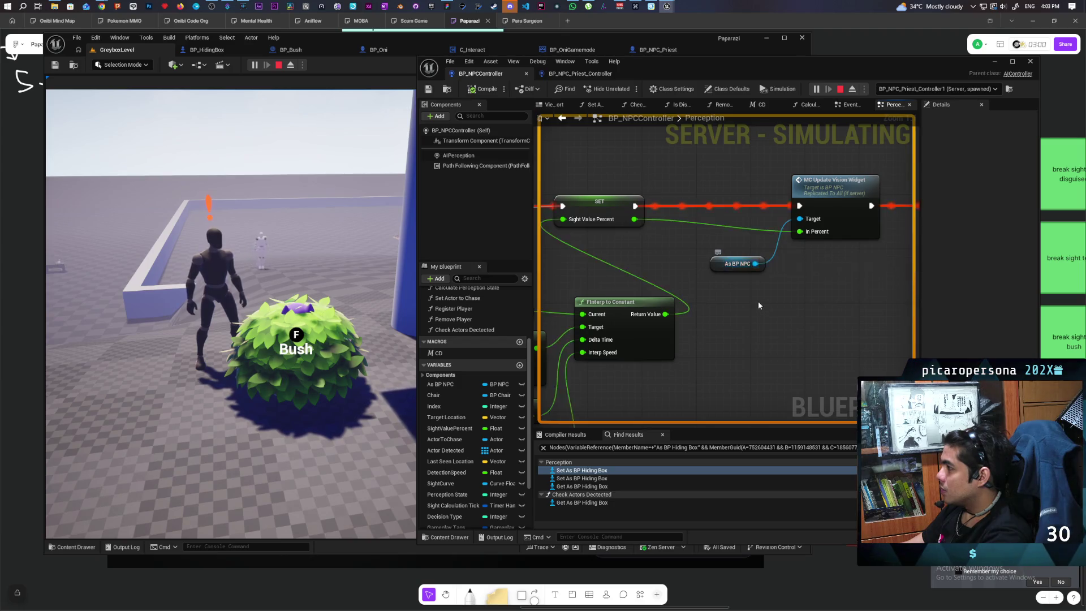
{"action": "scroll", "coordinate": [757, 272], "scroll_direction": "down", "scroll_amount": 3}
{"action": "scroll", "coordinate": [784, 296], "scroll_direction": "up", "scroll_amount": 1}
{"action": "left_click_drag", "start_coordinate": [784, 296], "coordinate": [771, 309]}
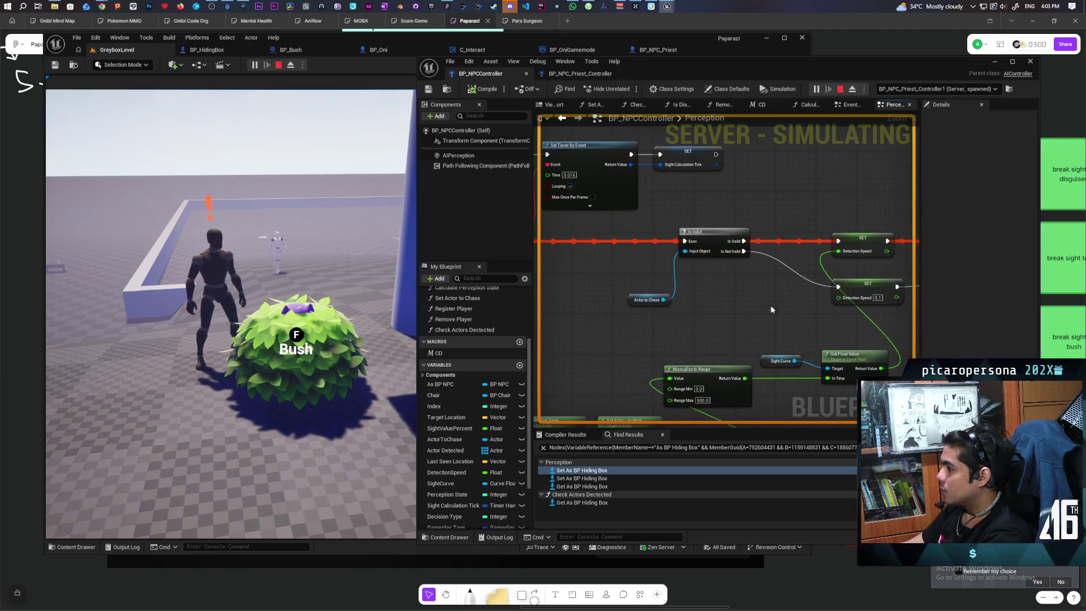
{"action": "mouse_move", "coordinate": [662, 300]}
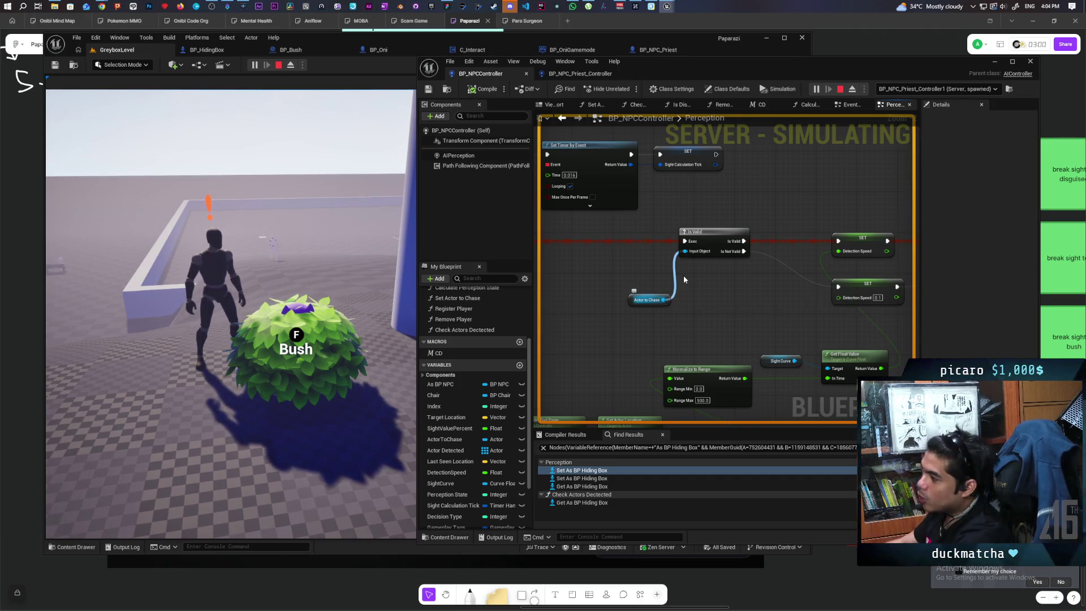
Step: Stop the play test and maximize the BP_NPCController Blueprint editor
{"action": "key", "text": "Escape"}
{"action": "double_click", "coordinate": [667, 66]}
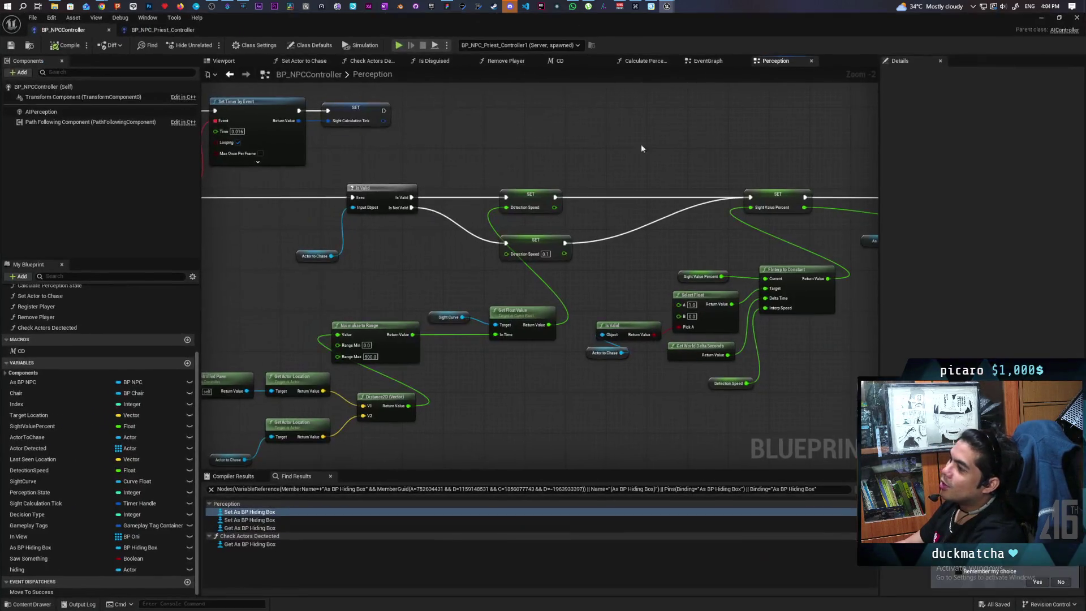
{"action": "scroll", "coordinate": [458, 123], "scroll_direction": "down", "scroll_amount": 1}
{"action": "scroll", "coordinate": [458, 123], "scroll_direction": "down", "scroll_amount": 3}
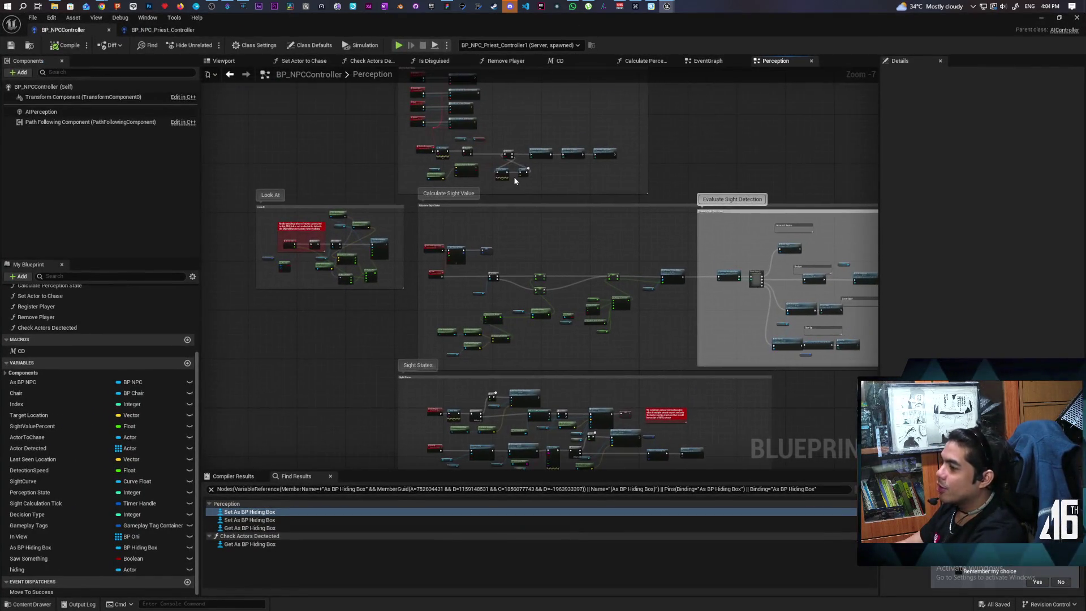
{"action": "scroll", "coordinate": [474, 303], "scroll_direction": "up", "scroll_amount": 4}
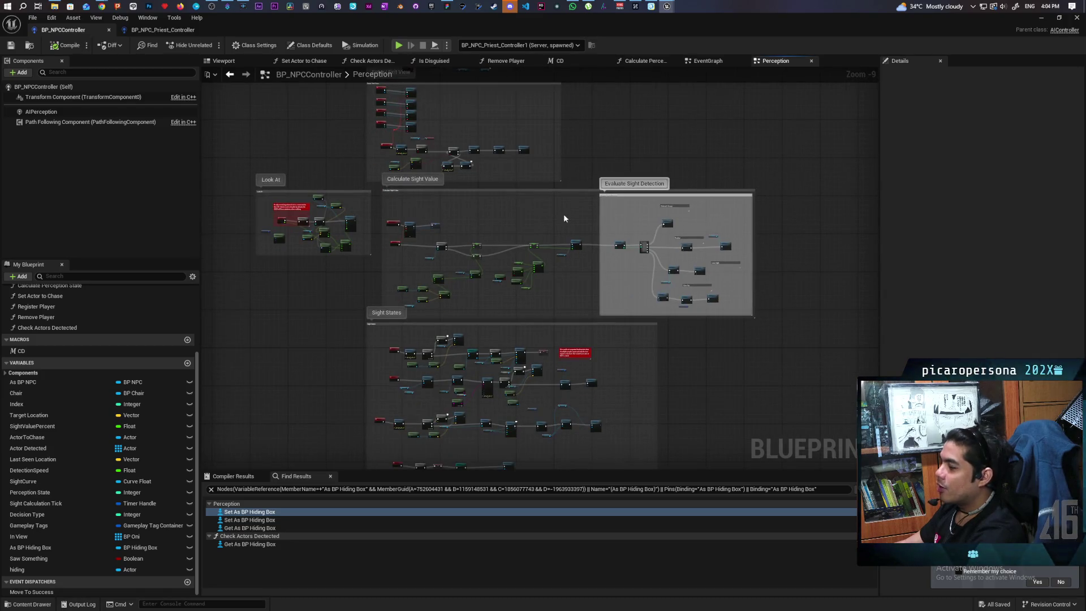
{"action": "scroll", "coordinate": [407, 274], "scroll_direction": "up", "scroll_amount": 2}
Step: In Check Actors Detected, delete the ADDUNIQUE node and second Is Valid node, then save
{"action": "double_click", "coordinate": [533, 260]}
{"action": "scroll", "coordinate": [531, 297], "scroll_direction": "up", "scroll_amount": 12}
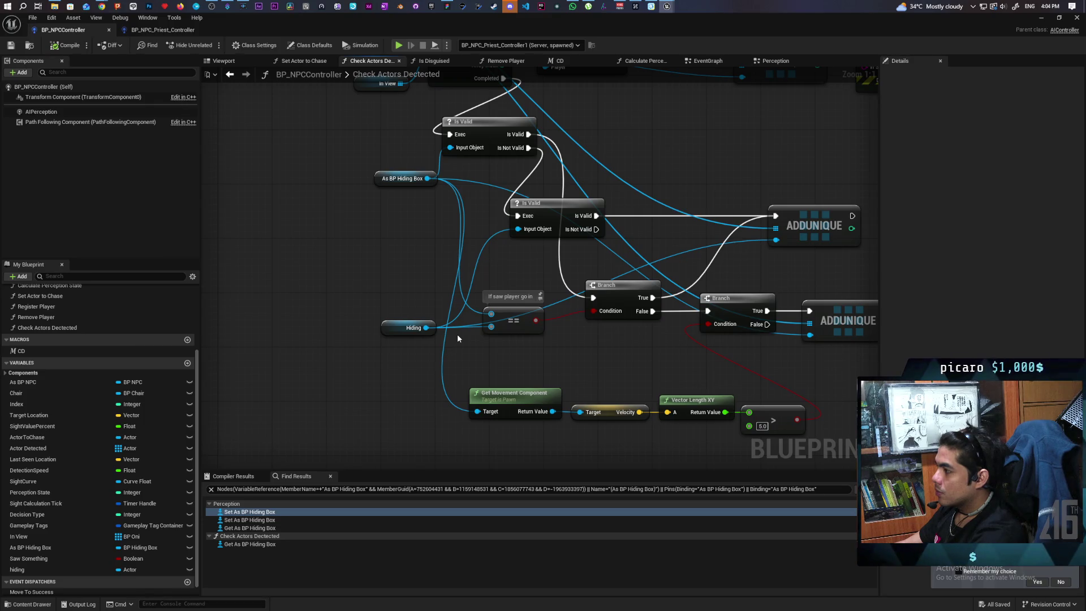
{"action": "mouse_move", "coordinate": [575, 355]}
{"action": "left_mouse_down"}
{"action": "mouse_move", "coordinate": [514, 350]}
{"action": "mouse_move", "coordinate": [498, 372]}
{"action": "left_mouse_up"}
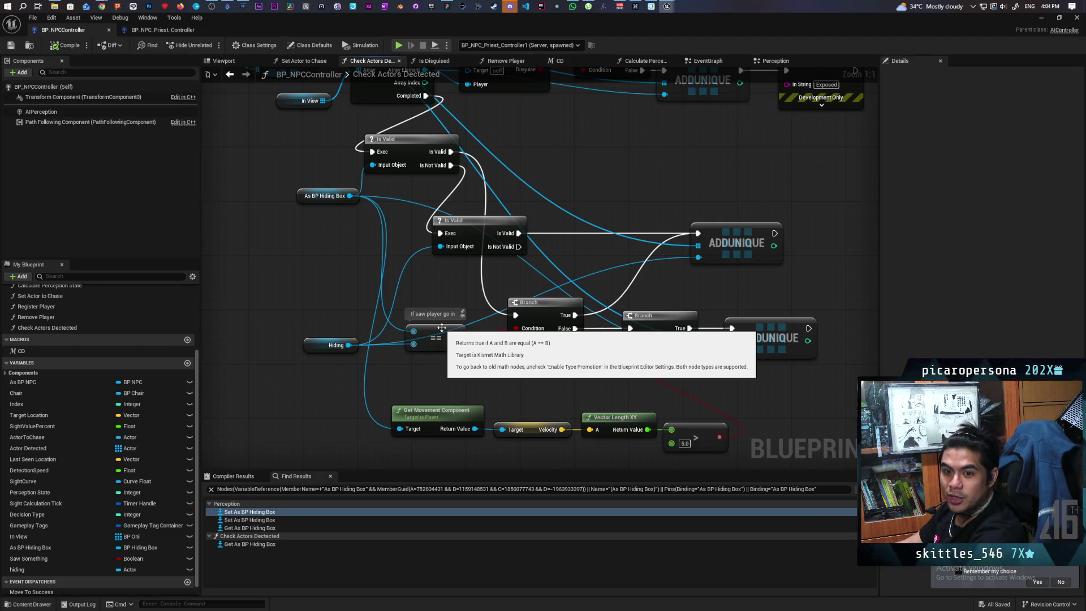
{"action": "mouse_move", "coordinate": [441, 327]}
{"action": "left_mouse_down"}
{"action": "mouse_move", "coordinate": [475, 340]}
{"action": "mouse_move", "coordinate": [539, 331]}
{"action": "left_mouse_up"}
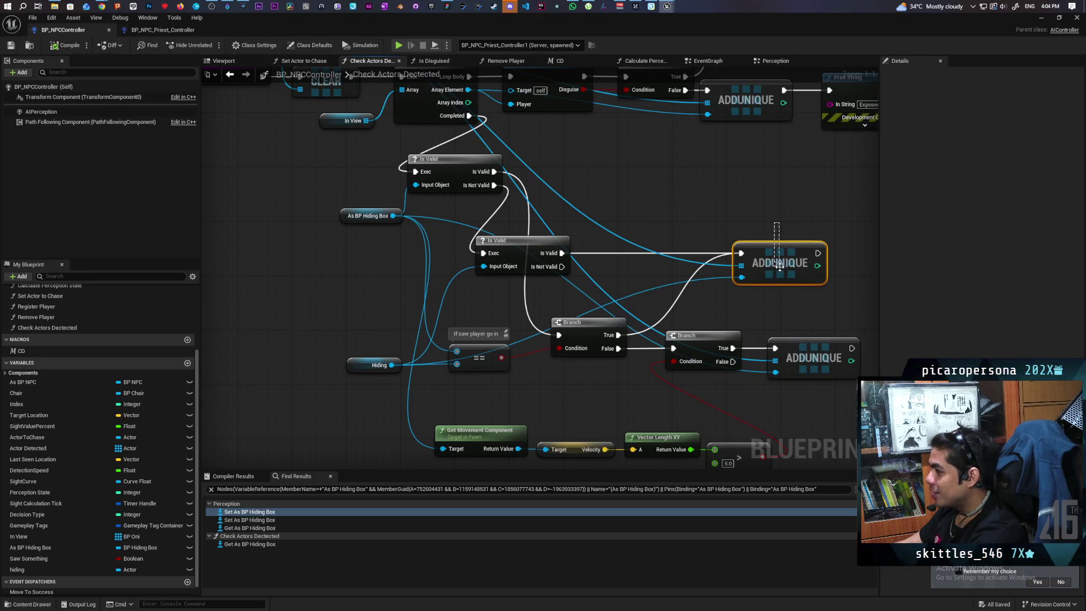
{"action": "key", "text": "Delete"}
{"action": "left_click", "coordinate": [498, 242]}
{"action": "key", "text": "Delete"}
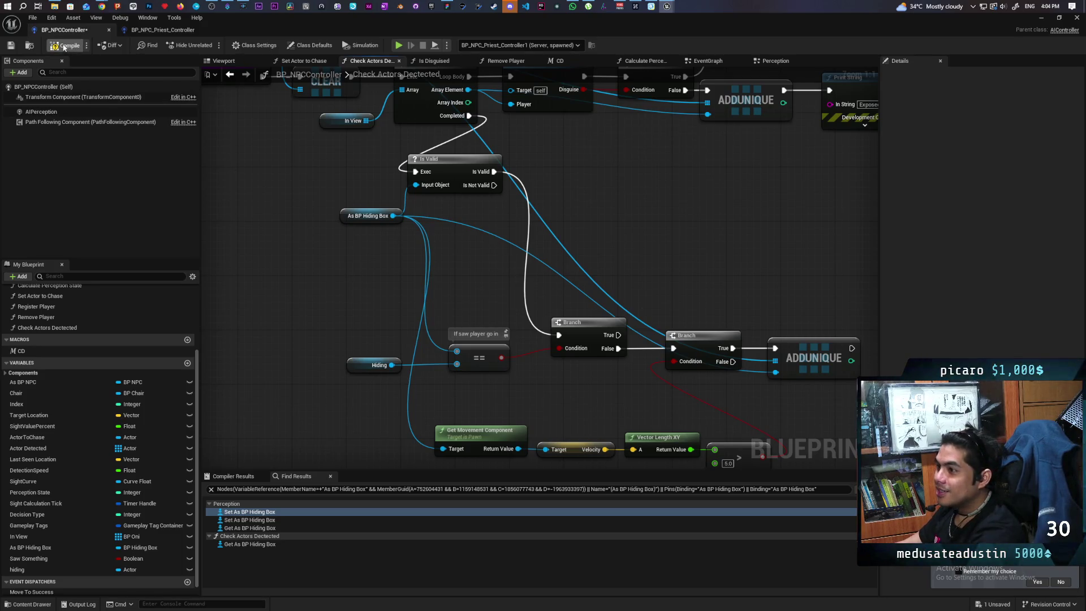
{"action": "key", "text": "ctrl+s"}
Step: Select the Hiding variable node in the Check Actors Detected graph
{"action": "scroll", "coordinate": [325, 273], "scroll_direction": "down", "scroll_amount": 3}
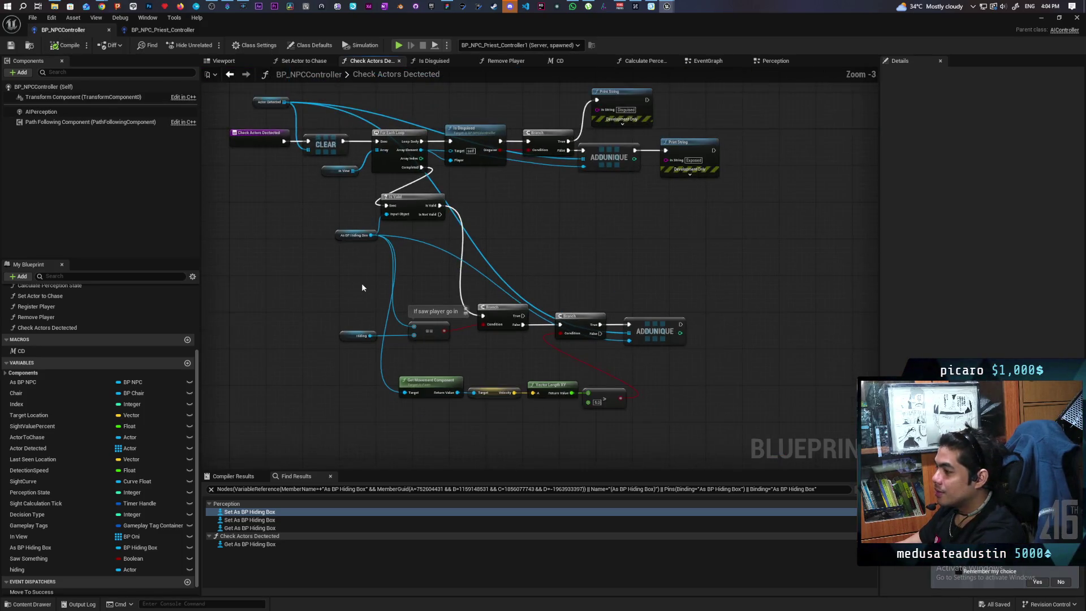
{"action": "scroll", "coordinate": [364, 284], "scroll_direction": "up", "scroll_amount": 1}
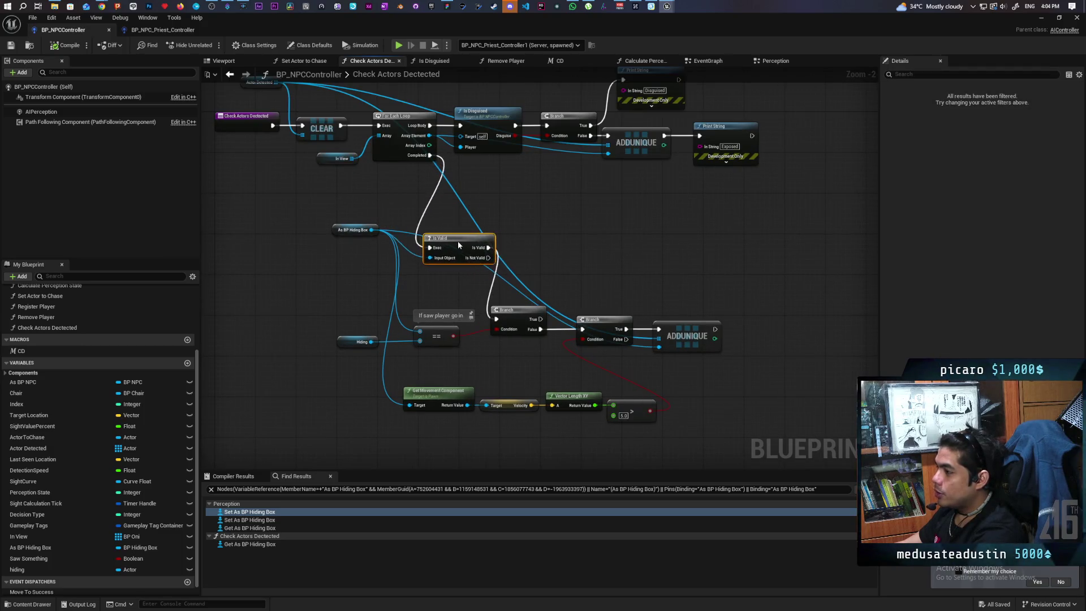
{"action": "scroll", "coordinate": [339, 283], "scroll_direction": "up", "scroll_amount": 2}
{"action": "mouse_move", "coordinate": [334, 332]}
{"action": "left_mouse_down"}
{"action": "mouse_move", "coordinate": [357, 399]}
{"action": "mouse_move", "coordinate": [399, 398]}
{"action": "left_mouse_up"}
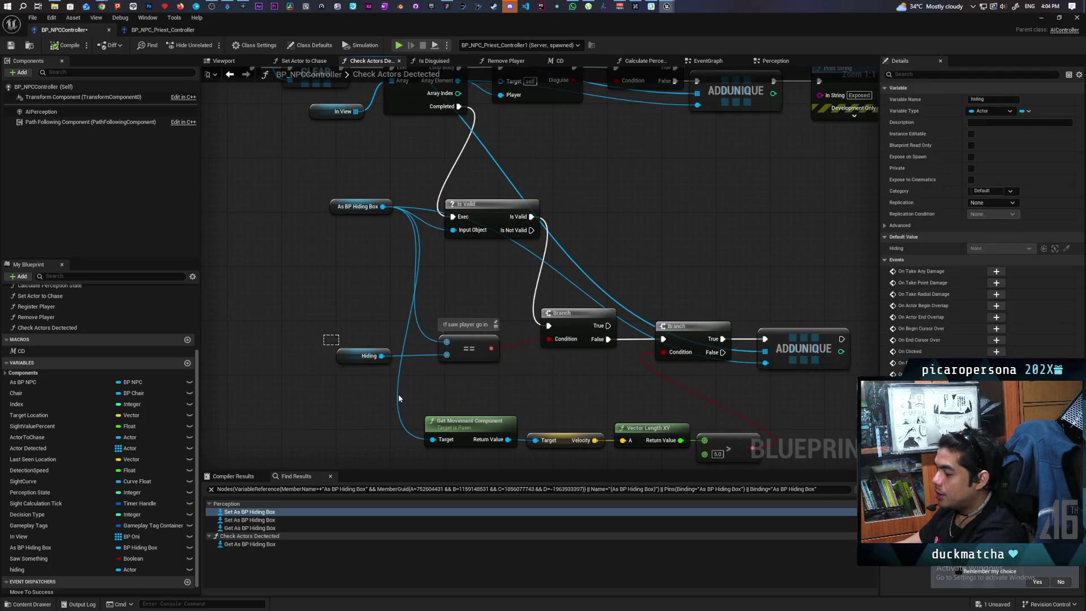
{"action": "left_click", "coordinate": [376, 360]}
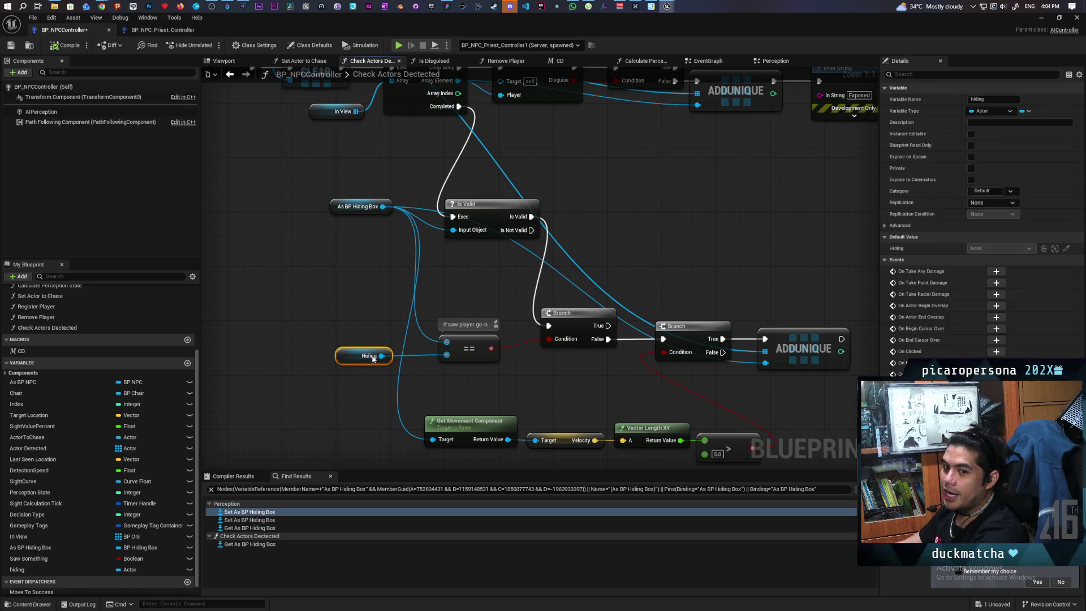
{"action": "scroll", "coordinate": [447, 336], "scroll_direction": "down", "scroll_amount": 2}
{"action": "scroll", "coordinate": [472, 300], "scroll_direction": "up", "scroll_amount": 1}
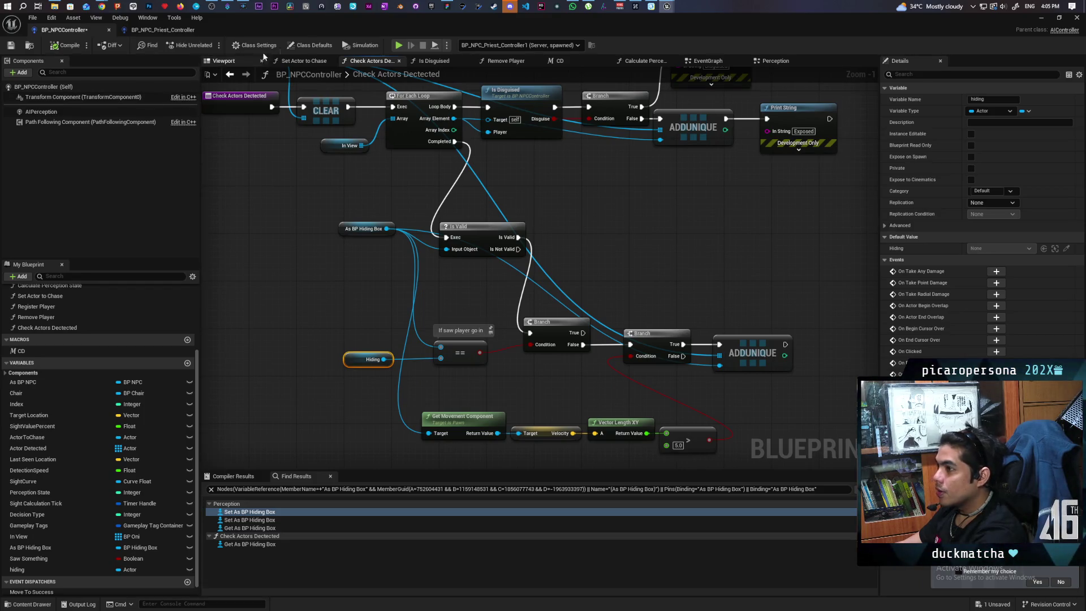
Step: Restore the Blueprint window and play-test hiding in the bush, stepping in and out
{"action": "double_click", "coordinate": [320, 26]}
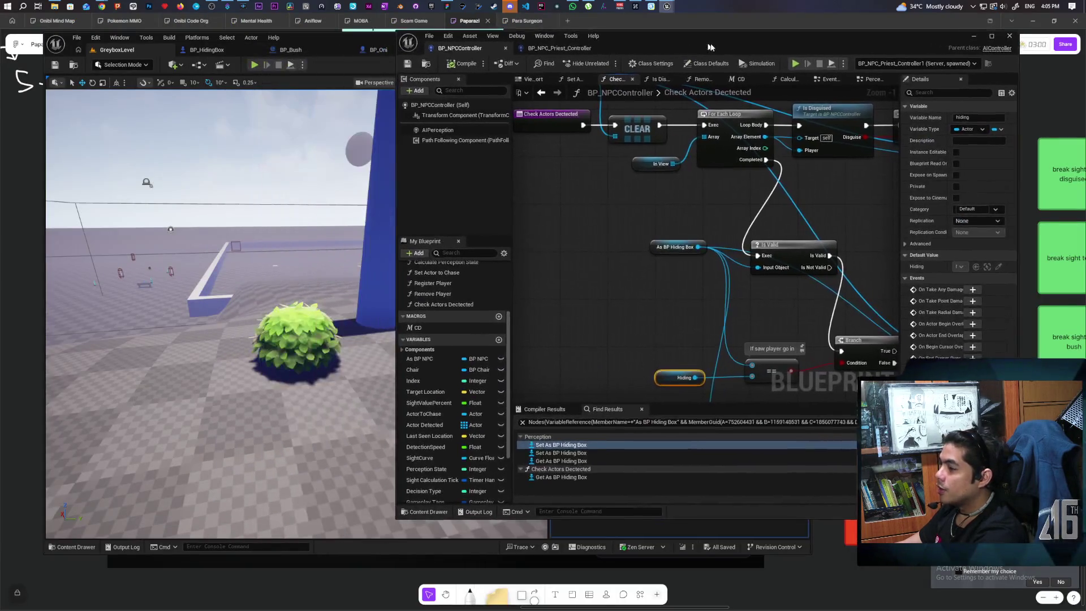
{"action": "left_click", "coordinate": [255, 65]}
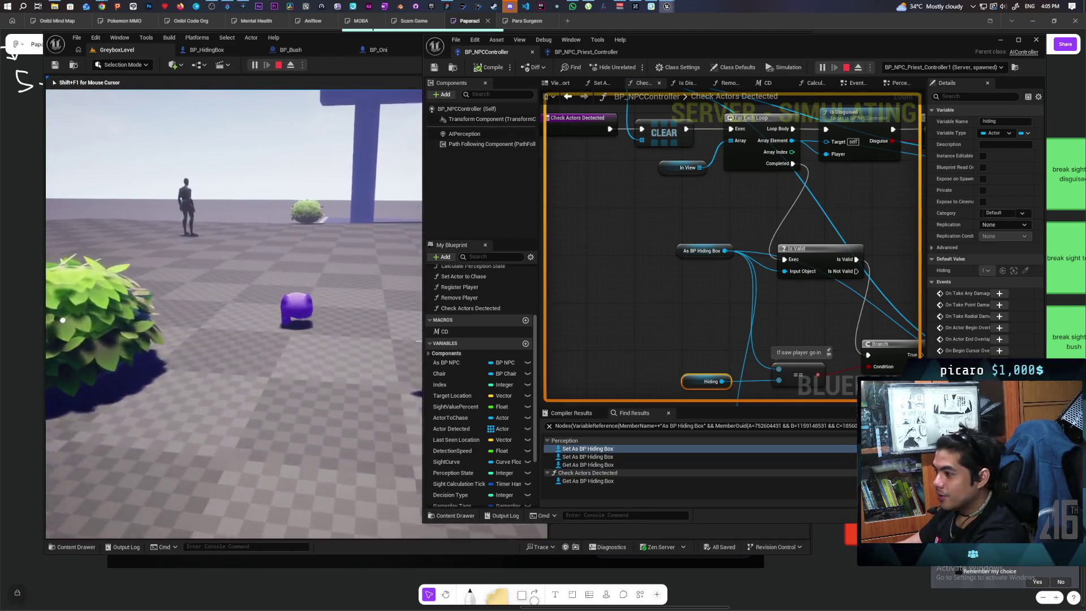
{"action": "key", "text": "w"}
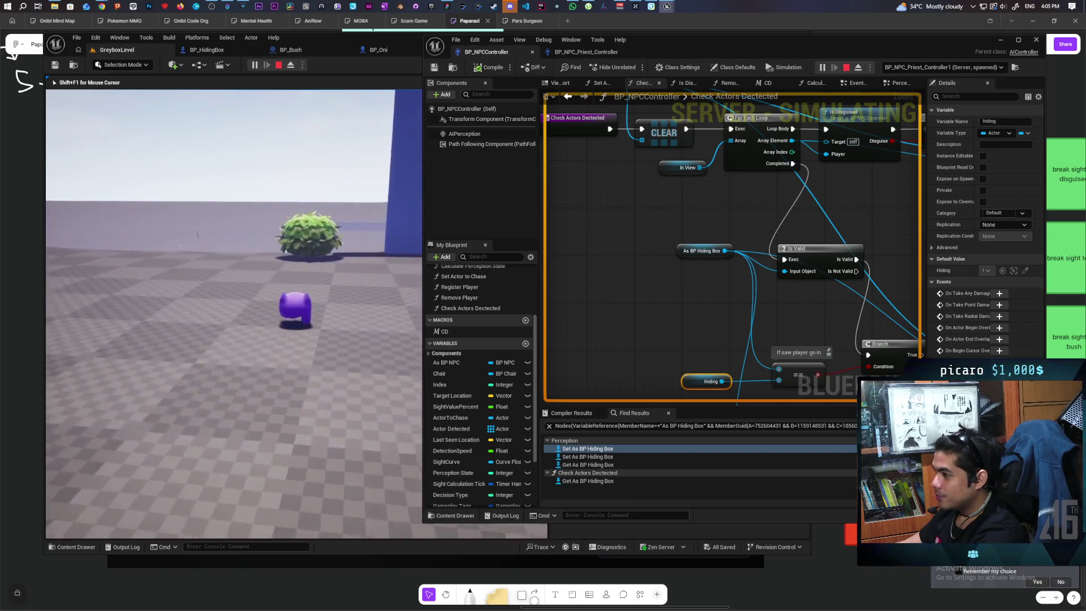
{"action": "key", "text": "w"}
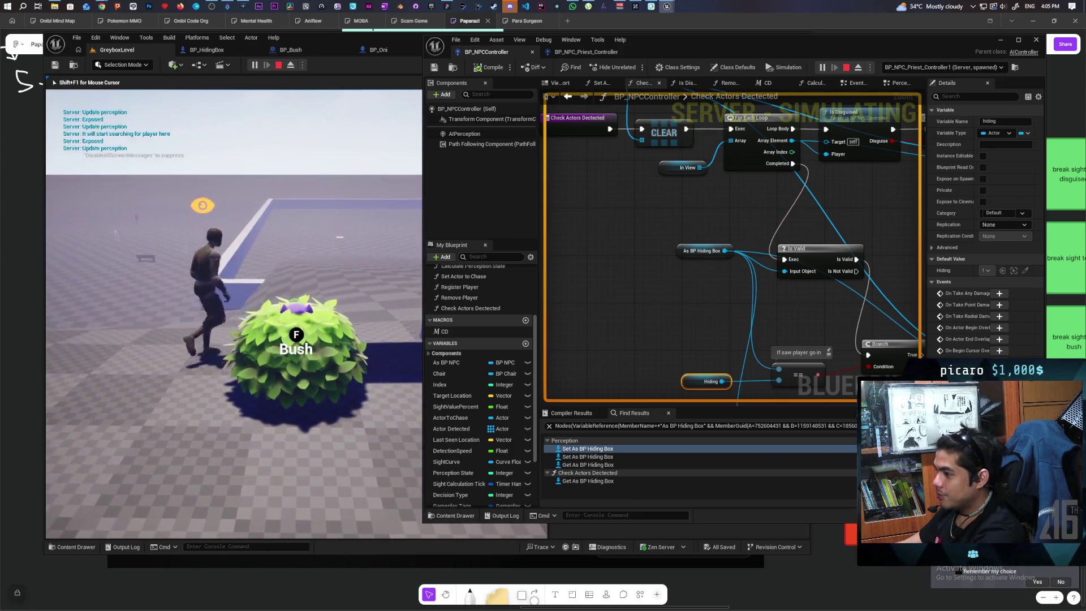
{"action": "key", "text": "s"}
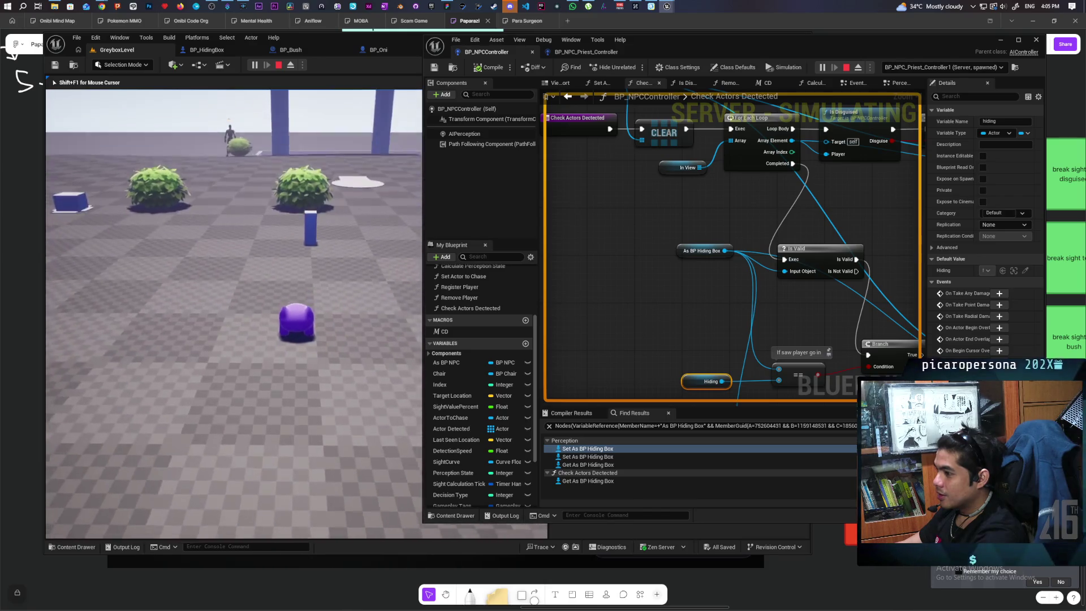
{"action": "key", "text": "w"}
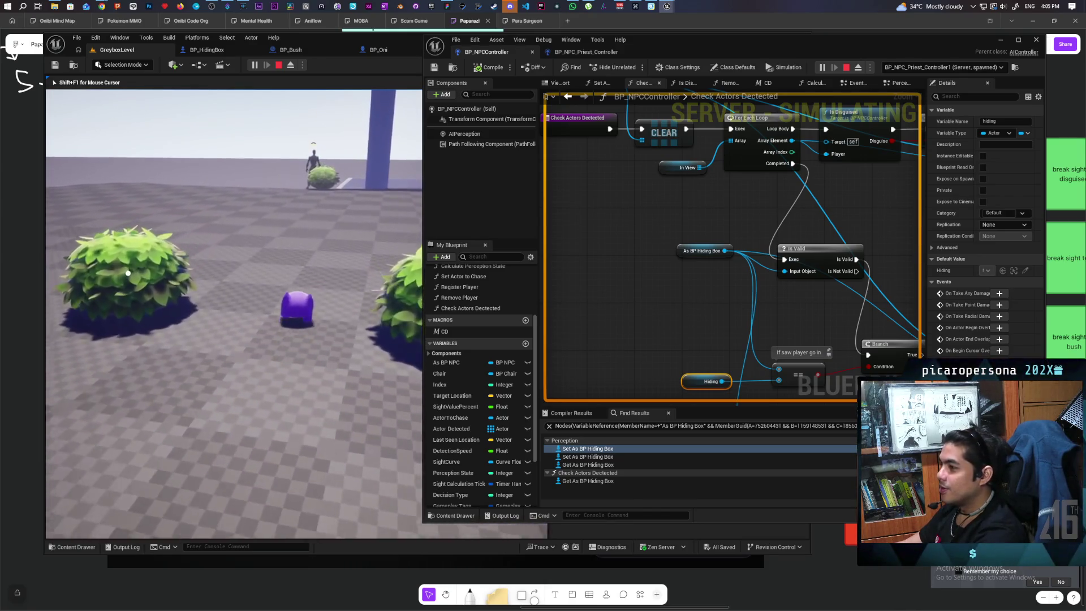
{"action": "key", "text": "w"}
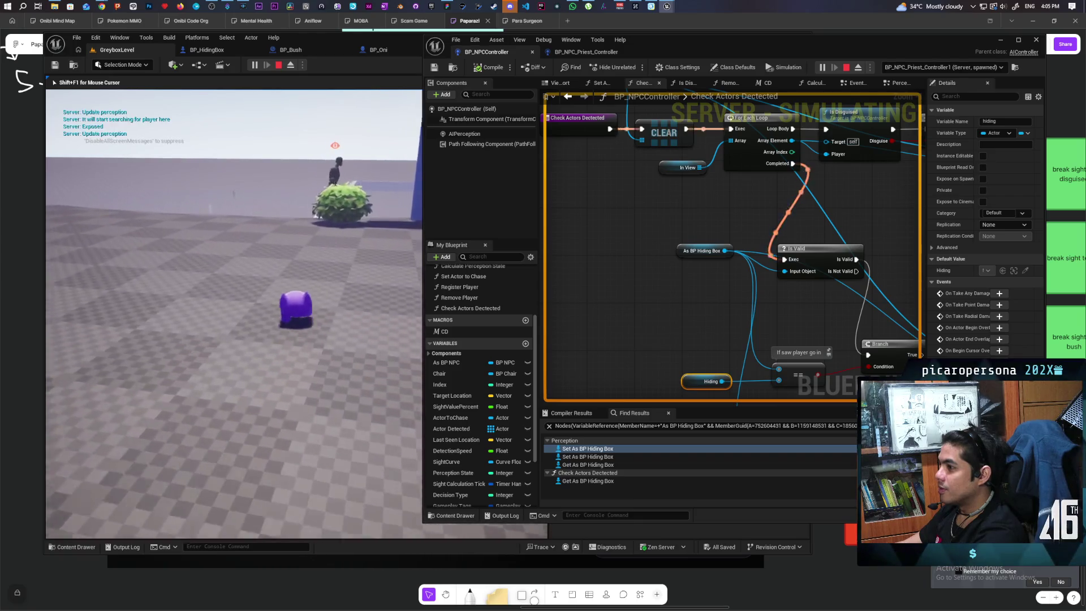
{"action": "key", "text": "s"}
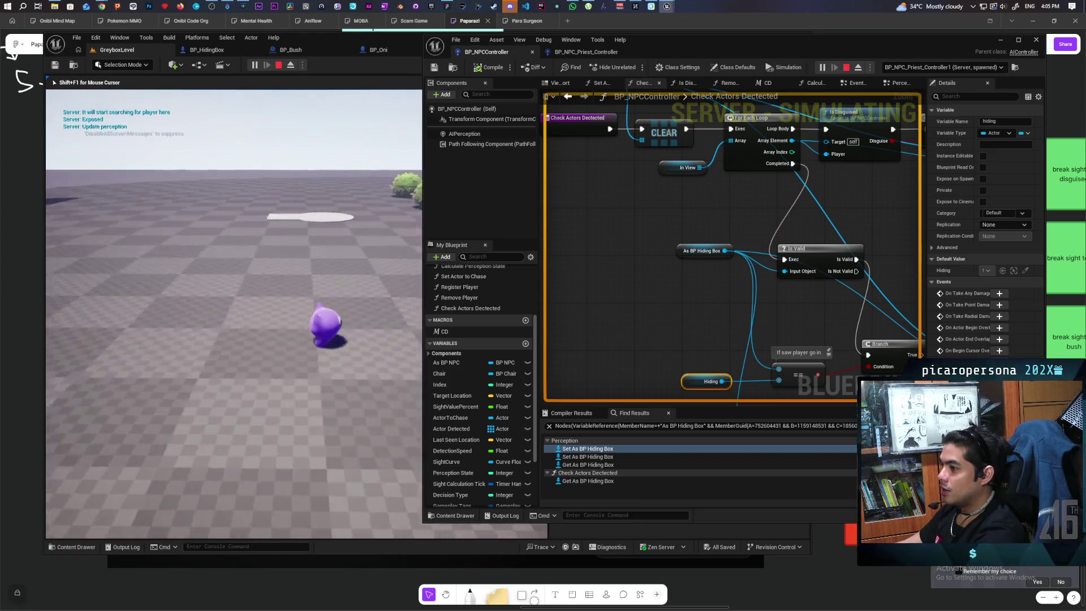
{"action": "key", "text": "d"}
{"action": "key", "text": "w"}
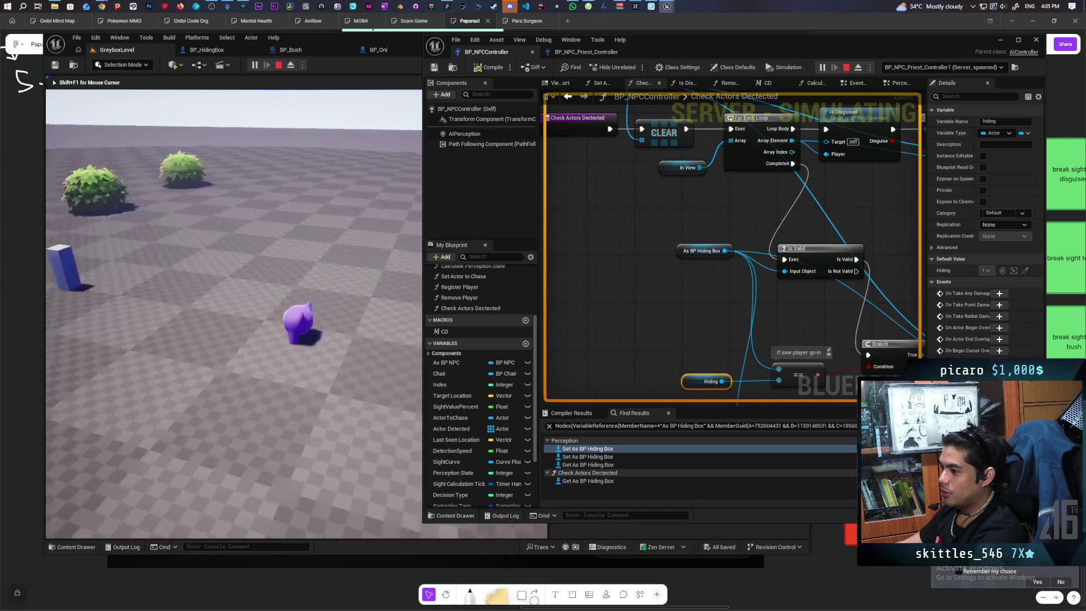
Step: Move past the NPC, hide inside the white box with F, and stop the test
{"action": "key", "text": "a"}
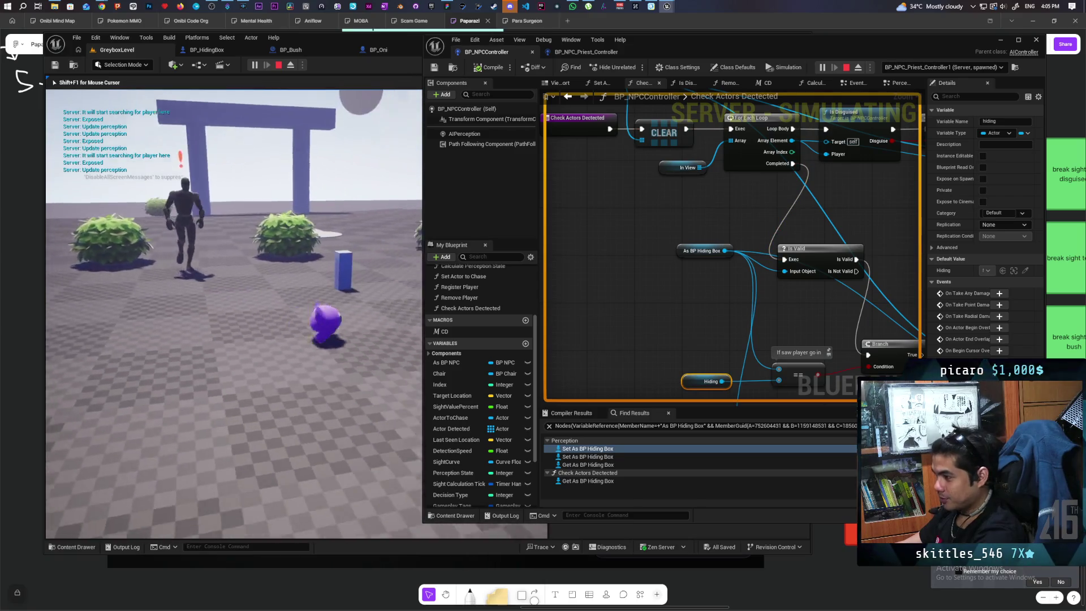
{"action": "key", "text": "d"}
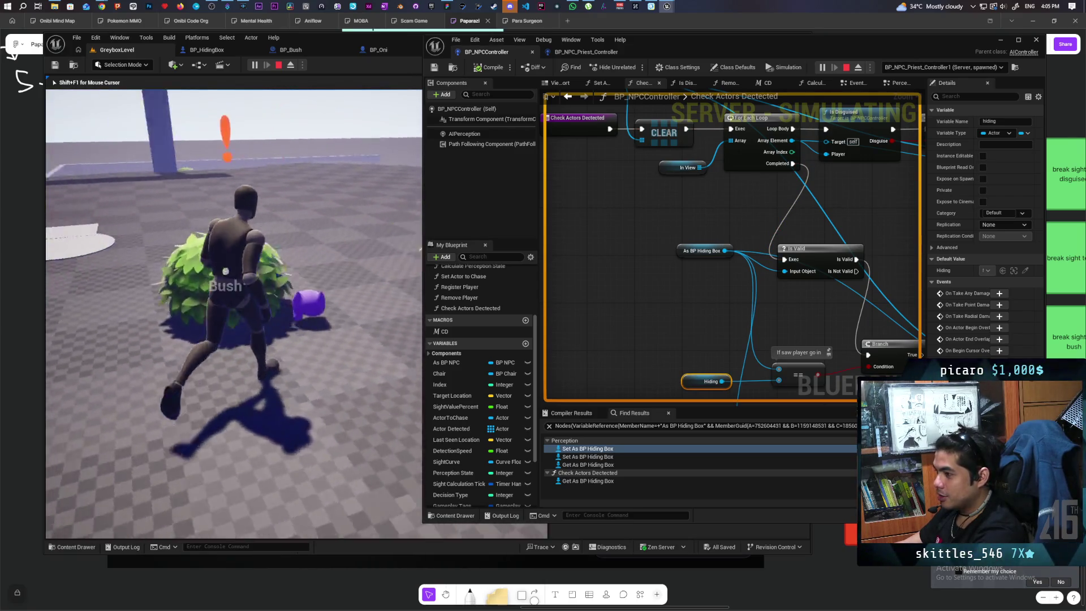
{"action": "key", "text": "s"}
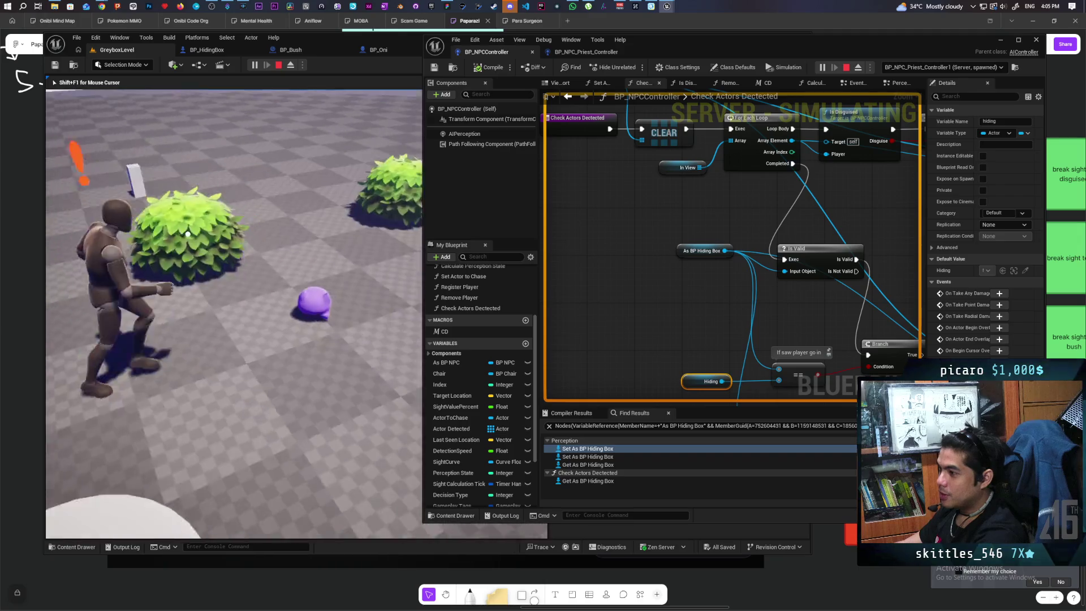
{"action": "key", "text": "w"}
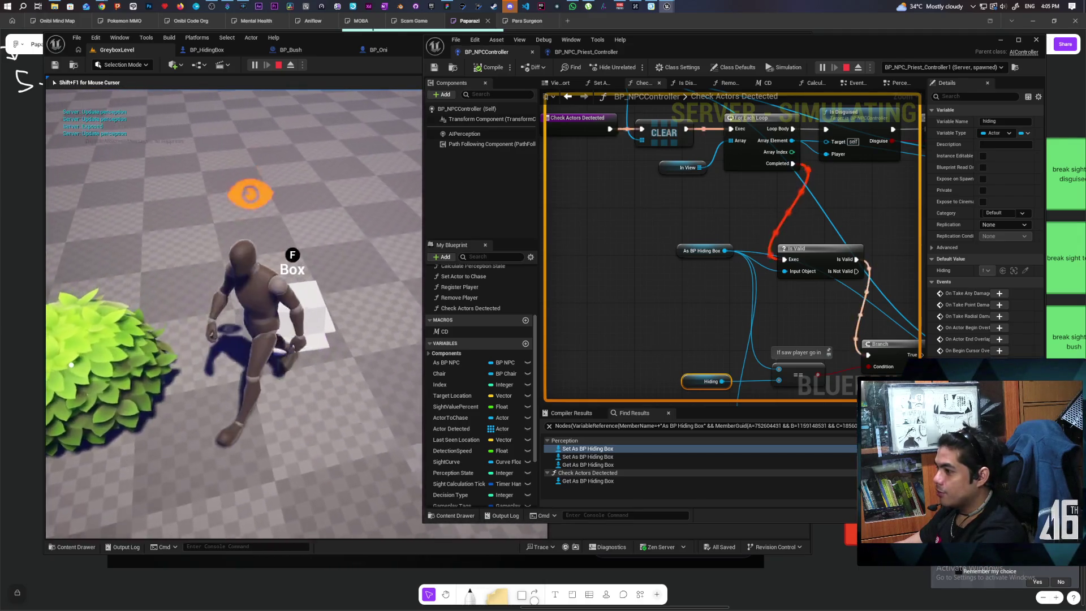
{"action": "key", "text": "f"}
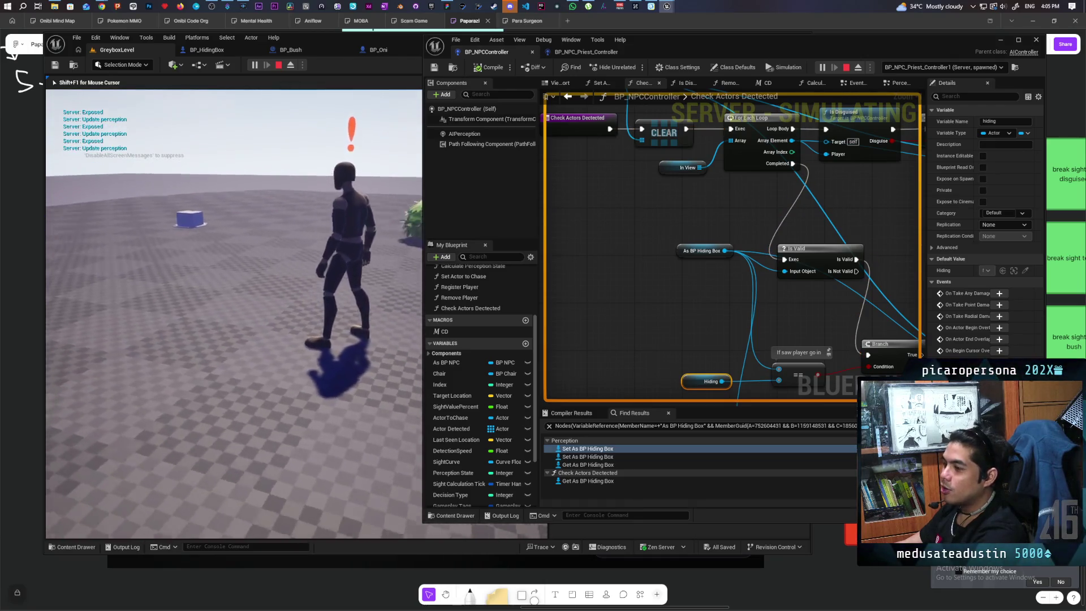
{"action": "key", "text": "Escape"}
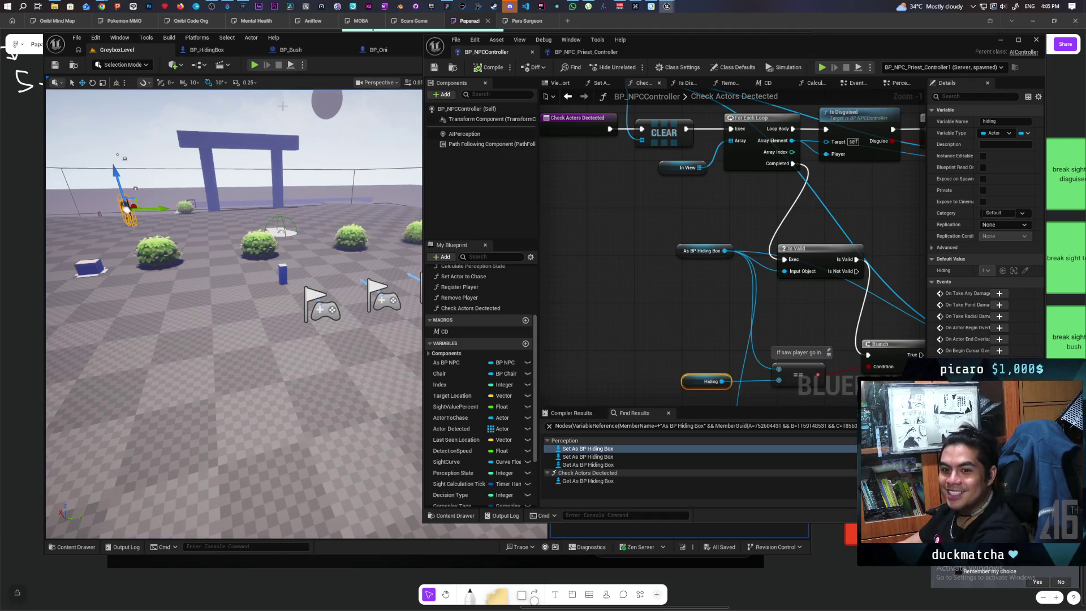
Step: Run a quick second play test, stop it, and minimize the Blueprint editor
{"action": "left_click", "coordinate": [255, 65]}
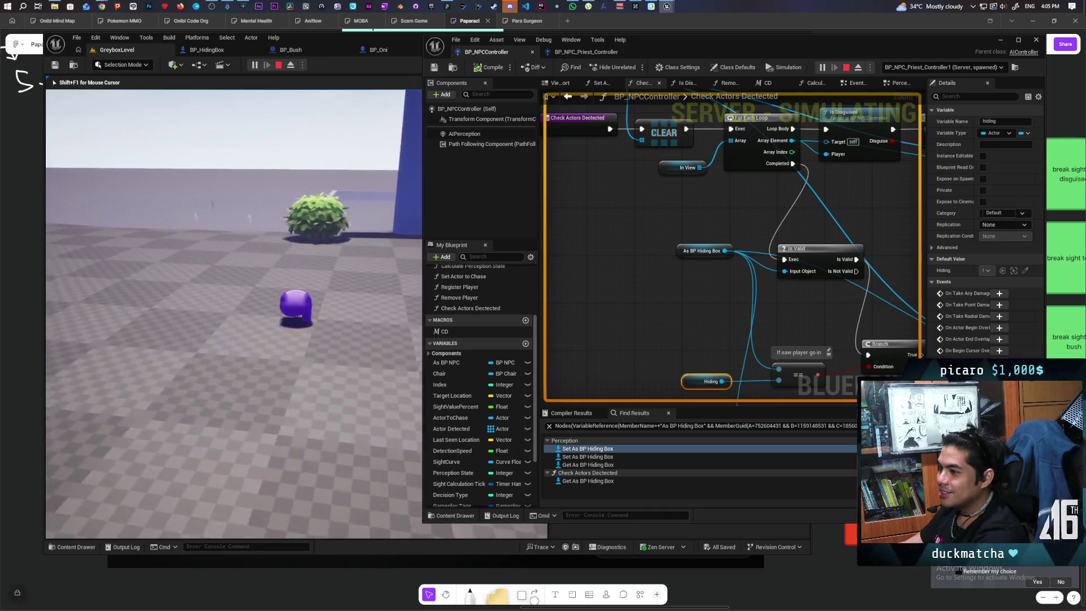
{"action": "key", "text": "Escape"}
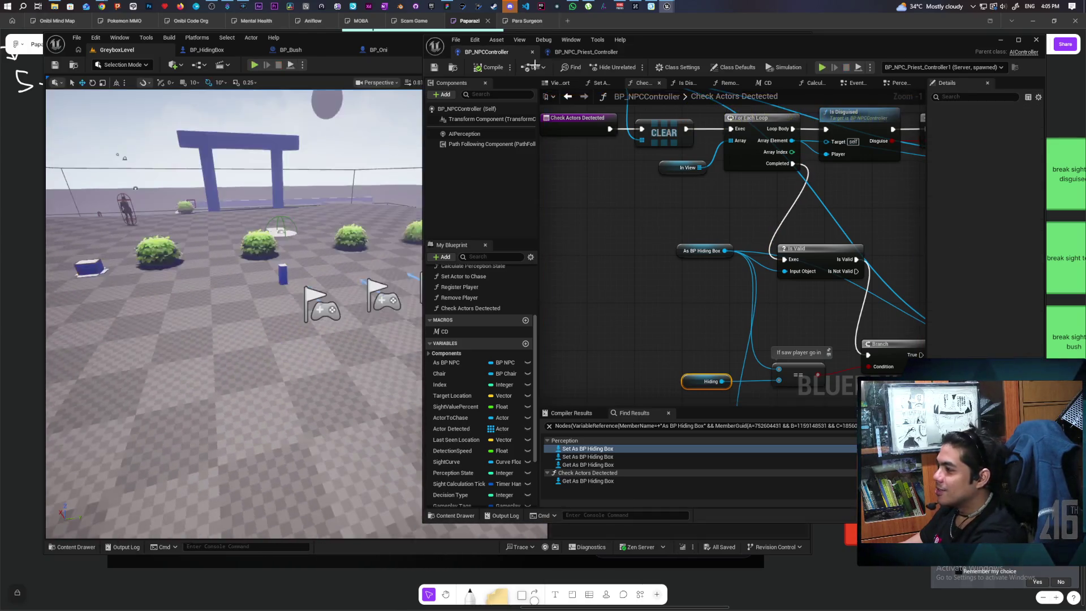
{"action": "left_click", "coordinate": [1002, 41]}
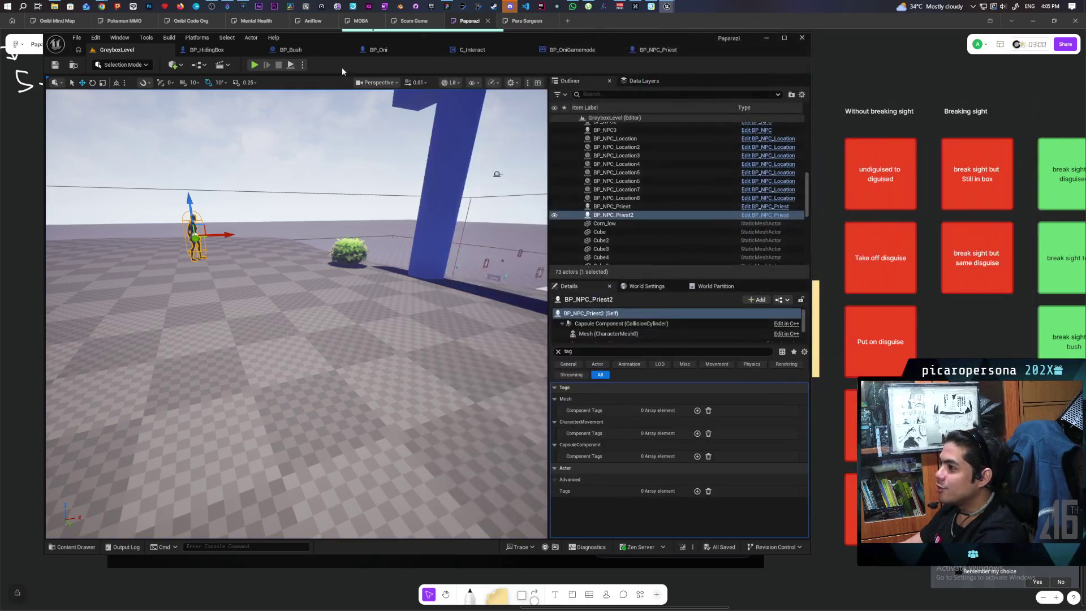
Step: Start a play test, run toward the NPC and bushes, and look around the level
{"action": "left_click", "coordinate": [254, 65]}
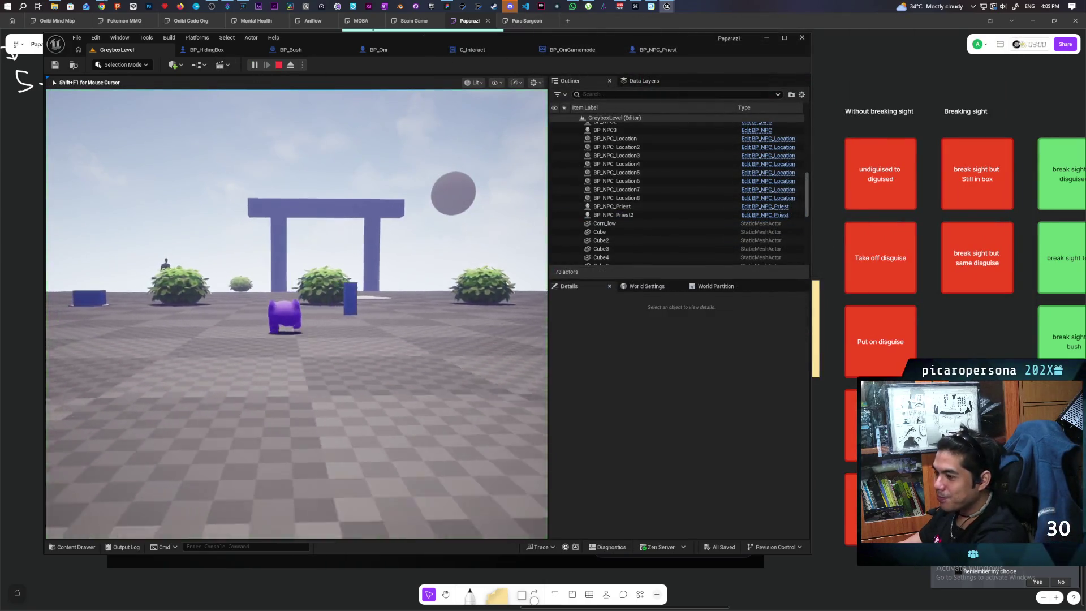
{"action": "key", "text": "w"}
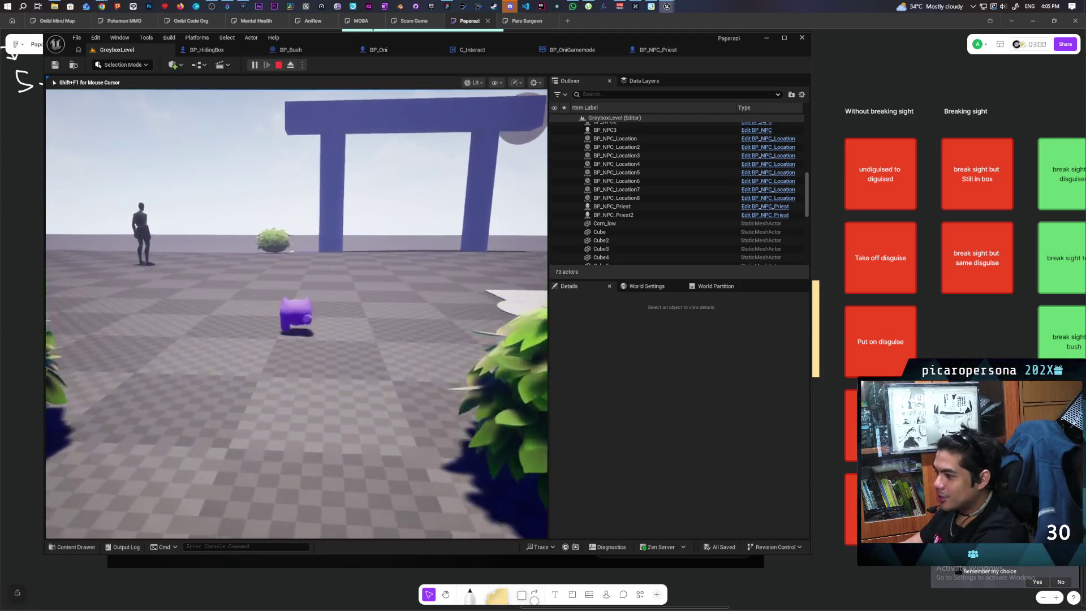
{"action": "key", "text": "w"}
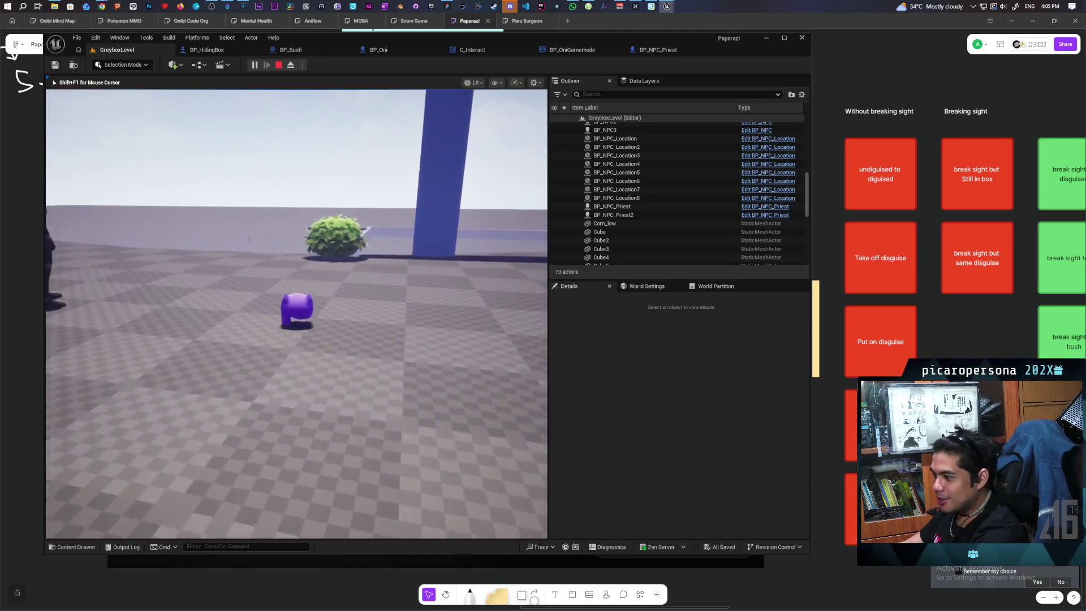
{"action": "key", "text": "w"}
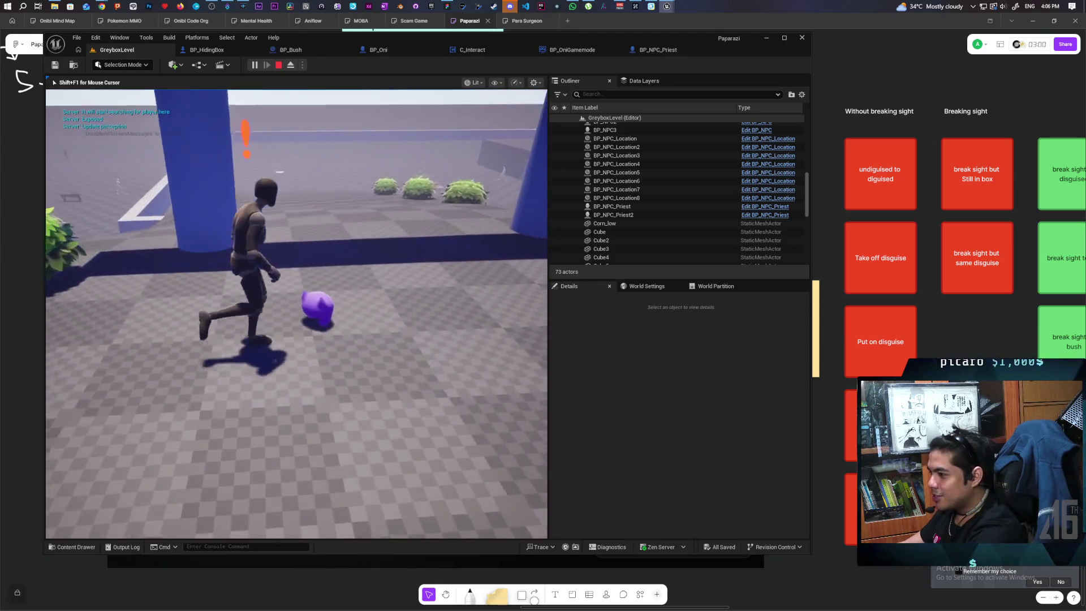
{"action": "key", "text": "w"}
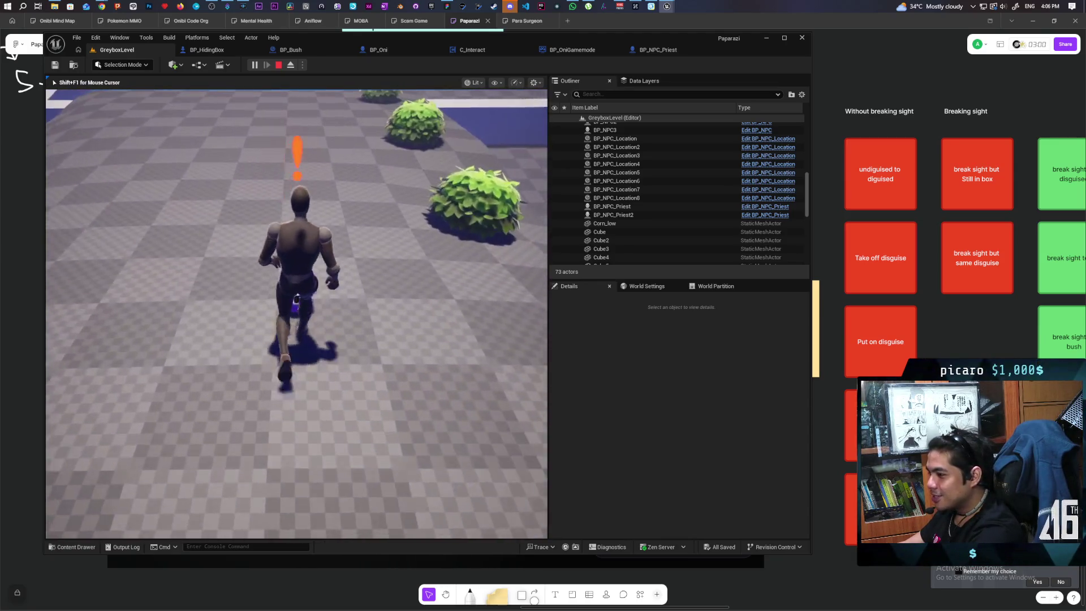
{"action": "key", "text": "w"}
{"action": "key", "text": "w"}
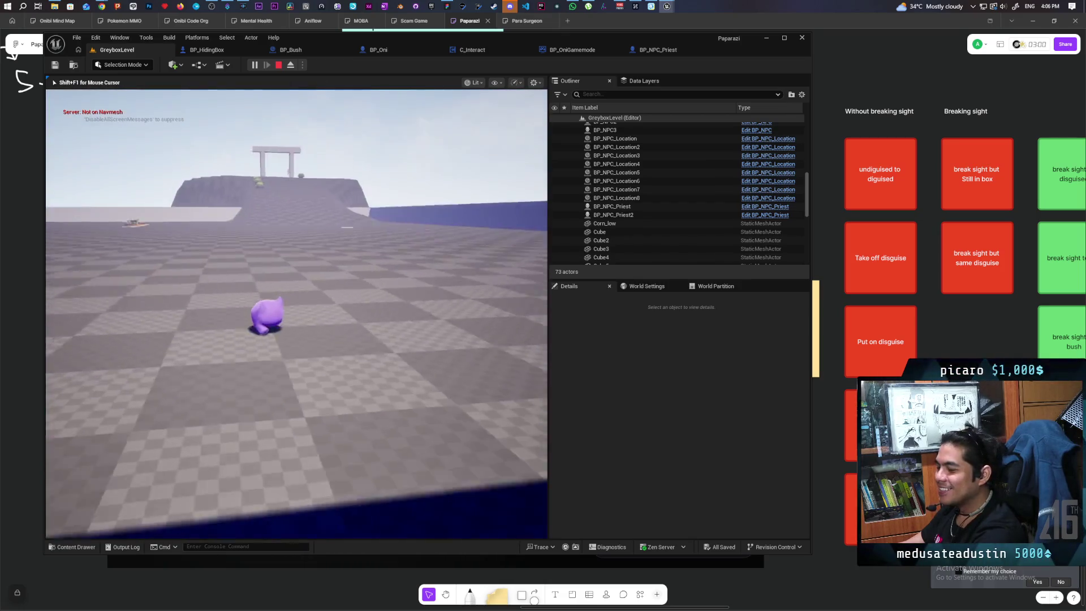
{"action": "key", "text": "a"}
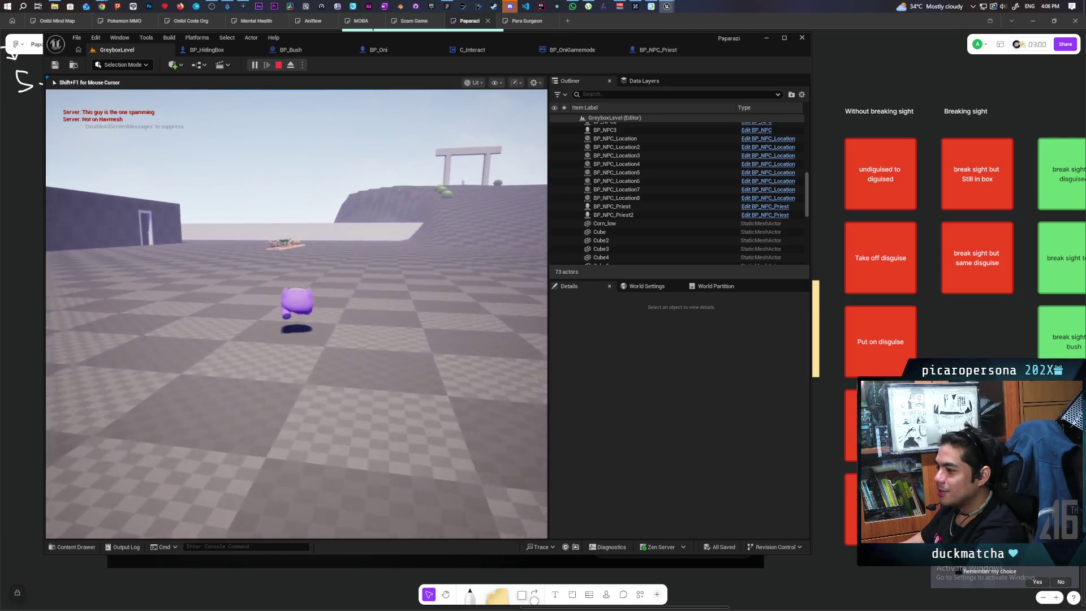
{"action": "key", "text": "a"}
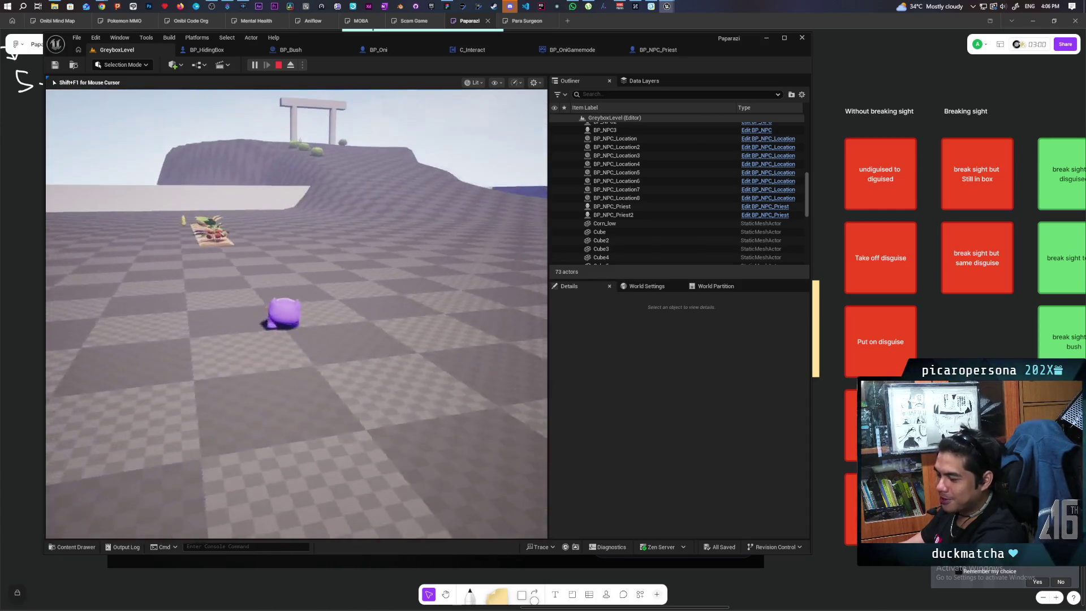
{"action": "key", "text": "space"}
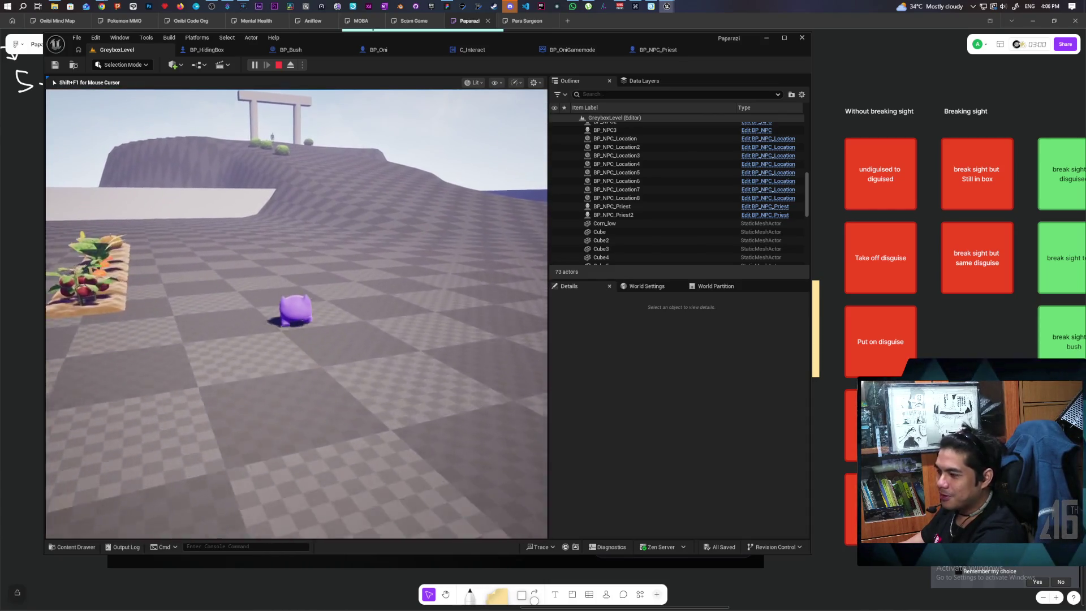
{"action": "key", "text": "a"}
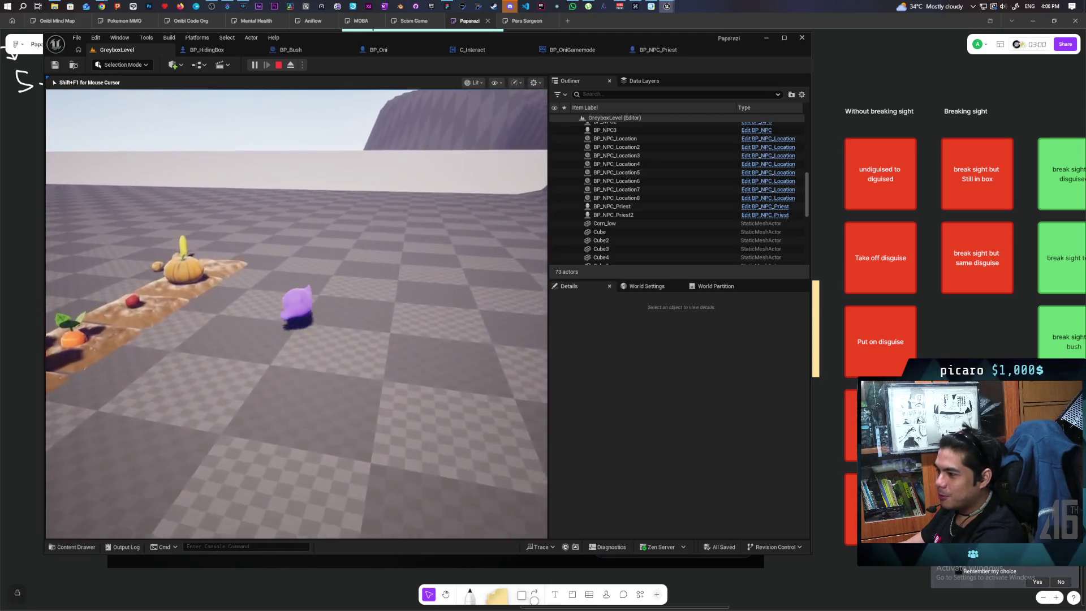
Step: Pick up the pumpkin from the garden strip and walk past the NPC to test detection
{"action": "key", "text": "w"}
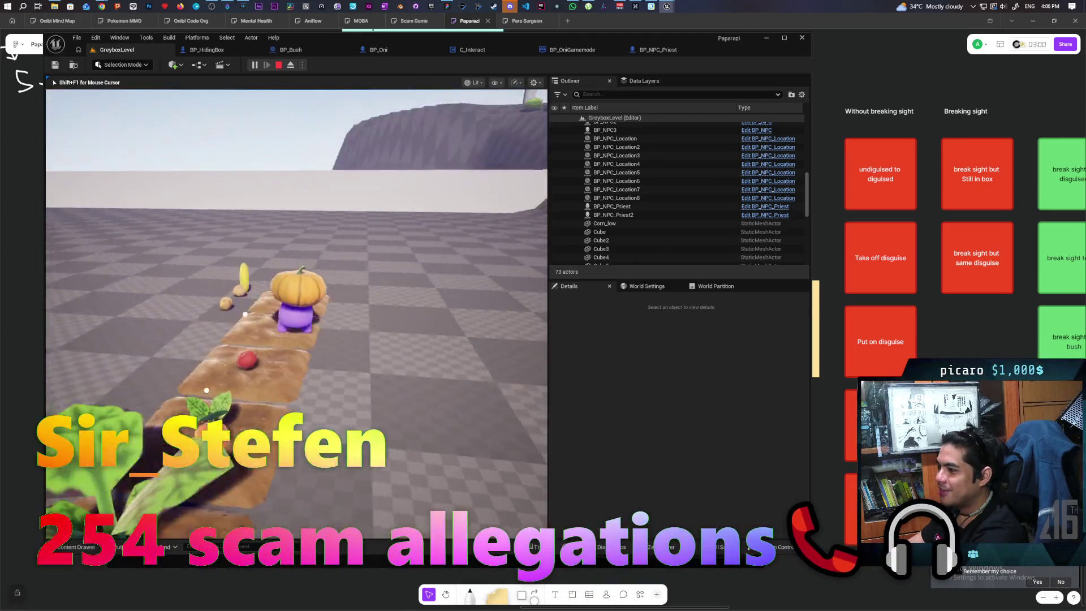
{"action": "key", "text": "d"}
{"action": "key", "text": "d"}
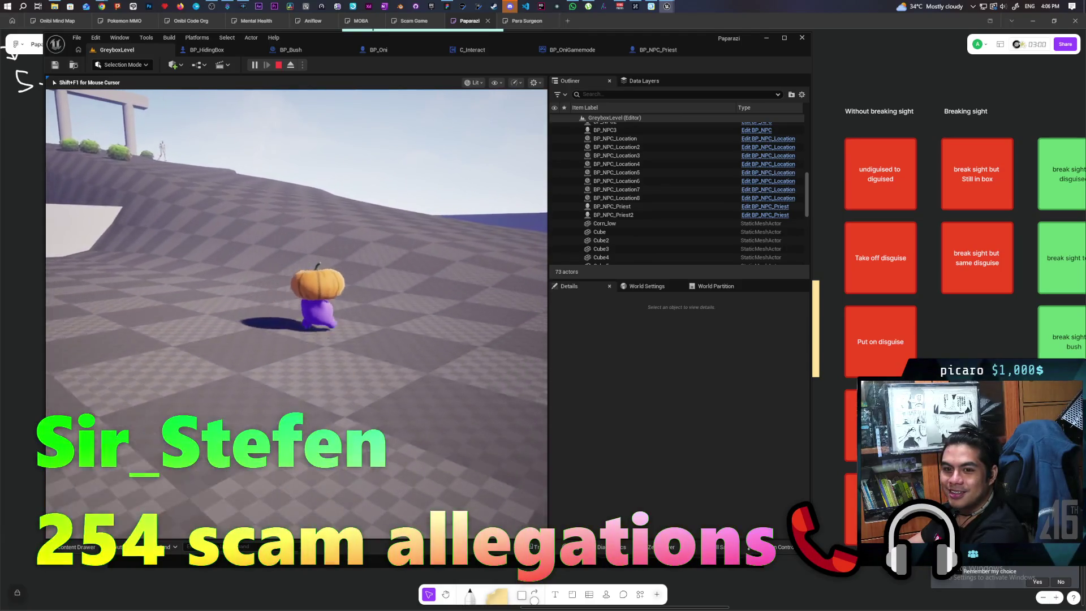
{"action": "key", "text": "d"}
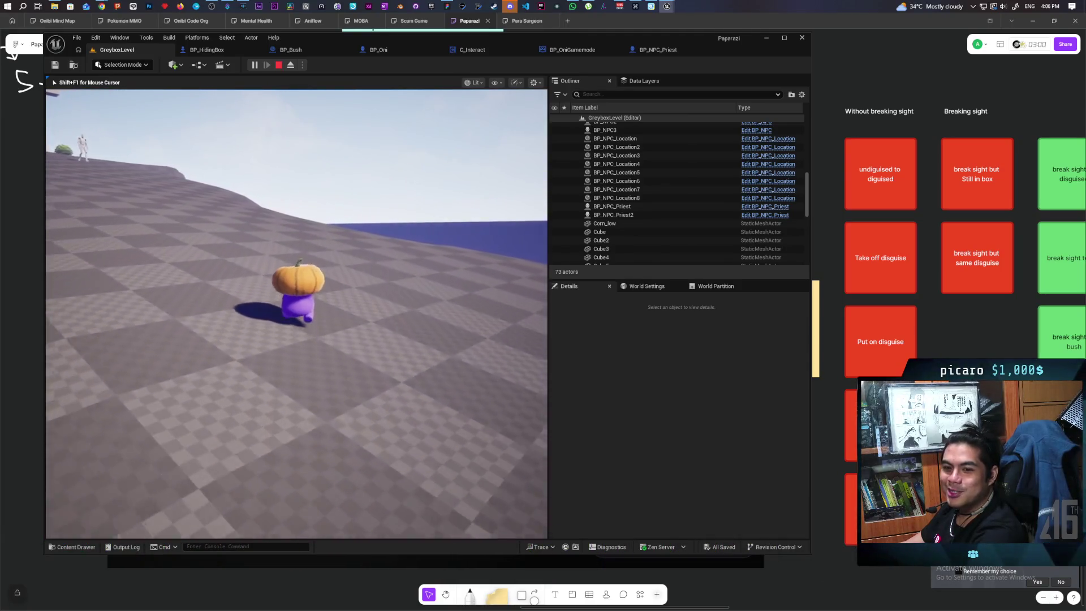
{"action": "key", "text": "a"}
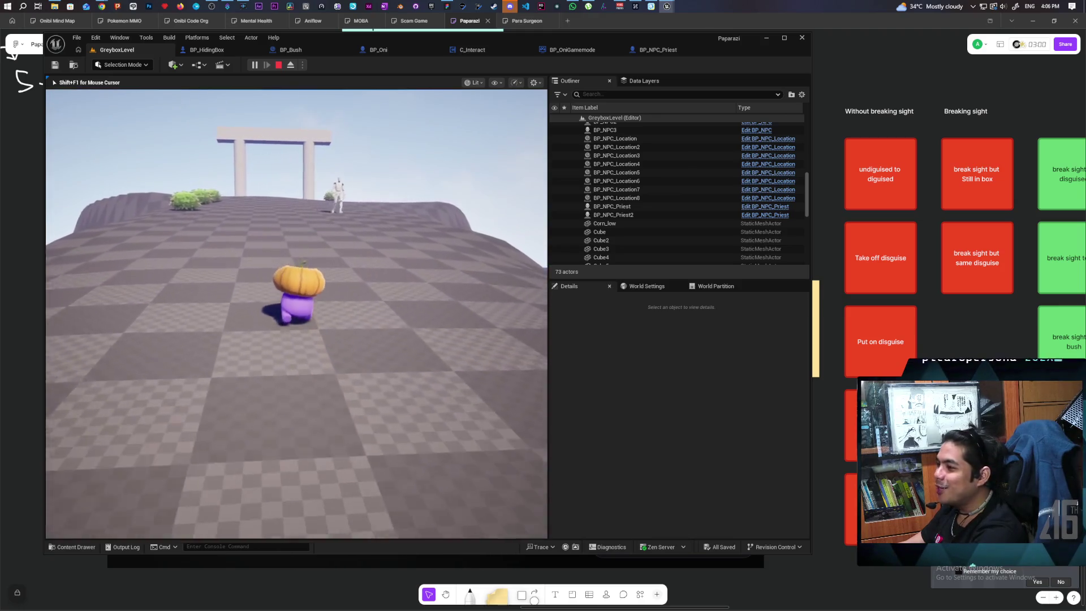
{"action": "key", "text": "d"}
{"action": "key", "text": "w"}
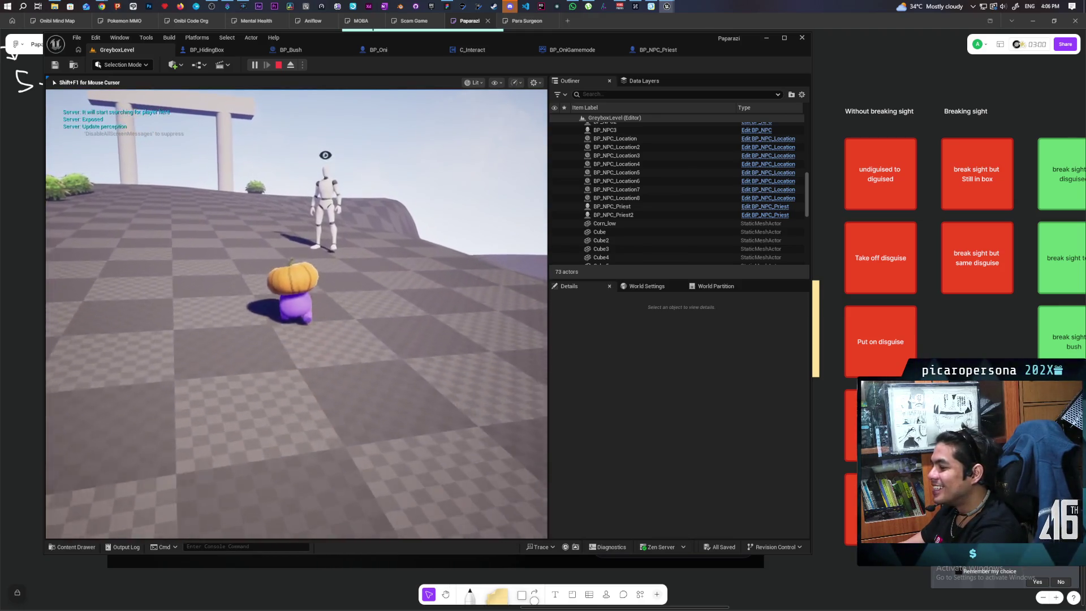
{"action": "key", "text": "w"}
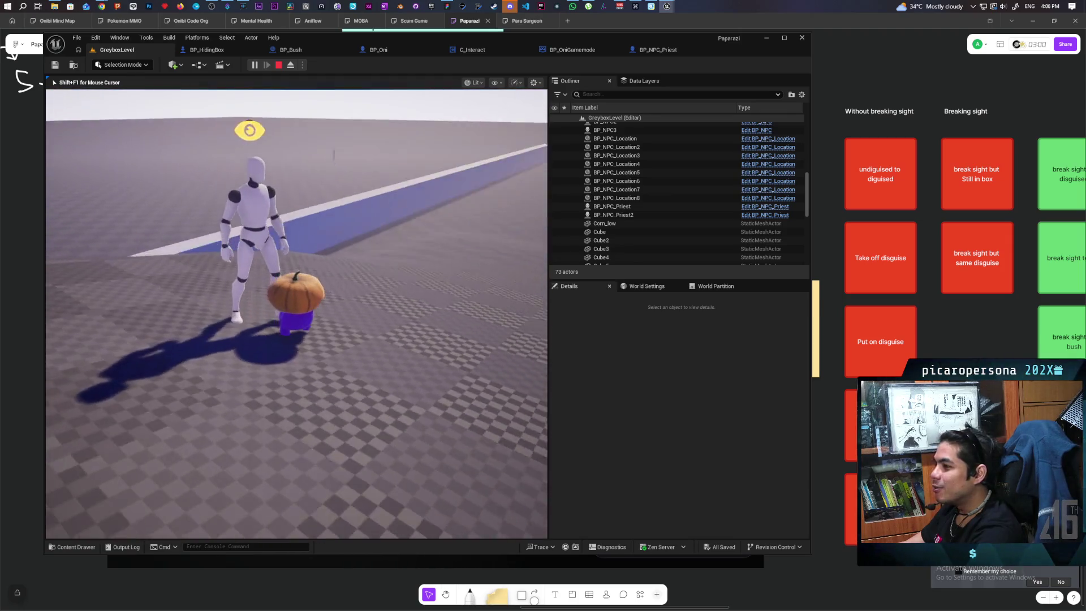
{"action": "key", "text": "a"}
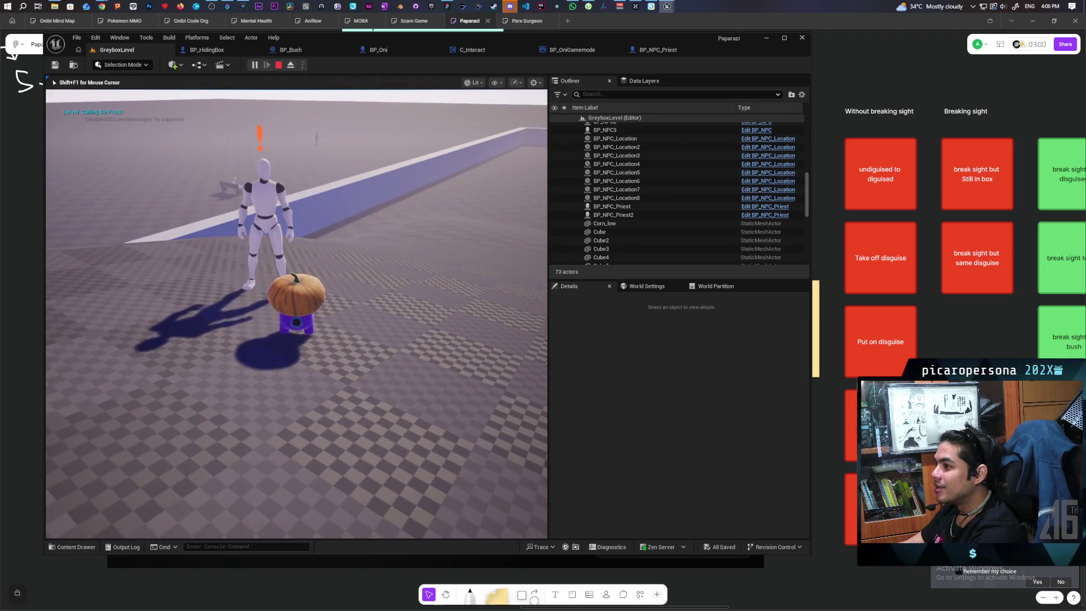
{"action": "key", "text": "w"}
{"action": "key", "text": "s"}
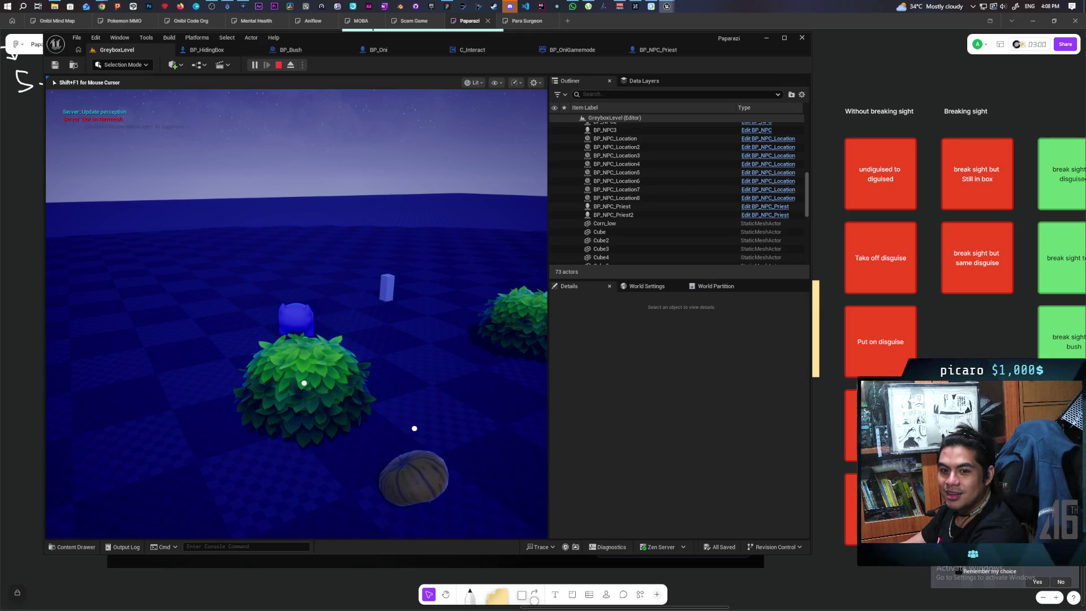
Step: Walk the character out of the bush toward the log, then stop the play test
{"action": "key", "text": "s"}
{"action": "key", "text": "d"}
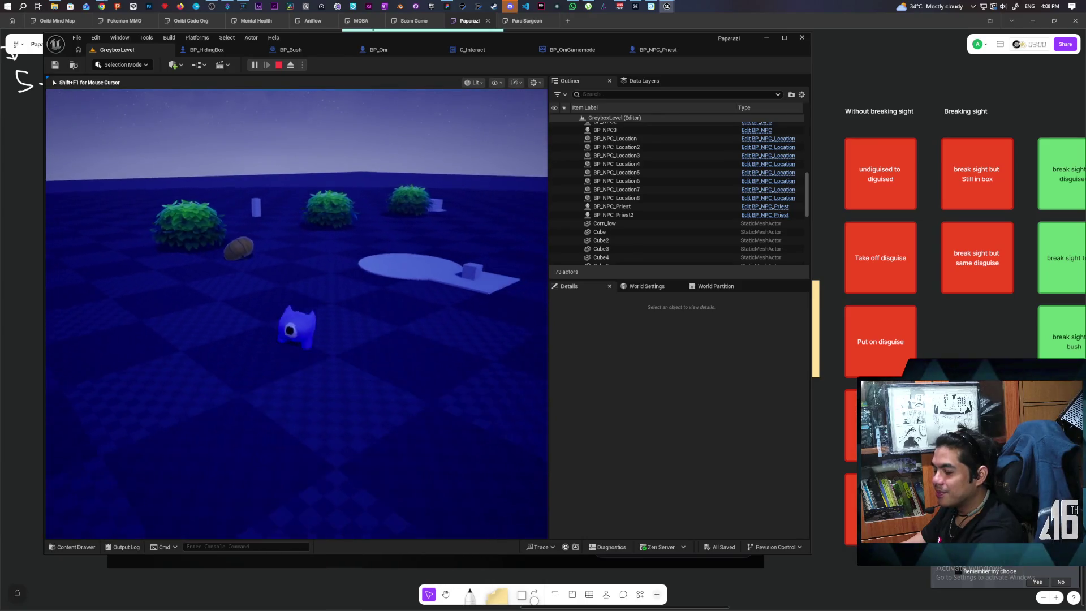
{"action": "key", "text": "Escape"}
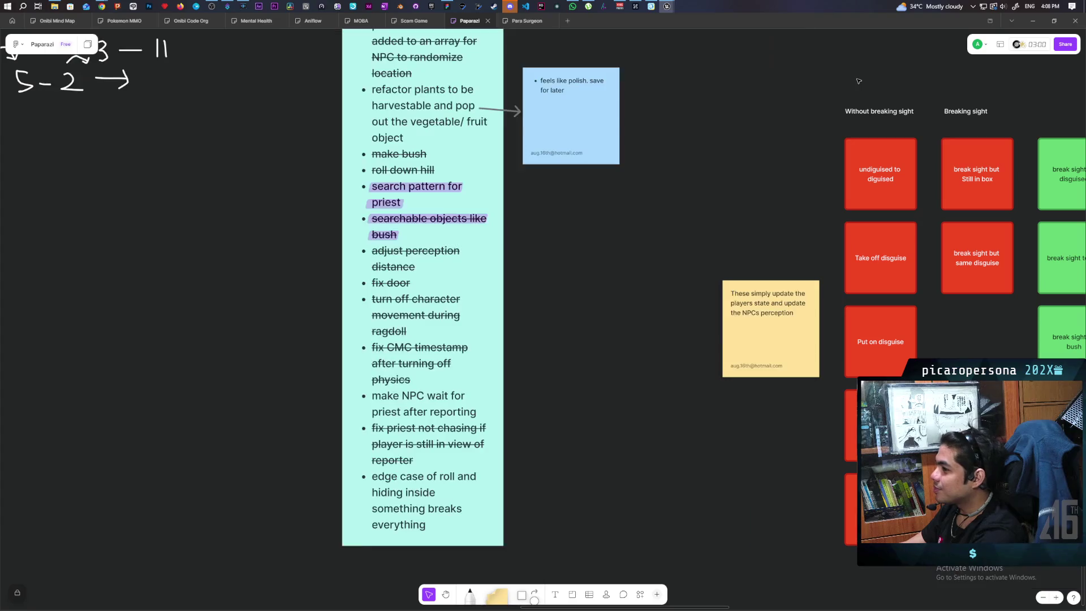
Step: Add the FigJam task bullet 'object gets stuck on bush if you get killed while holding object on thead'
{"action": "key", "text": "alt+Tab"}
{"action": "double_click", "coordinate": [440, 510]}
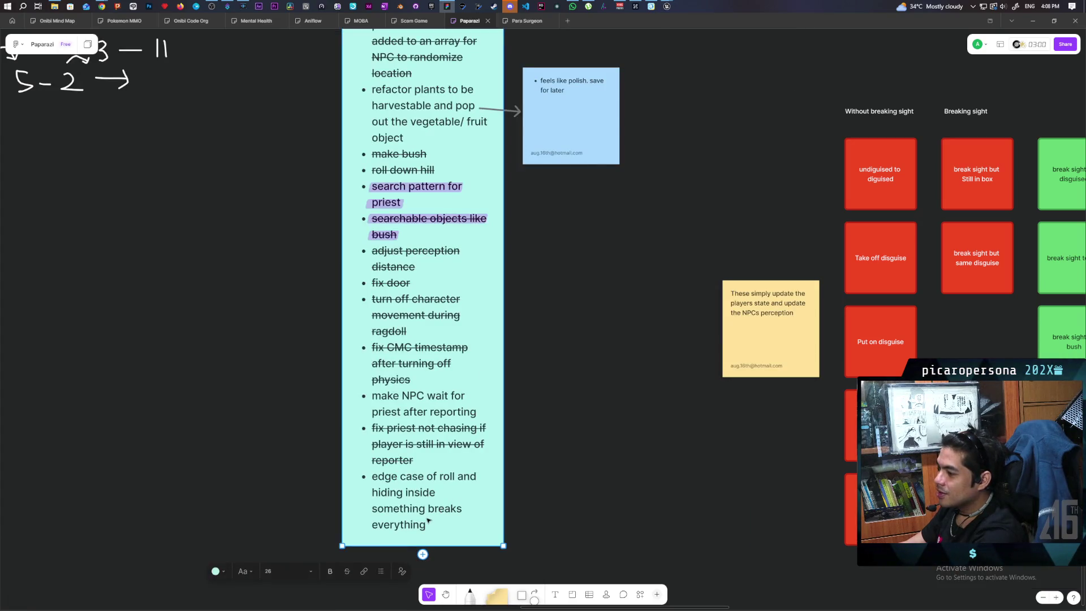
{"action": "key", "text": "Return"}
{"action": "type", "text": "object "}
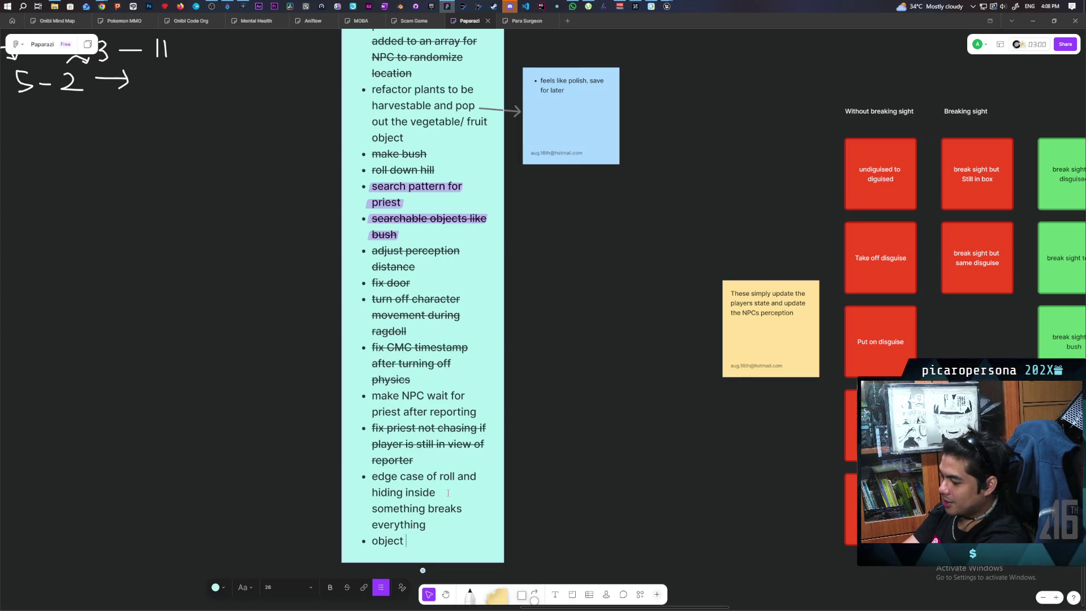
{"action": "type", "text": "gets stuck on bush if you get killed while holding object on "}
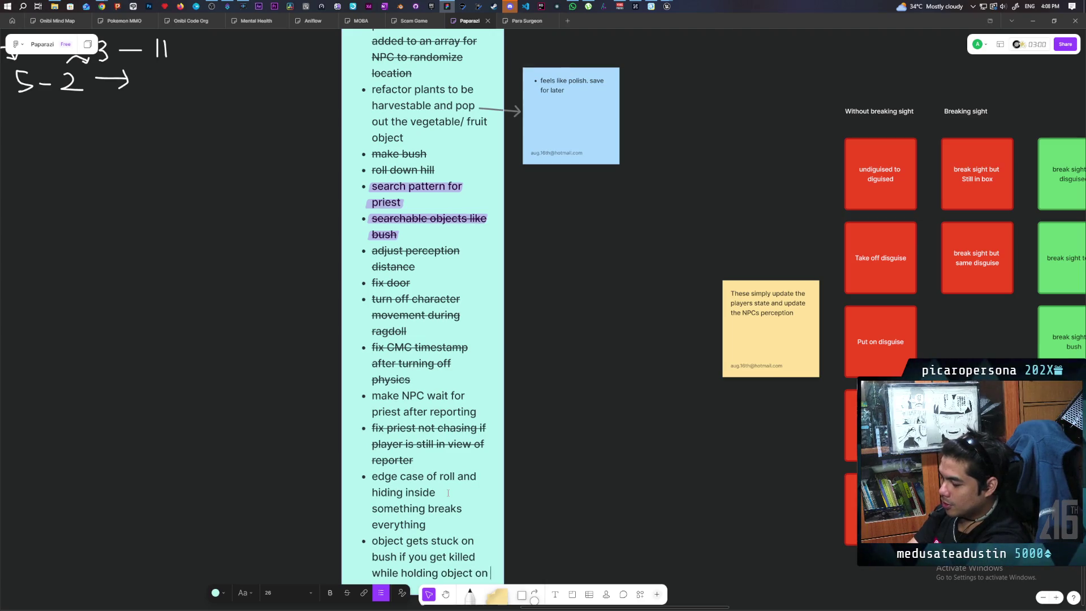
{"action": "type", "text": "thead"}
{"action": "left_click", "coordinate": [583, 515]}
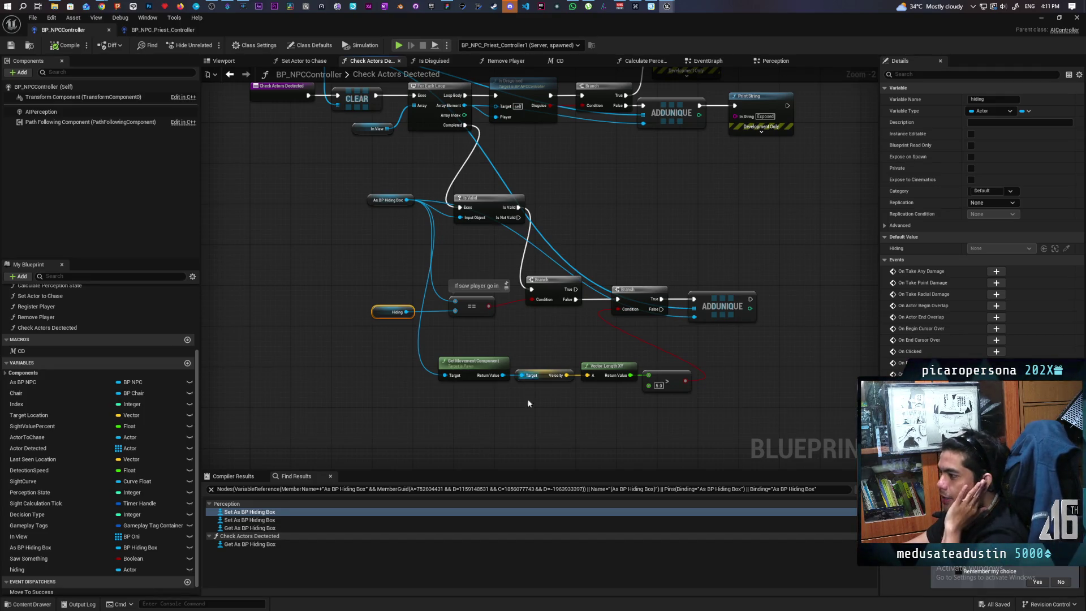
{"action": "left_click_drag", "start_coordinate": [377, 419], "coordinate": [808, 337]}
{"action": "scroll", "coordinate": [708, 355], "scroll_direction": "up", "scroll_amount": 1}
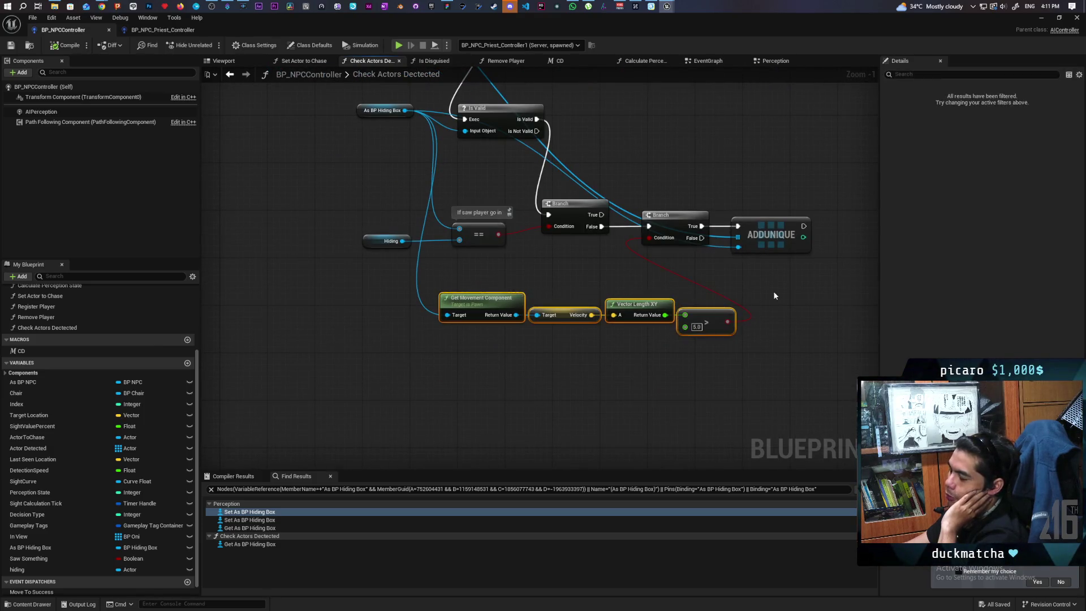
{"action": "left_click_drag", "start_coordinate": [741, 314], "coordinate": [708, 369]}
{"action": "mouse_move", "coordinate": [341, 443]}
{"action": "left_mouse_down"}
{"action": "mouse_move", "coordinate": [714, 346]}
{"action": "mouse_move", "coordinate": [738, 351]}
{"action": "left_mouse_up"}
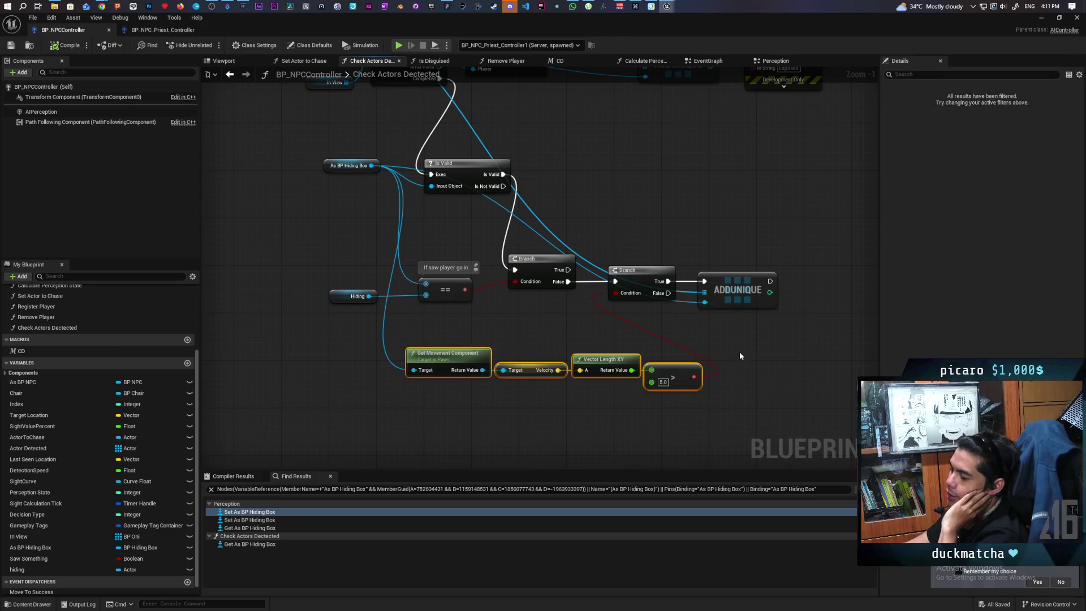
{"action": "left_click_drag", "start_coordinate": [339, 390], "coordinate": [814, 343]}
{"action": "left_click_drag", "start_coordinate": [287, 152], "coordinate": [362, 201]}
{"action": "left_click", "coordinate": [324, 422]}
{"action": "left_click_drag", "start_coordinate": [323, 421], "coordinate": [751, 344]}
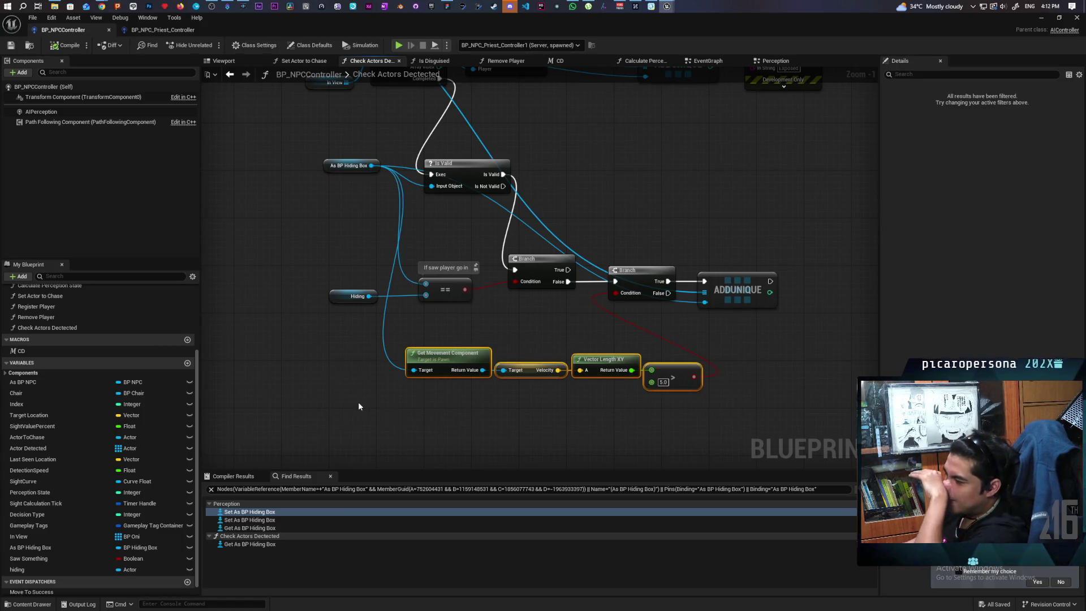
{"action": "left_click_drag", "start_coordinate": [400, 407], "coordinate": [764, 348]}
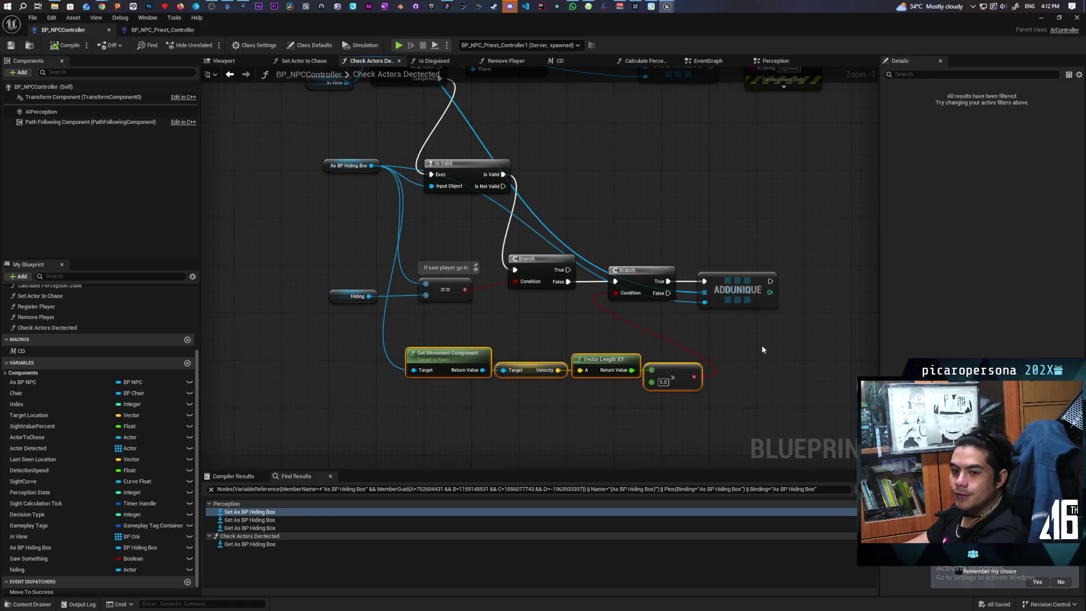
{"action": "left_click", "coordinate": [765, 344]}
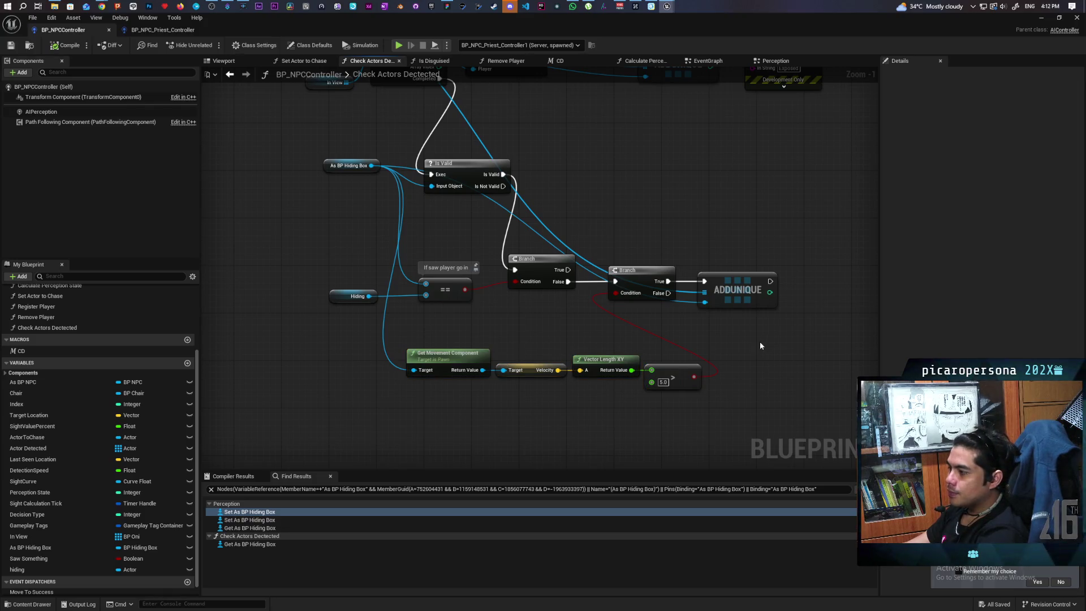
{"action": "mouse_move", "coordinate": [373, 417]}
{"action": "left_mouse_down"}
{"action": "mouse_move", "coordinate": [800, 334]}
{"action": "mouse_move", "coordinate": [789, 342]}
{"action": "left_mouse_up"}
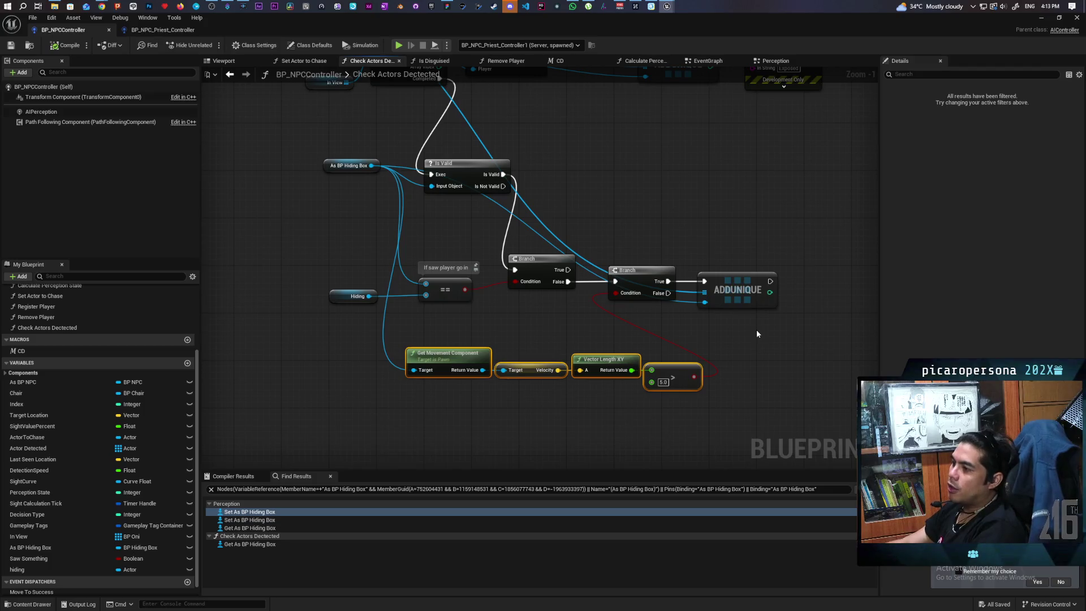
Step: In Check Actors Detected, select the ADDUNIQUE, movement-speed check and As BP Hiding Box nodes
{"action": "scroll", "coordinate": [755, 329], "scroll_direction": "down", "scroll_amount": 2}
{"action": "mouse_move", "coordinate": [731, 329]}
{"action": "left_mouse_down"}
{"action": "mouse_move", "coordinate": [697, 417]}
{"action": "mouse_move", "coordinate": [694, 391]}
{"action": "left_mouse_up"}
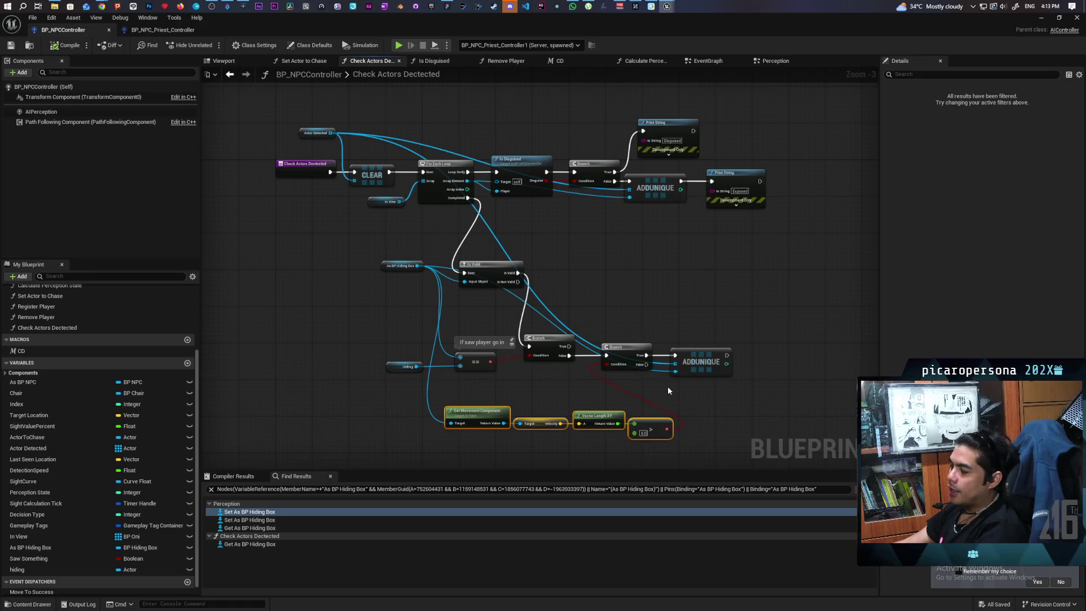
{"action": "left_click", "coordinate": [708, 375]}
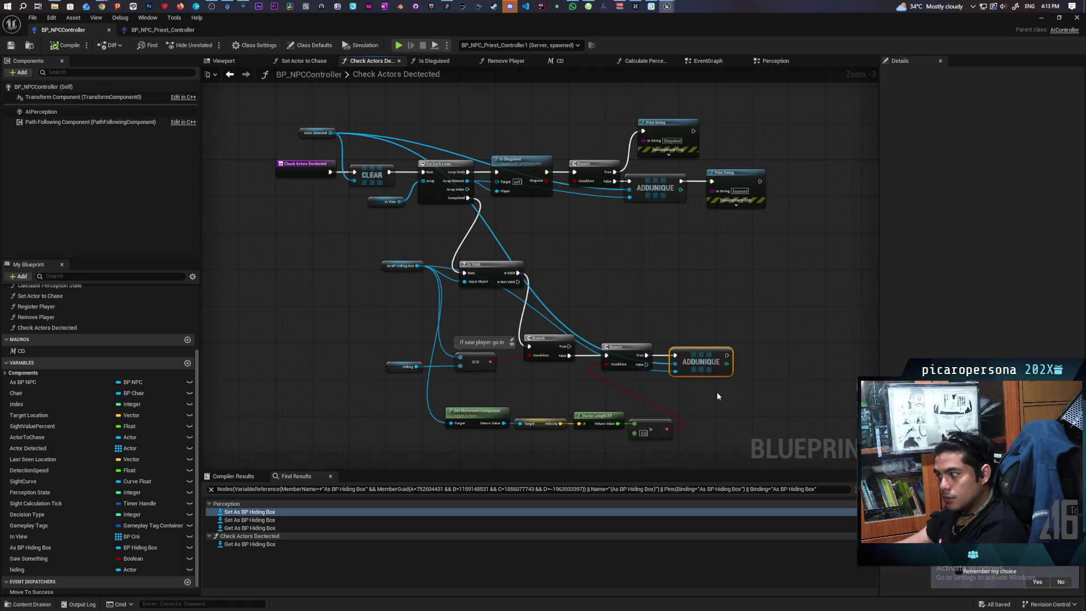
{"action": "left_click", "coordinate": [700, 355]}
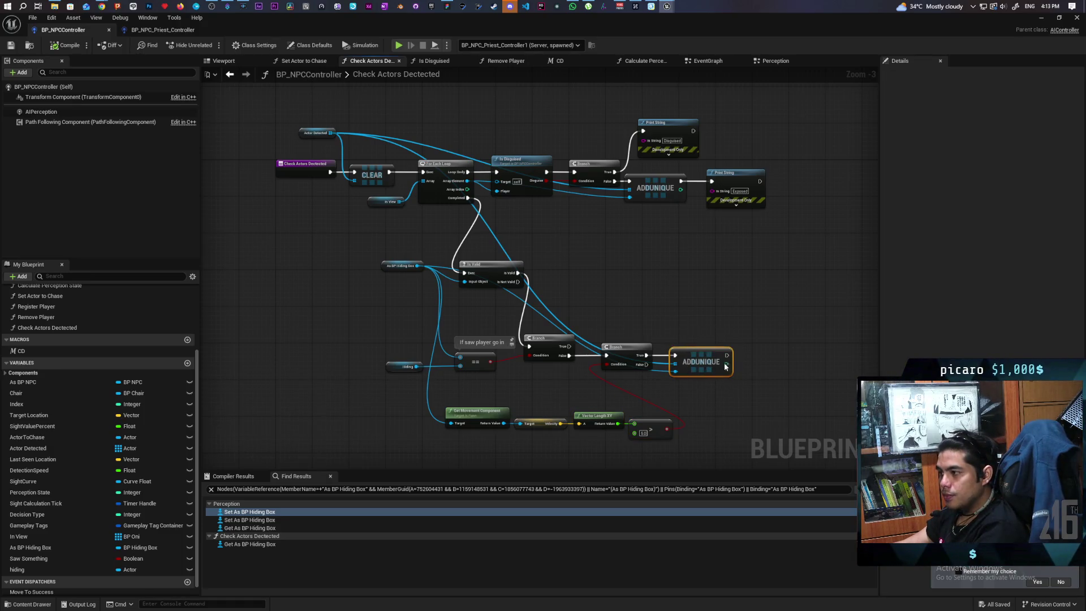
{"action": "left_click", "coordinate": [303, 117]}
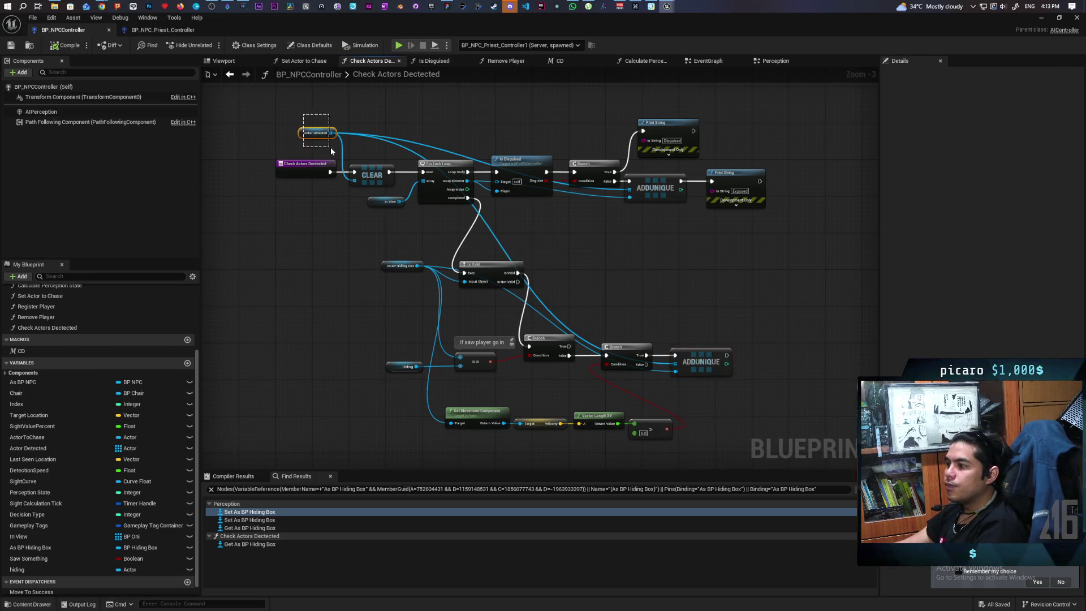
{"action": "left_click", "coordinate": [315, 132]}
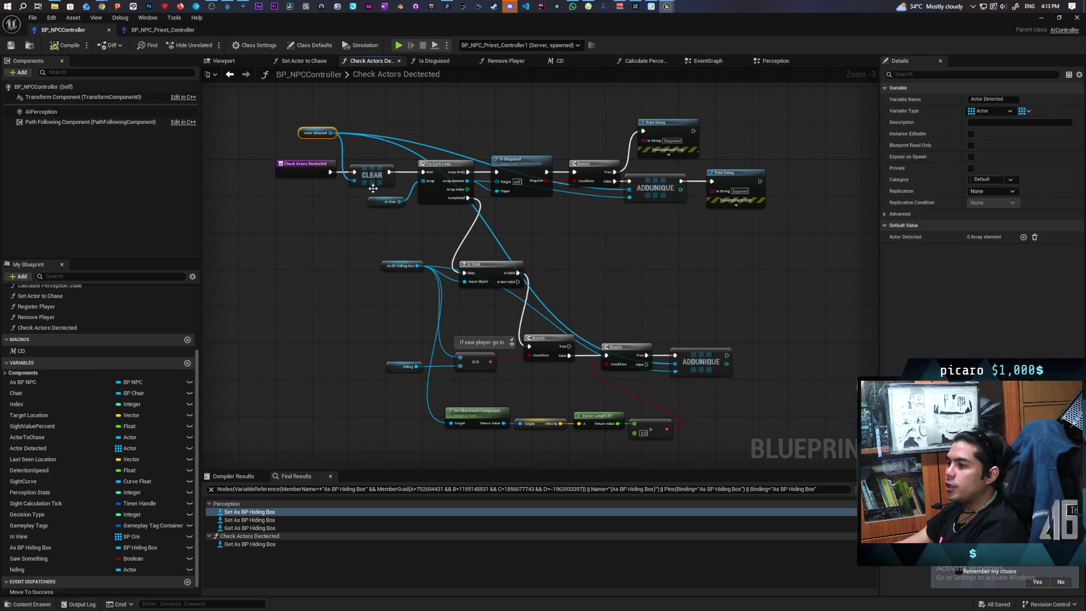
{"action": "left_click_drag", "start_coordinate": [386, 406], "coordinate": [678, 452]}
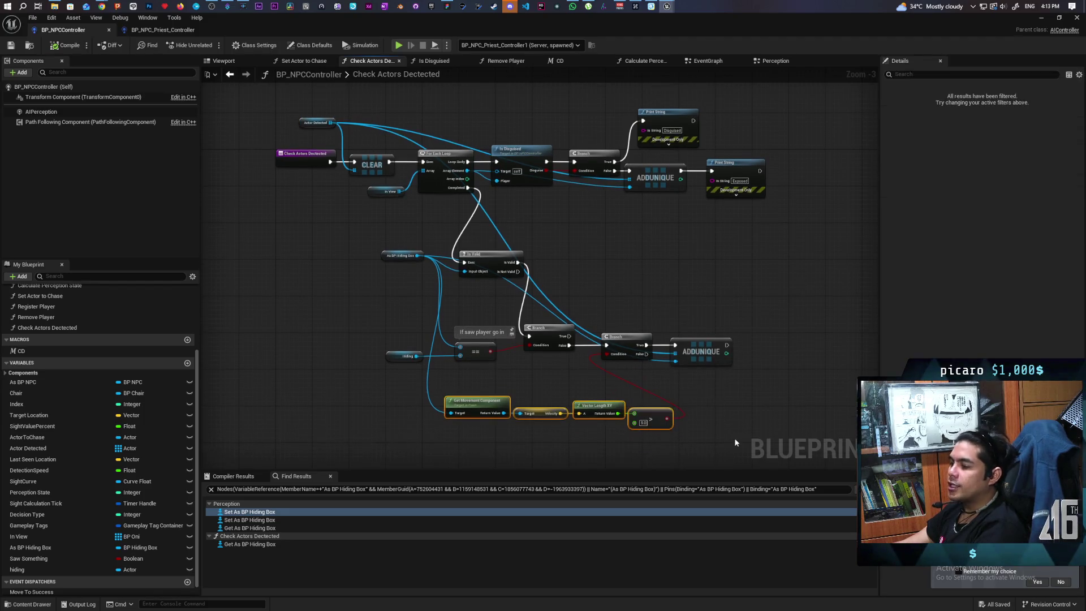
{"action": "left_click_drag", "start_coordinate": [390, 446], "coordinate": [741, 389]}
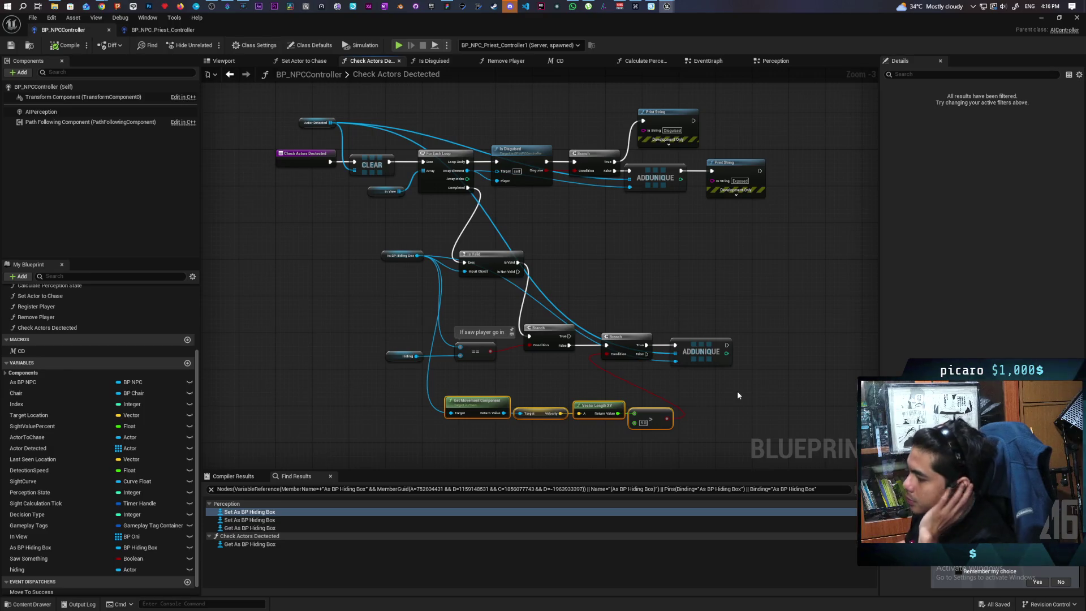
{"action": "left_click_drag", "start_coordinate": [345, 250], "coordinate": [420, 367]}
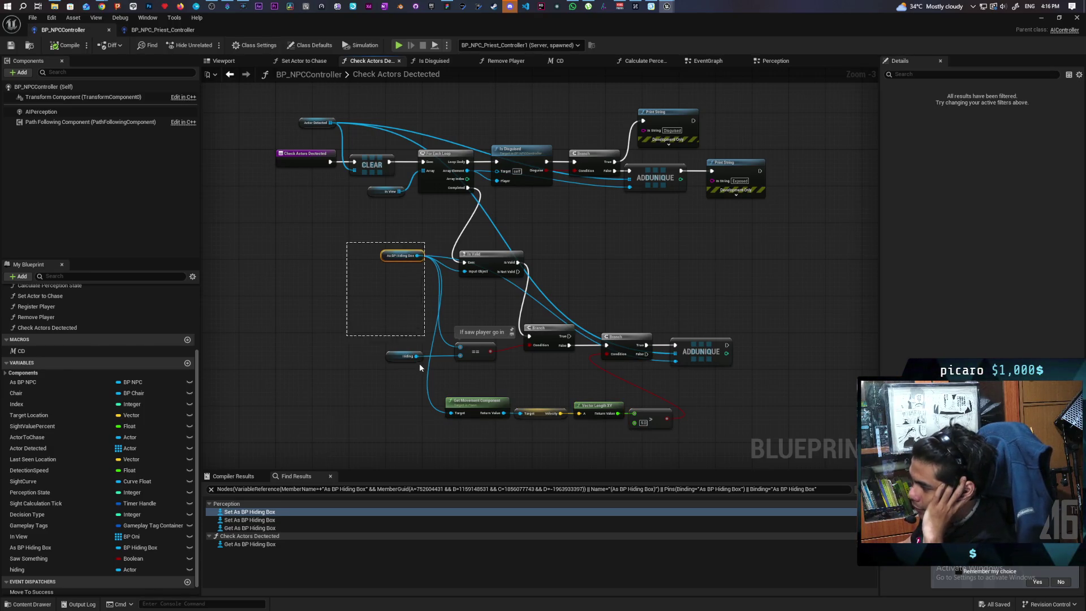
Step: Select the hiding variable node in the blueprint to inspect its Details
{"action": "left_click", "coordinate": [609, 283]}
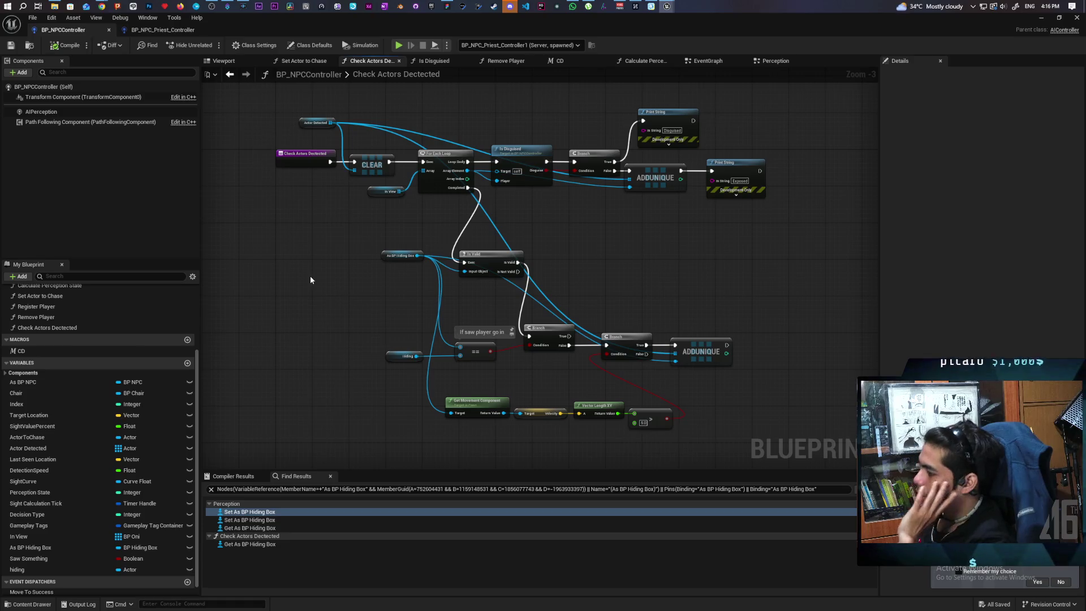
{"action": "mouse_move", "coordinate": [378, 344]}
{"action": "left_mouse_down"}
{"action": "mouse_move", "coordinate": [403, 359]}
{"action": "mouse_move", "coordinate": [405, 377]}
{"action": "left_mouse_up"}
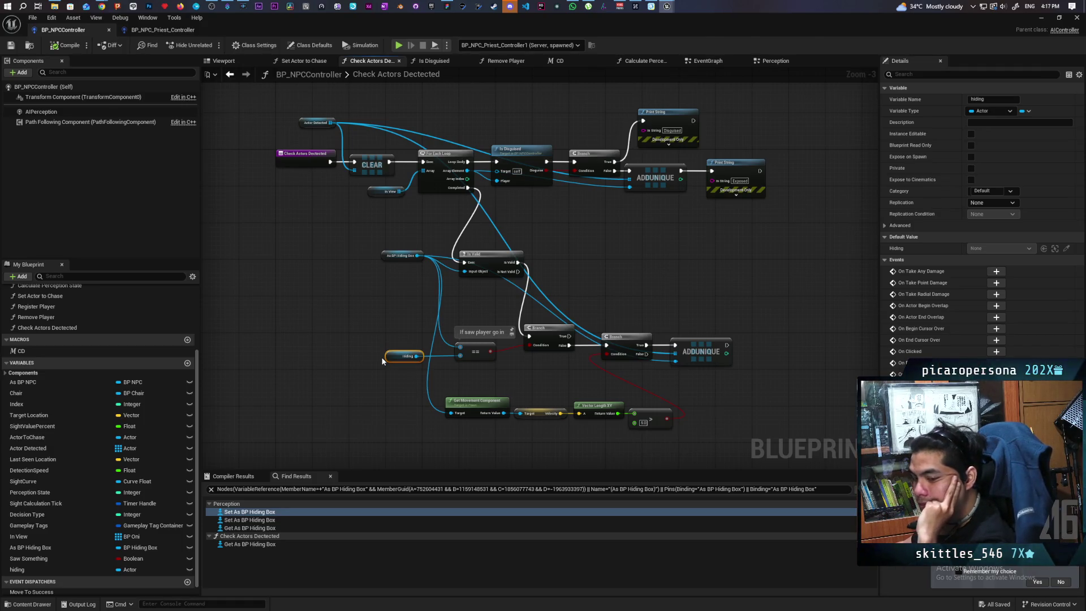
{"action": "mouse_move", "coordinate": [359, 319]}
{"action": "left_mouse_down"}
{"action": "mouse_move", "coordinate": [417, 388]}
{"action": "mouse_move", "coordinate": [406, 401]}
{"action": "left_mouse_up"}
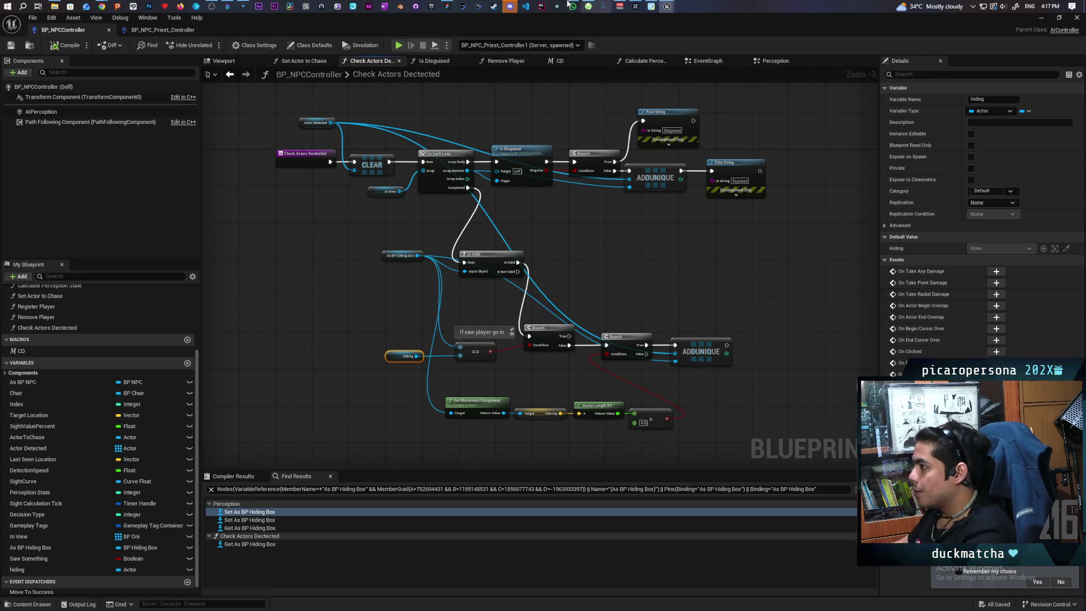
Step: In the FigJam to-do note, add a new bullet 'handle multiple hiding boxes'
{"action": "left_click", "coordinate": [448, 7]}
{"action": "left_click", "coordinate": [419, 446]}
{"action": "left_click", "coordinate": [420, 446]}
{"action": "key", "text": "Return"}
{"action": "type", "text": "handle mult"}
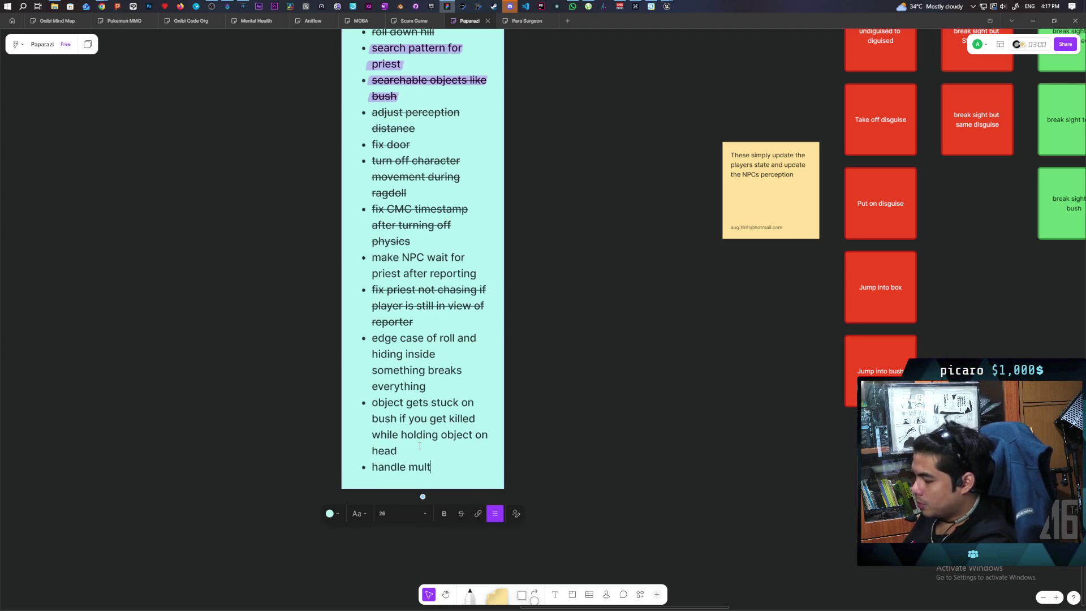
{"action": "type", "text": "iple "}
{"action": "type", "text": "hid"}
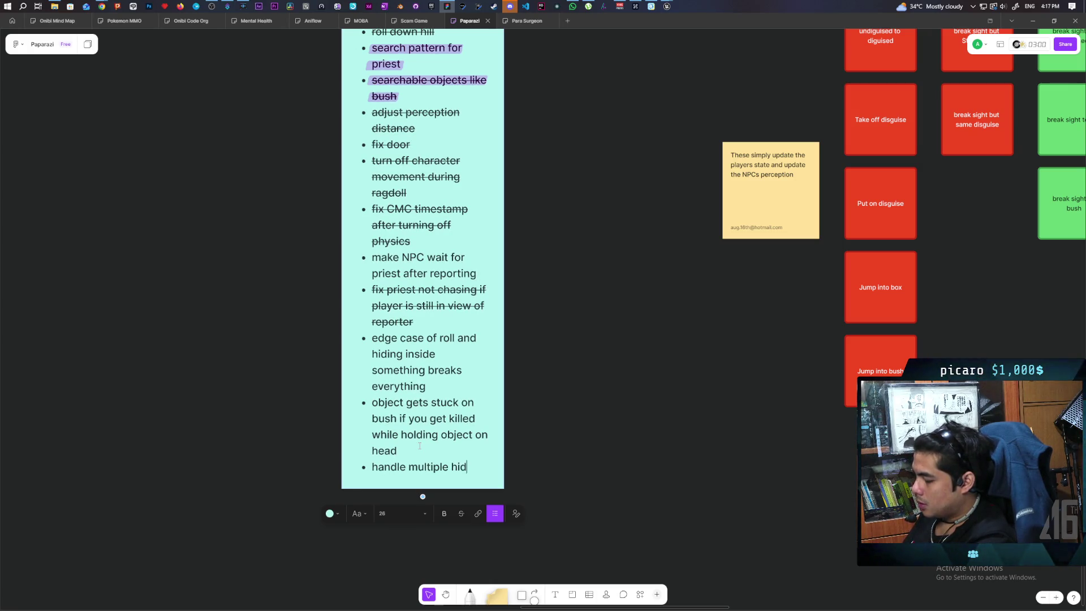
{"action": "type", "text": "ing boxes"}
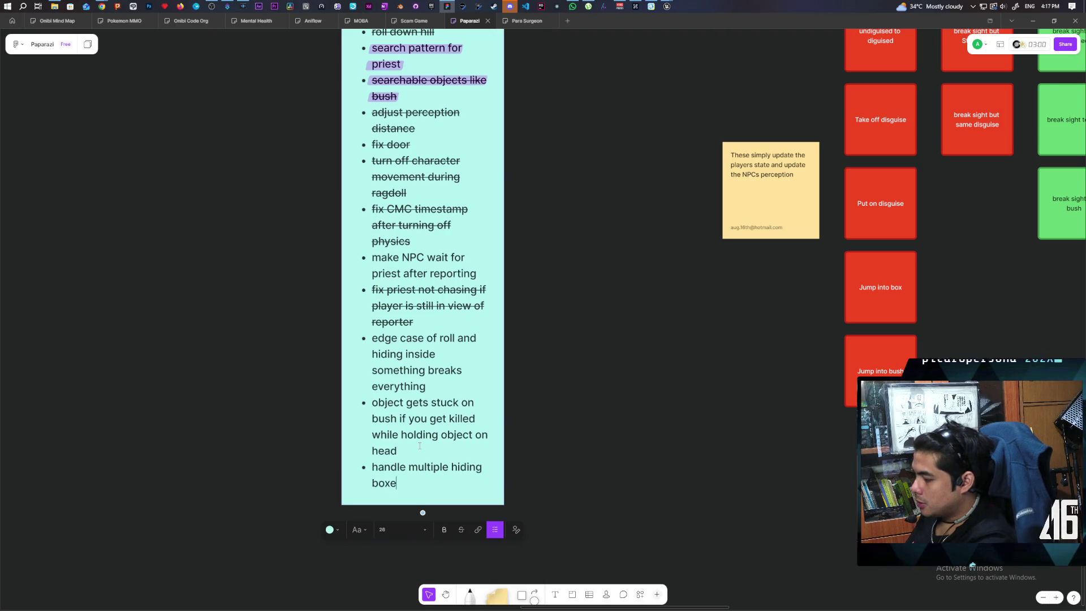
Step: Add a 'handle multiple hiding locations' bullet below it, then return to Unreal
{"action": "key", "text": "Return"}
{"action": "type", "text": "handle multiple hiding"}
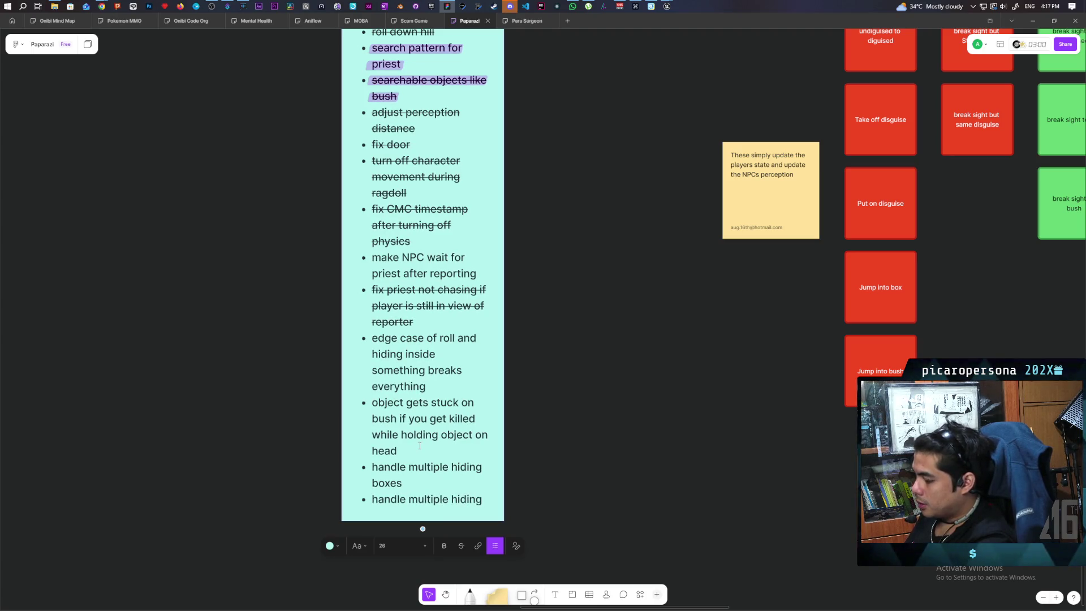
{"action": "type", "text": " locations"}
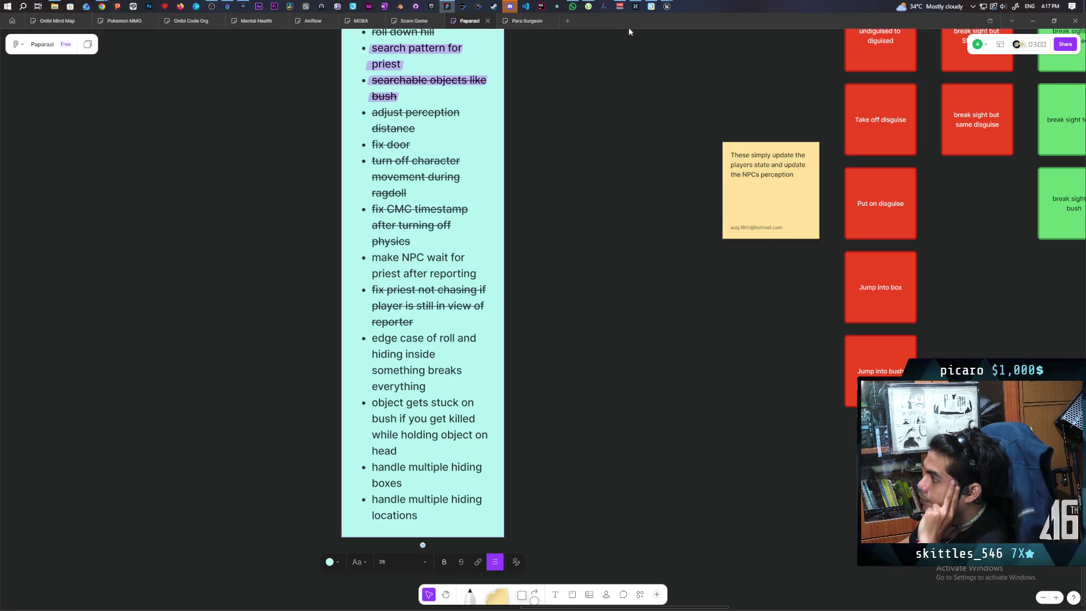
{"action": "mouse_move", "coordinate": [667, 7]}
{"action": "left_click", "coordinate": [653, 48]}
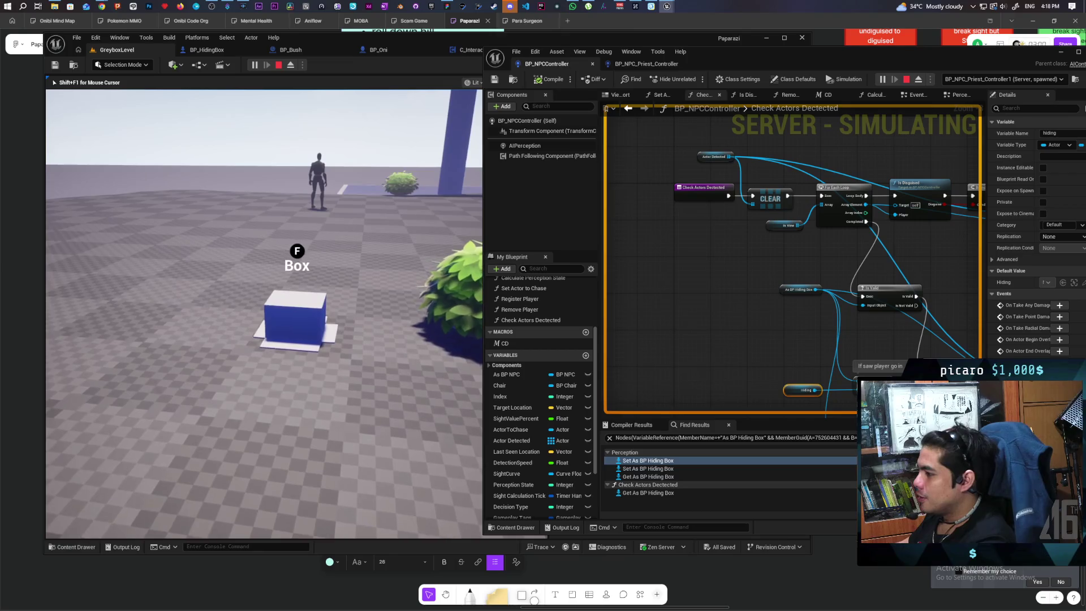
Step: Play-test hiding in the blue box and the bush, stop PIE, and minimize BP_NPCController
{"action": "key", "text": "e"}
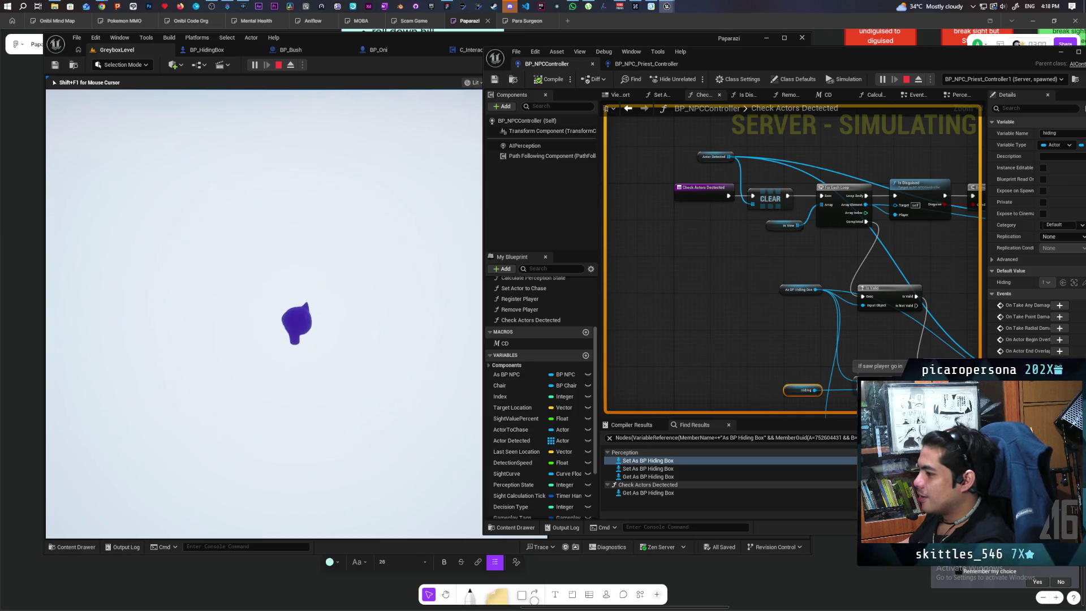
{"action": "key", "text": "Escape"}
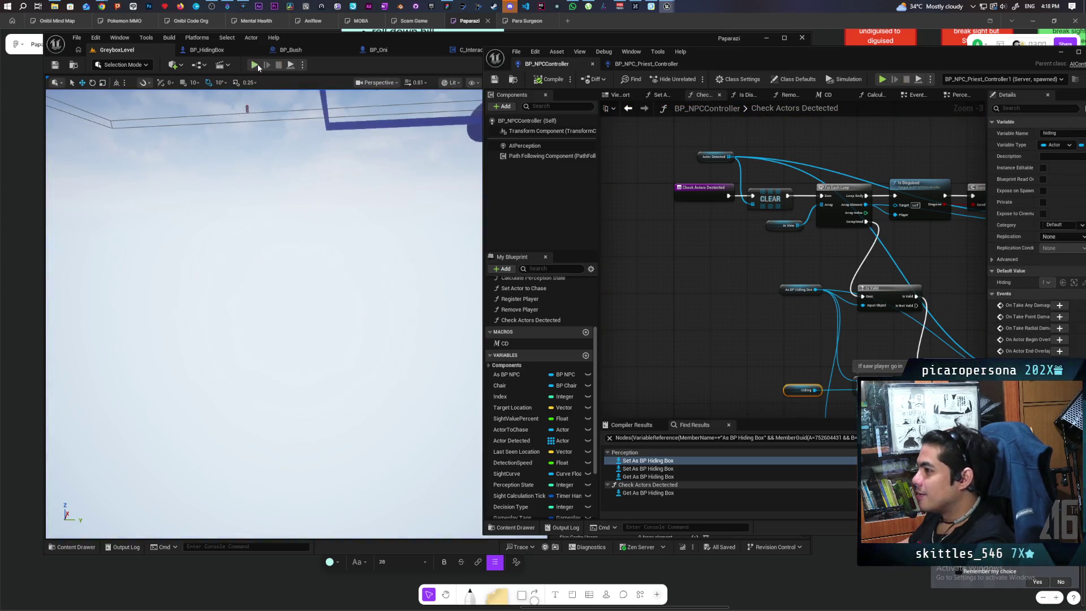
{"action": "left_click", "coordinate": [255, 65]}
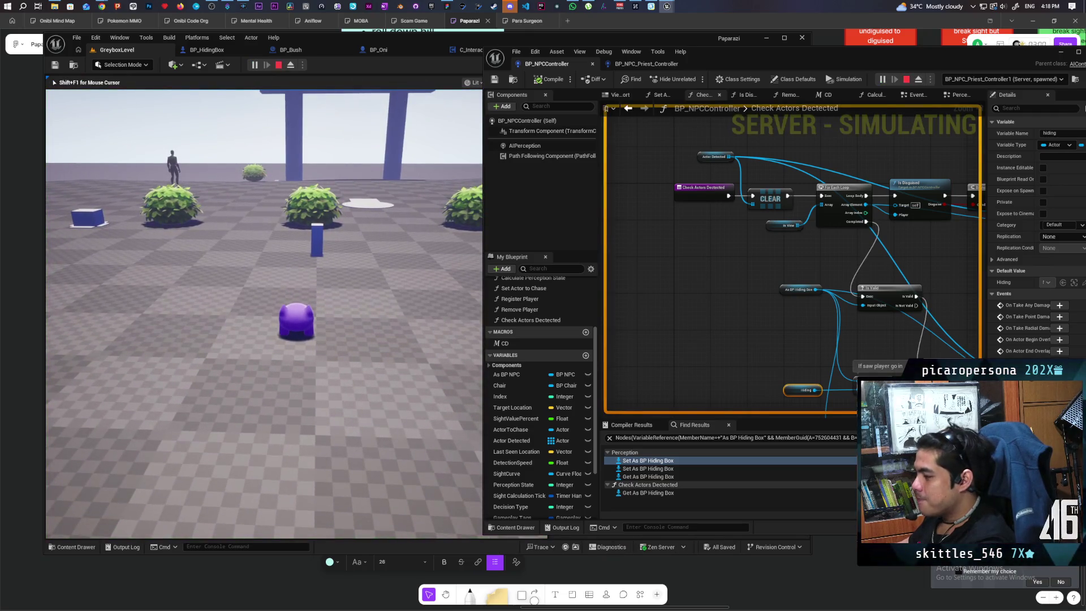
{"action": "key", "text": "w"}
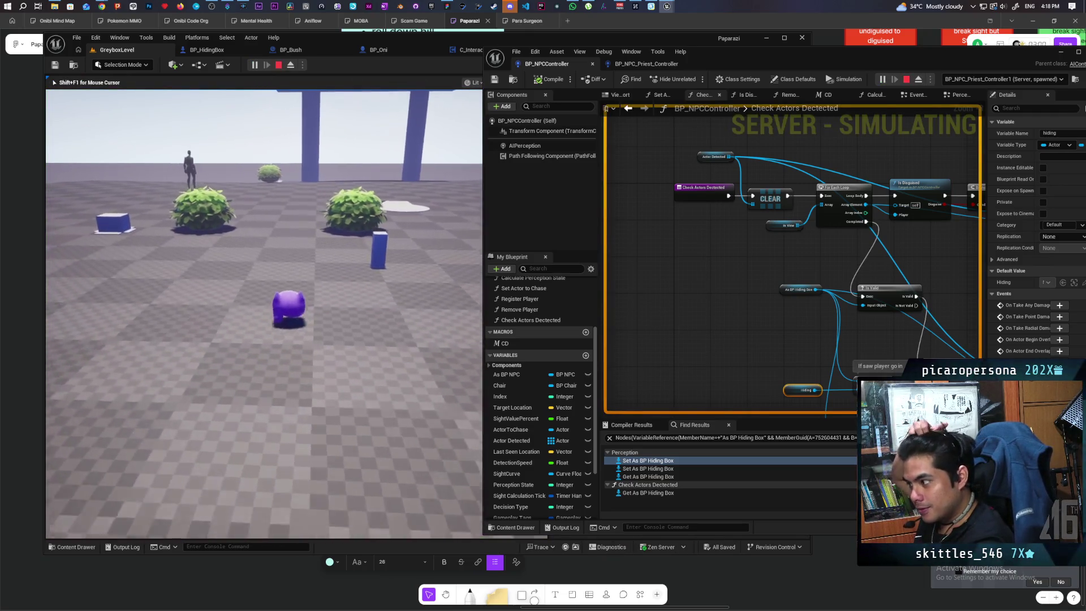
{"action": "key", "text": "w"}
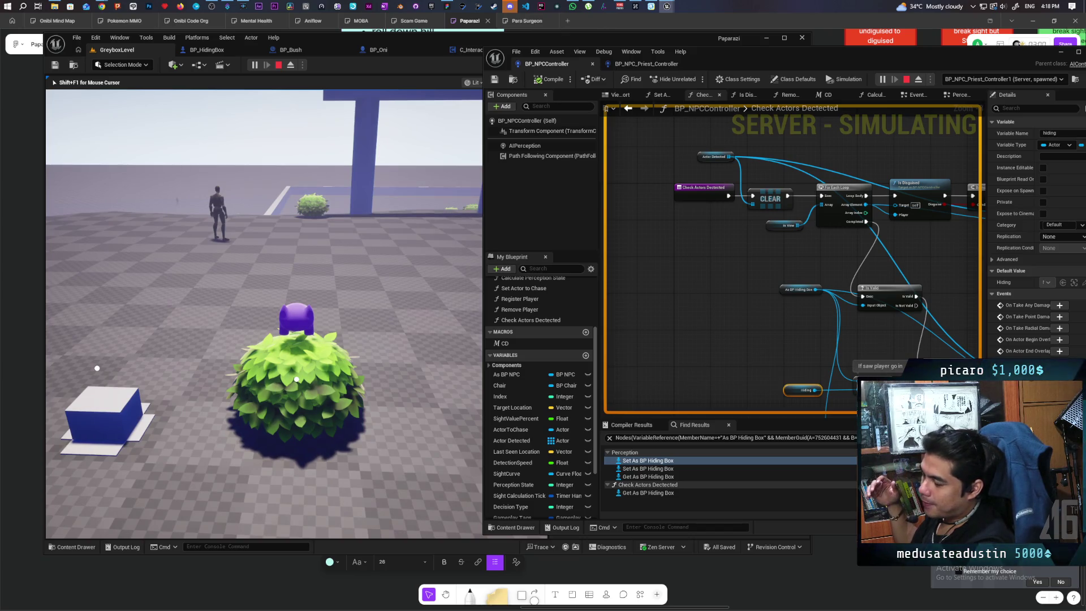
{"action": "key", "text": "s"}
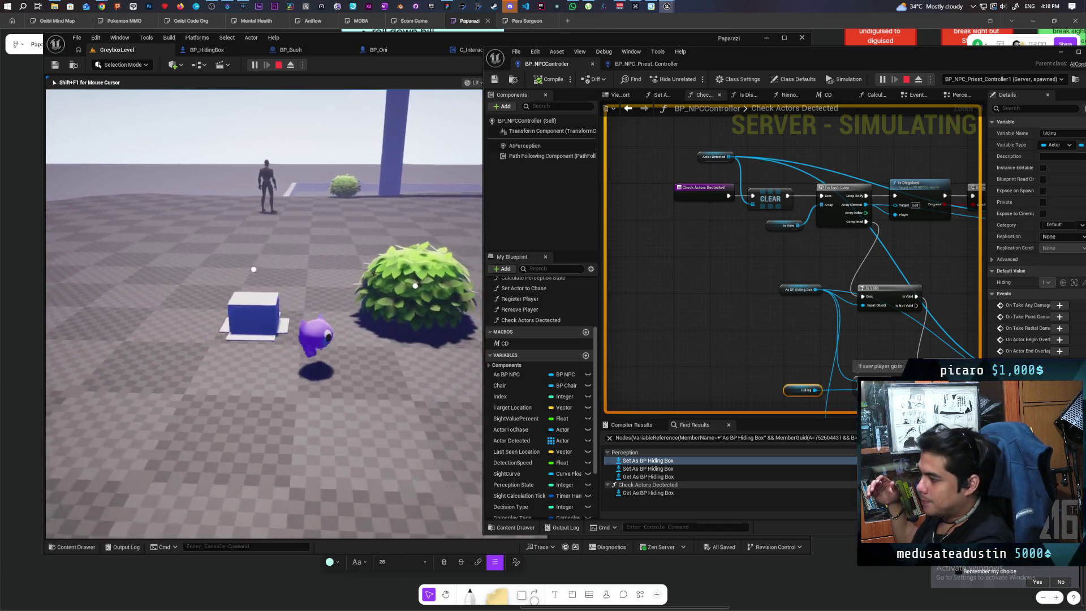
{"action": "key", "text": "w"}
{"action": "key", "text": "a"}
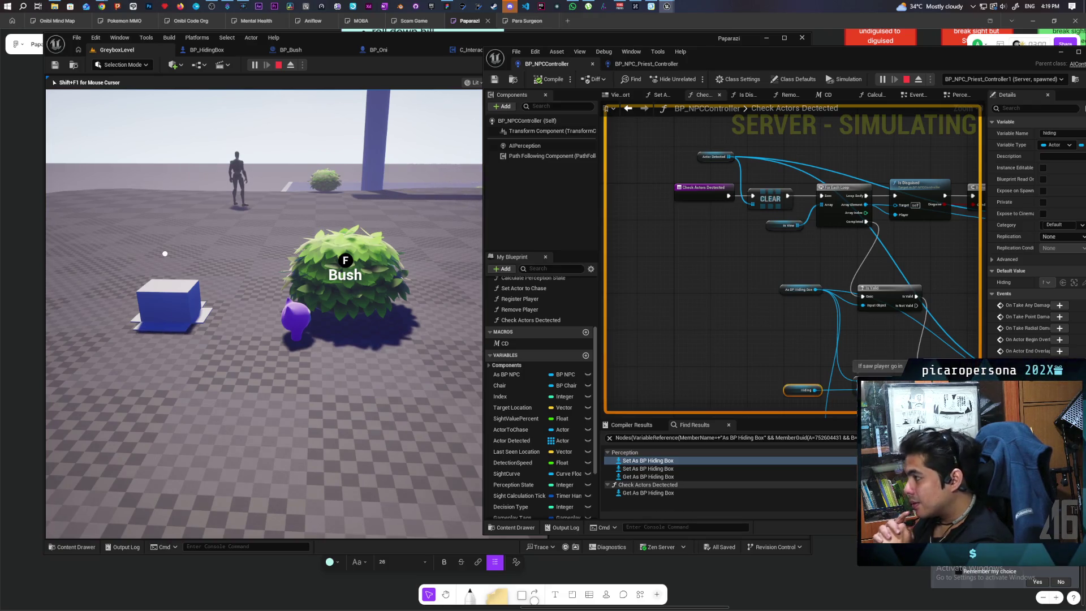
{"action": "key", "text": "Escape"}
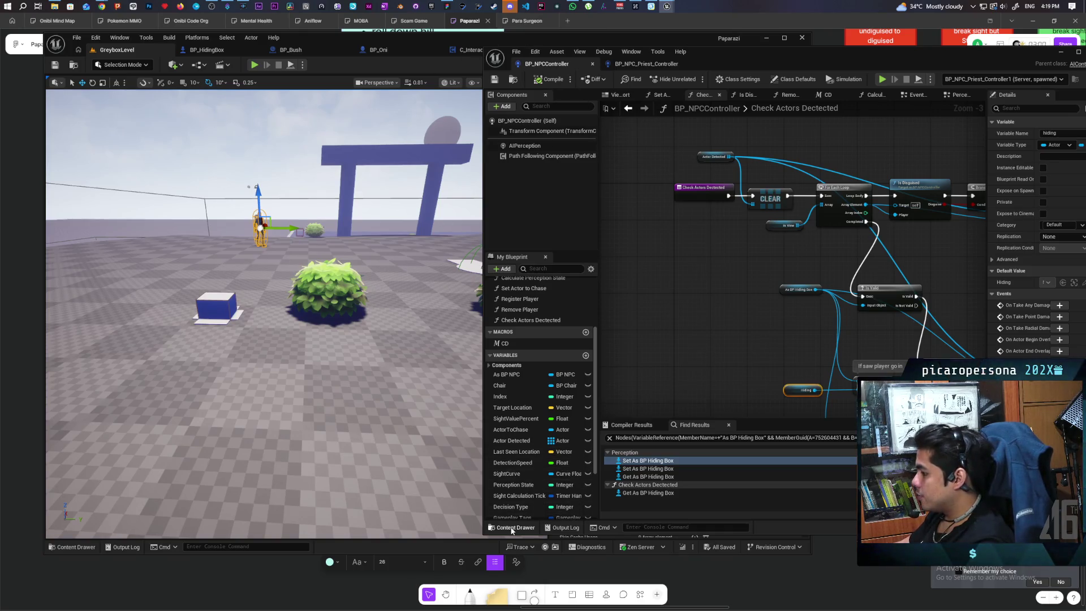
{"action": "left_click", "coordinate": [511, 529]}
{"action": "left_click", "coordinate": [1061, 52]}
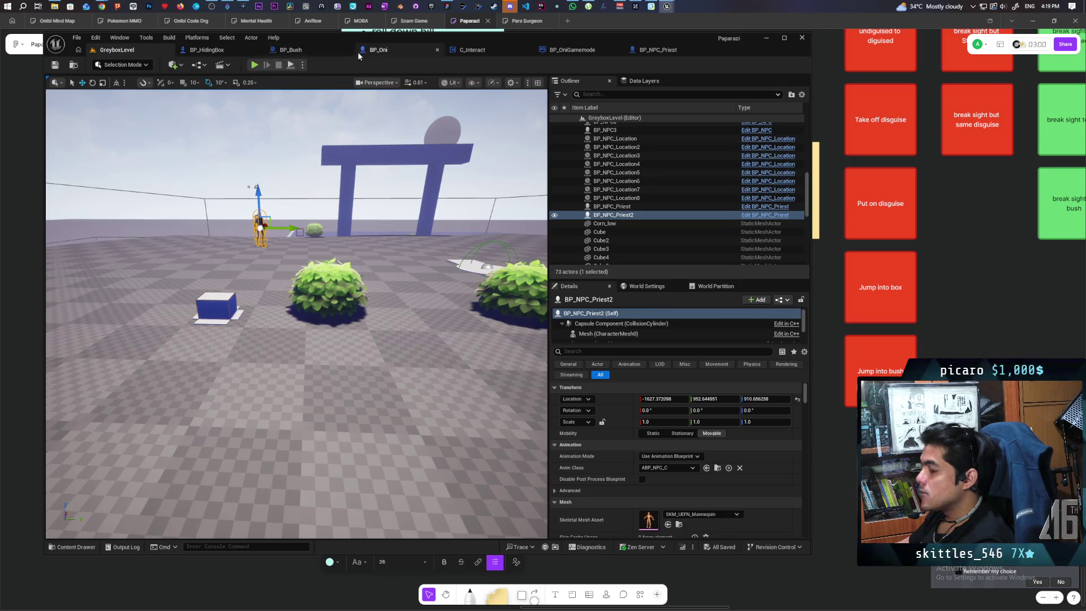
Step: In BP_Oni, enable Show Bubble When Zoomed and Color Bubble on the Testing Roll comment
{"action": "left_click", "coordinate": [385, 49]}
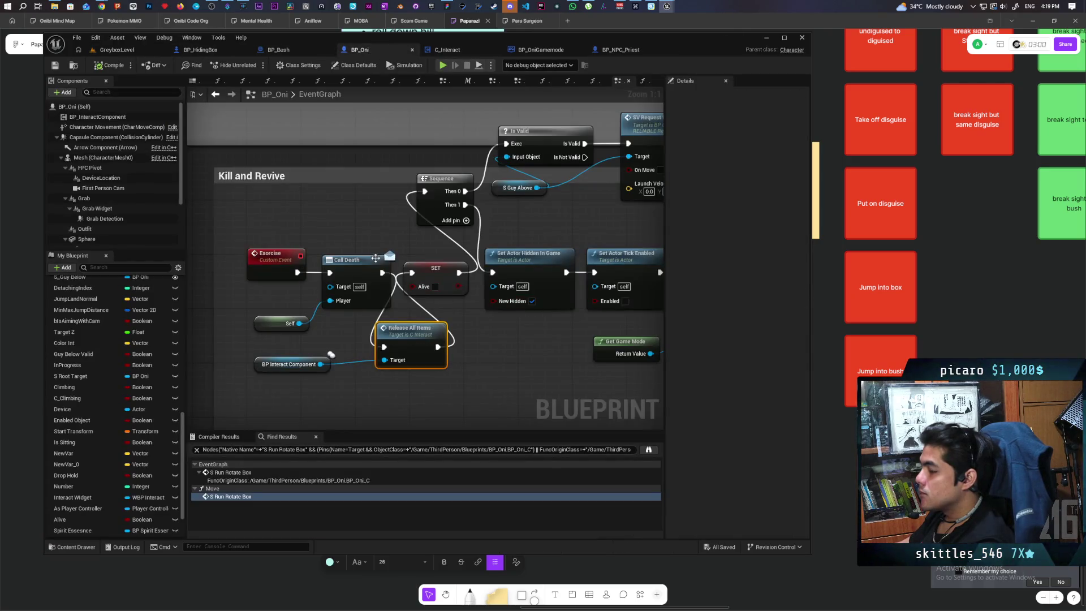
{"action": "scroll", "coordinate": [366, 233], "scroll_direction": "down", "scroll_amount": 12}
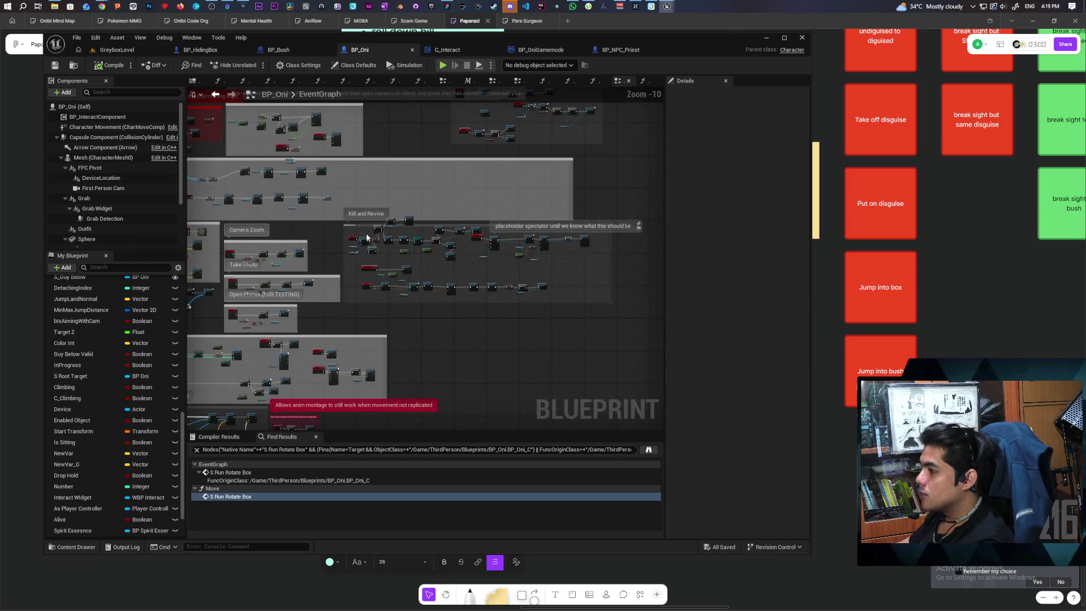
{"action": "scroll", "coordinate": [358, 277], "scroll_direction": "up", "scroll_amount": 10}
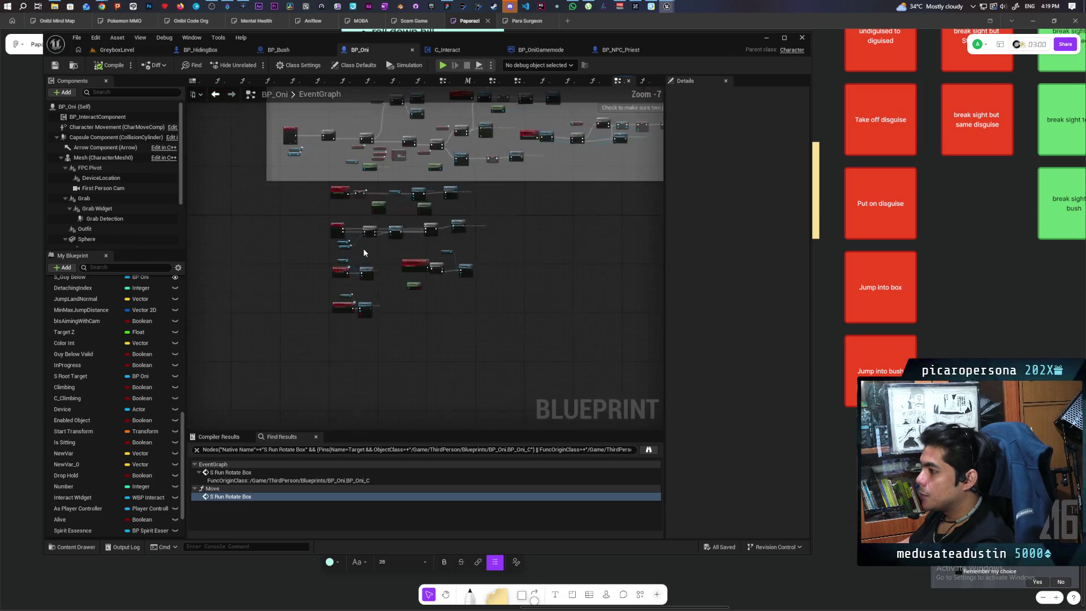
{"action": "mouse_move", "coordinate": [390, 261]}
{"action": "left_mouse_down"}
{"action": "mouse_move", "coordinate": [410, 380]}
{"action": "mouse_move", "coordinate": [381, 232]}
{"action": "mouse_move", "coordinate": [361, 213]}
{"action": "mouse_move", "coordinate": [352, 225]}
{"action": "left_mouse_up"}
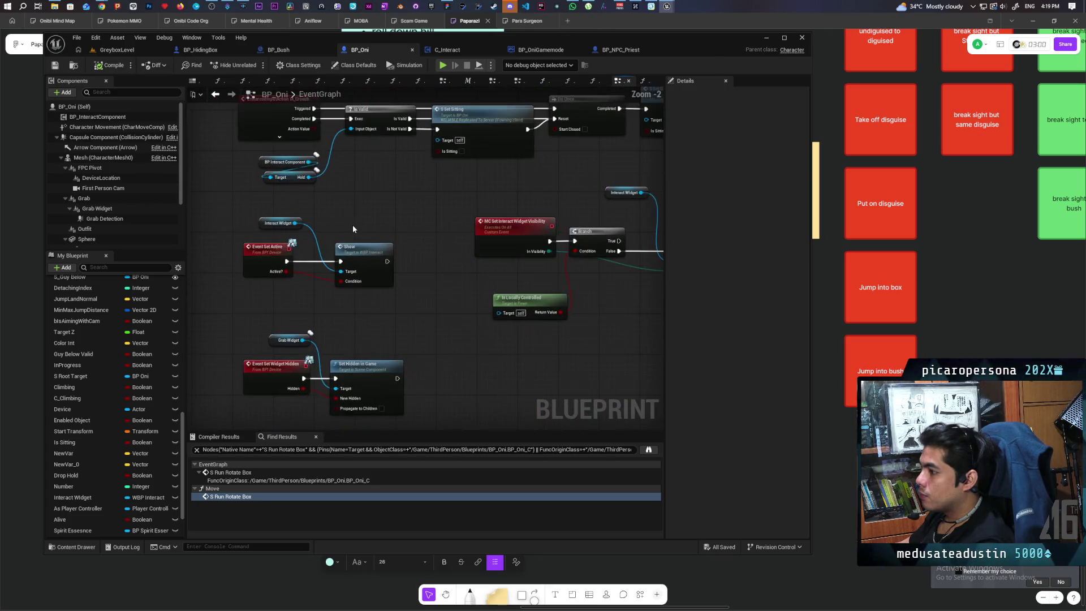
{"action": "scroll", "coordinate": [351, 225], "scroll_direction": "down", "scroll_amount": 8}
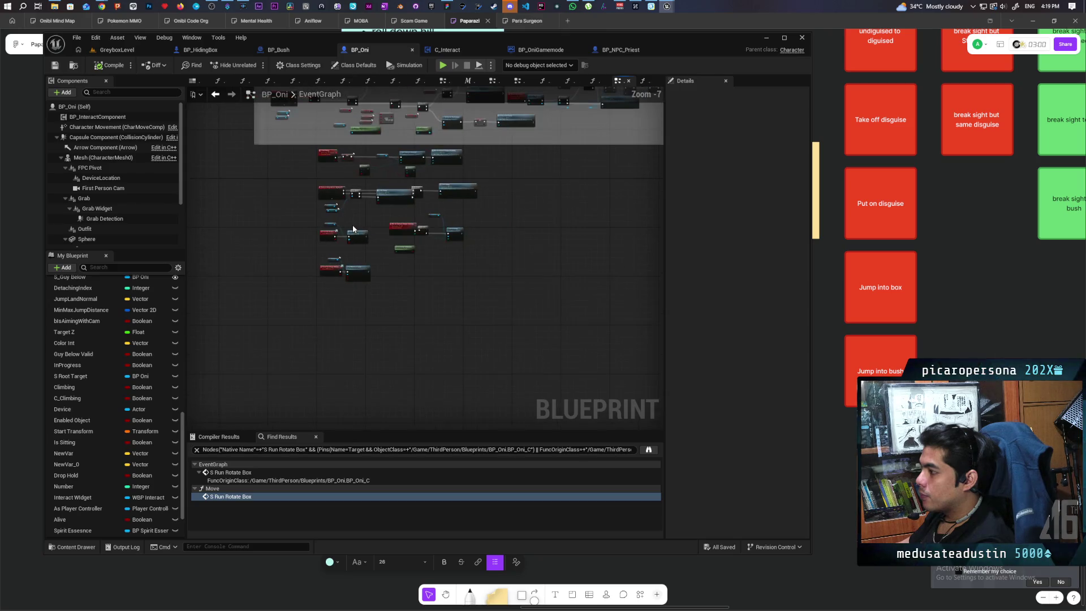
{"action": "mouse_move", "coordinate": [359, 243]}
{"action": "left_mouse_down"}
{"action": "mouse_move", "coordinate": [226, 124]}
{"action": "mouse_move", "coordinate": [344, 135]}
{"action": "left_mouse_up"}
{"action": "scroll", "coordinate": [353, 257], "scroll_direction": "up", "scroll_amount": 5}
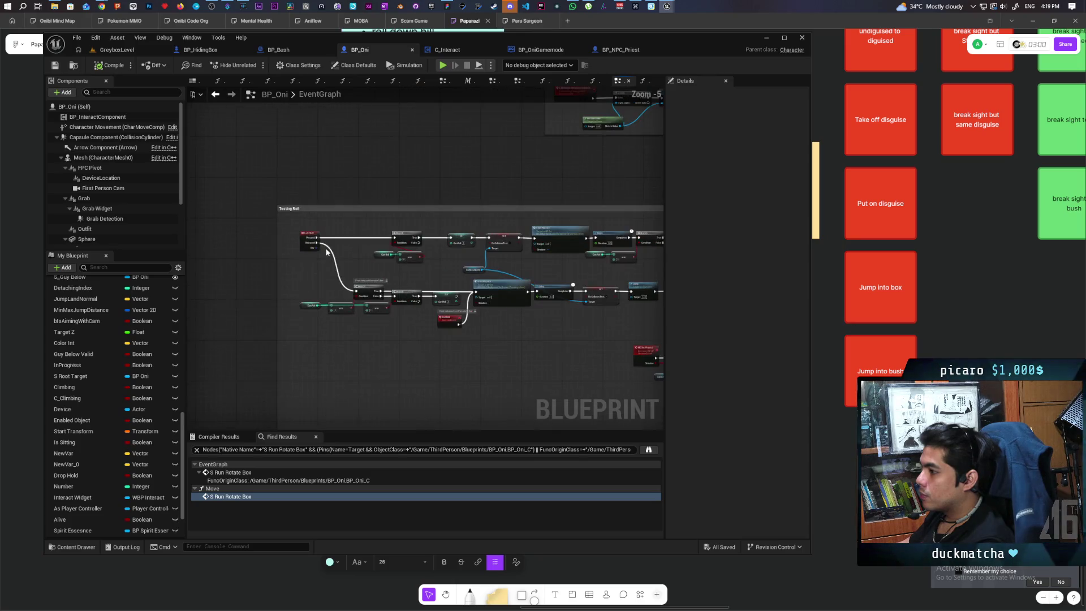
{"action": "left_click", "coordinate": [303, 208]}
{"action": "left_click", "coordinate": [732, 166]}
{"action": "left_click", "coordinate": [732, 177]}
Step: Pan across the Testing Roll nodes to the Left Shift event and End Roll
{"action": "scroll", "coordinate": [558, 190], "scroll_direction": "down", "scroll_amount": 3}
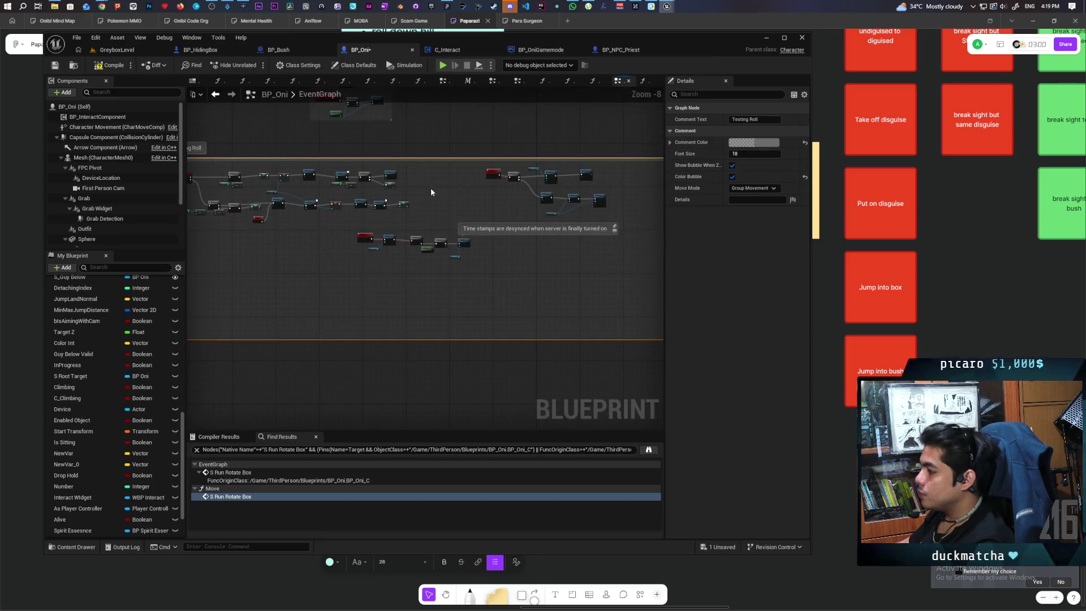
{"action": "scroll", "coordinate": [500, 190], "scroll_direction": "up", "scroll_amount": 4}
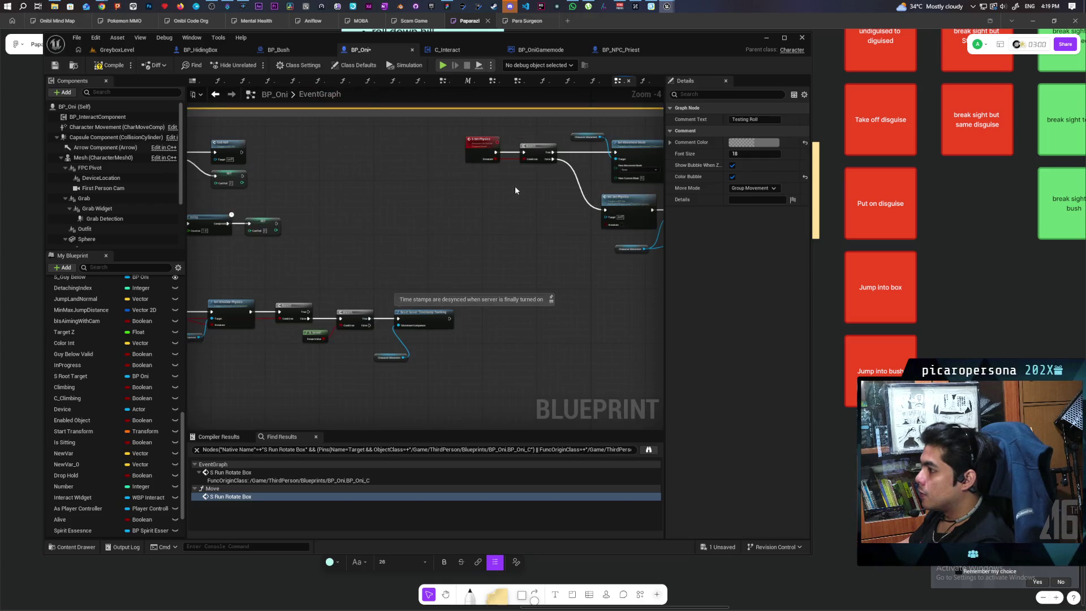
{"action": "mouse_move", "coordinate": [482, 182]}
{"action": "left_mouse_down"}
{"action": "mouse_move", "coordinate": [425, 215]}
{"action": "mouse_move", "coordinate": [550, 235]}
{"action": "mouse_move", "coordinate": [389, 275]}
{"action": "mouse_move", "coordinate": [538, 277]}
{"action": "left_mouse_up"}
{"action": "left_click_drag", "start_coordinate": [383, 253], "coordinate": [346, 249]}
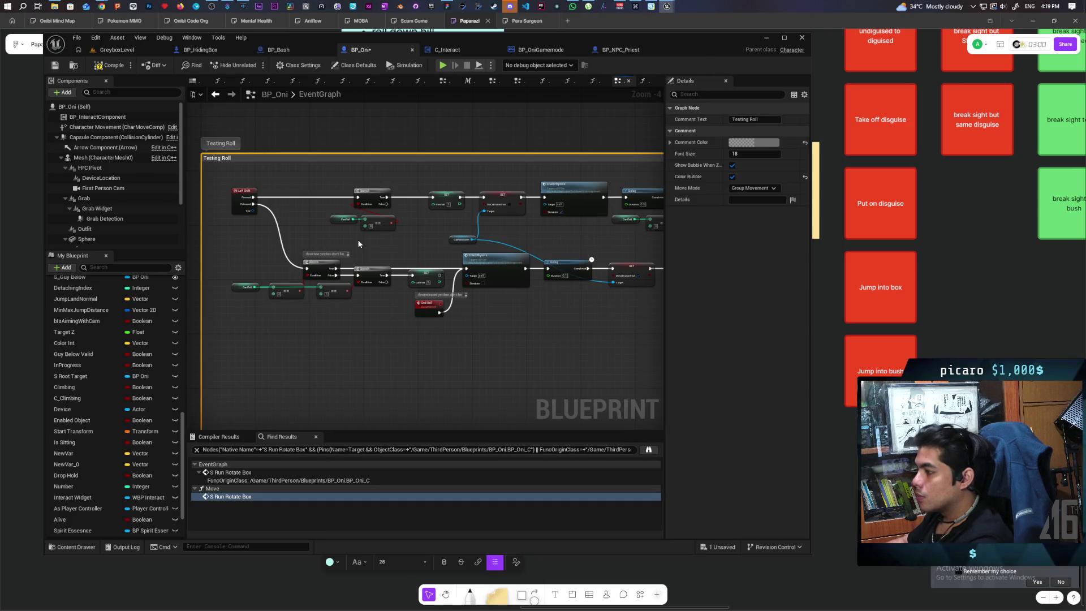
{"action": "scroll", "coordinate": [390, 269], "scroll_direction": "up", "scroll_amount": 1}
{"action": "mouse_move", "coordinate": [467, 317]}
{"action": "left_mouse_down"}
{"action": "mouse_move", "coordinate": [422, 346]}
{"action": "mouse_move", "coordinate": [285, 355]}
{"action": "mouse_move", "coordinate": [492, 307]}
{"action": "left_mouse_up"}
{"action": "mouse_move", "coordinate": [359, 324]}
{"action": "left_mouse_down"}
{"action": "mouse_move", "coordinate": [496, 313]}
{"action": "mouse_move", "coordinate": [480, 363]}
{"action": "left_mouse_up"}
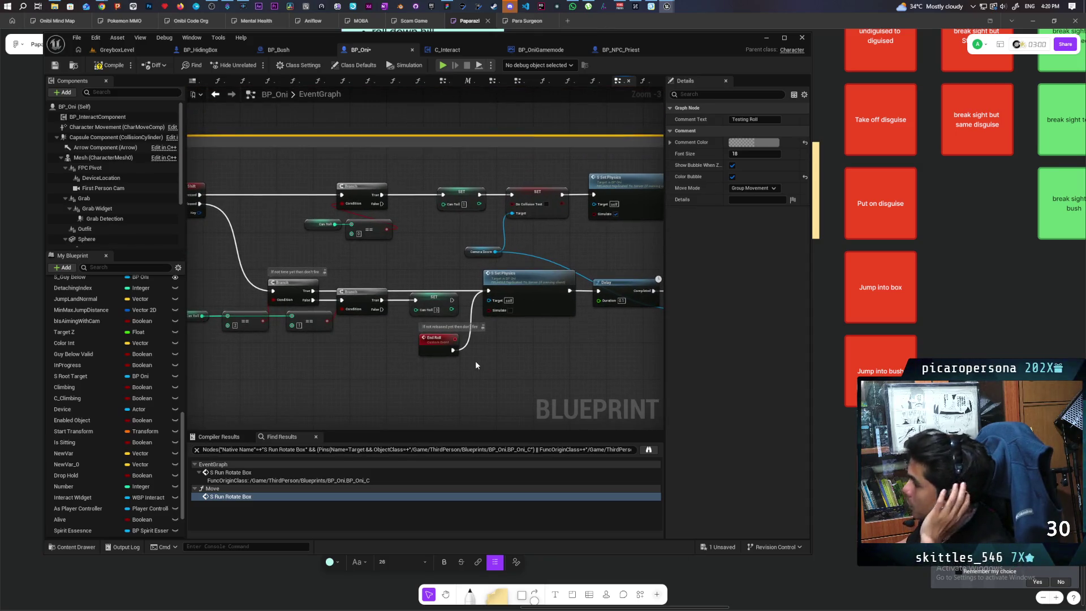
Step: Review the SET and Set Physics nodes, then select the End Roll event
{"action": "mouse_move", "coordinate": [474, 181]}
{"action": "left_mouse_down"}
{"action": "mouse_move", "coordinate": [307, 169]}
{"action": "mouse_move", "coordinate": [578, 204]}
{"action": "mouse_move", "coordinate": [698, 236]}
{"action": "mouse_move", "coordinate": [583, 242]}
{"action": "mouse_move", "coordinate": [639, 241]}
{"action": "left_mouse_up"}
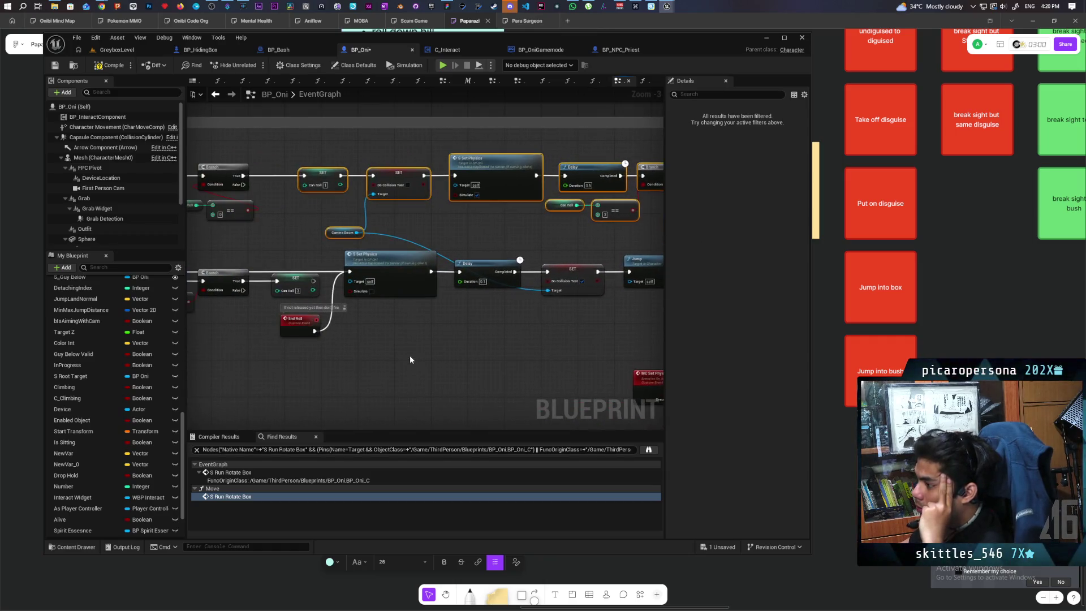
{"action": "left_click_drag", "start_coordinate": [410, 358], "coordinate": [542, 349]}
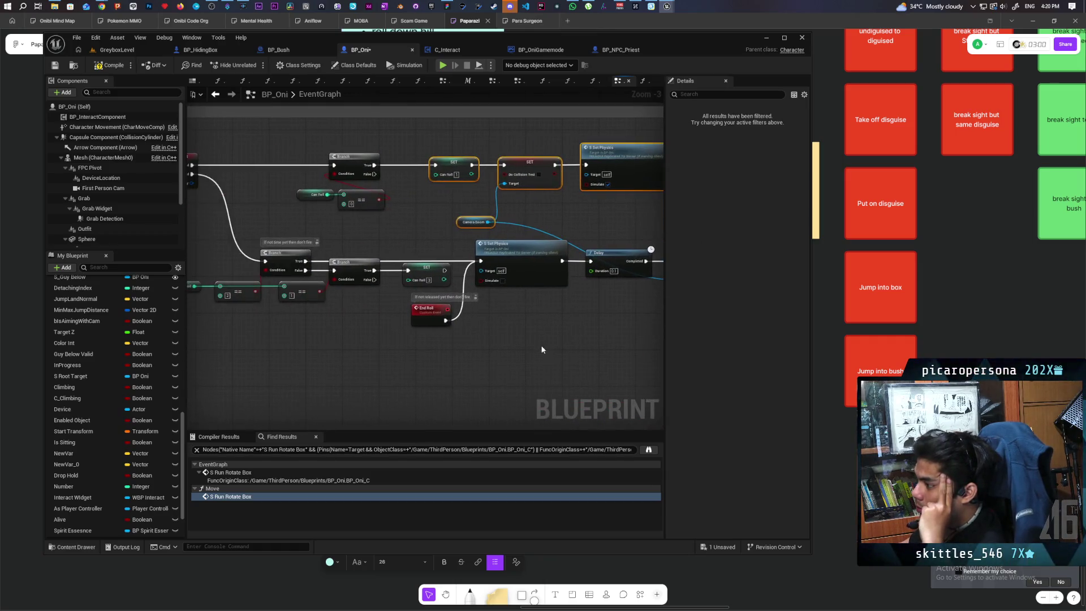
{"action": "mouse_move", "coordinate": [457, 372]}
{"action": "left_mouse_down"}
{"action": "mouse_move", "coordinate": [521, 375]}
{"action": "mouse_move", "coordinate": [346, 359]}
{"action": "left_mouse_up"}
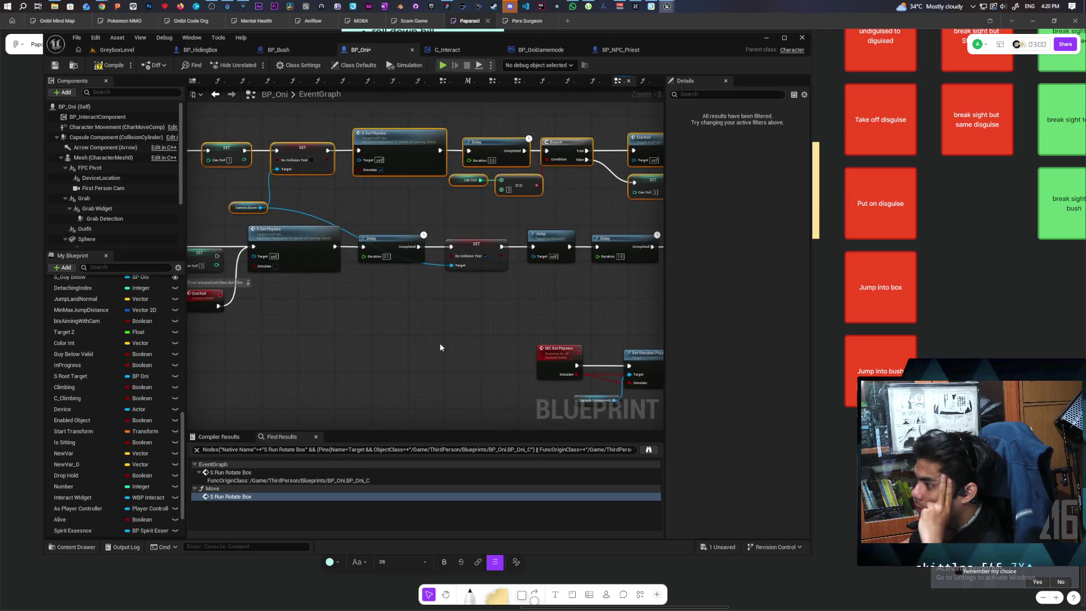
{"action": "scroll", "coordinate": [441, 339], "scroll_direction": "down", "scroll_amount": 2}
{"action": "scroll", "coordinate": [446, 328], "scroll_direction": "up", "scroll_amount": 2}
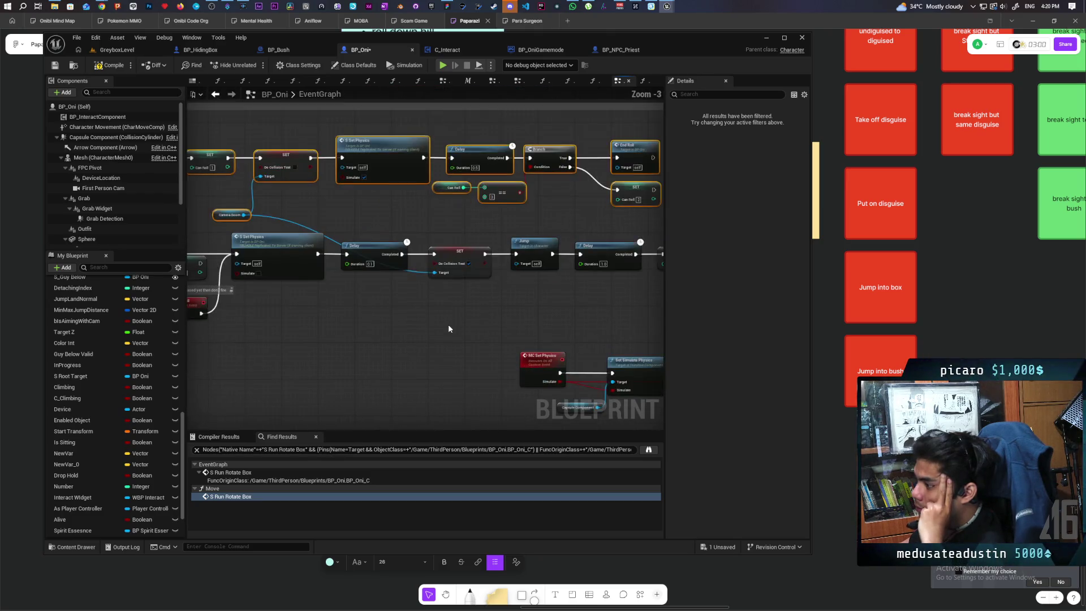
{"action": "scroll", "coordinate": [449, 329], "scroll_direction": "down", "scroll_amount": 1}
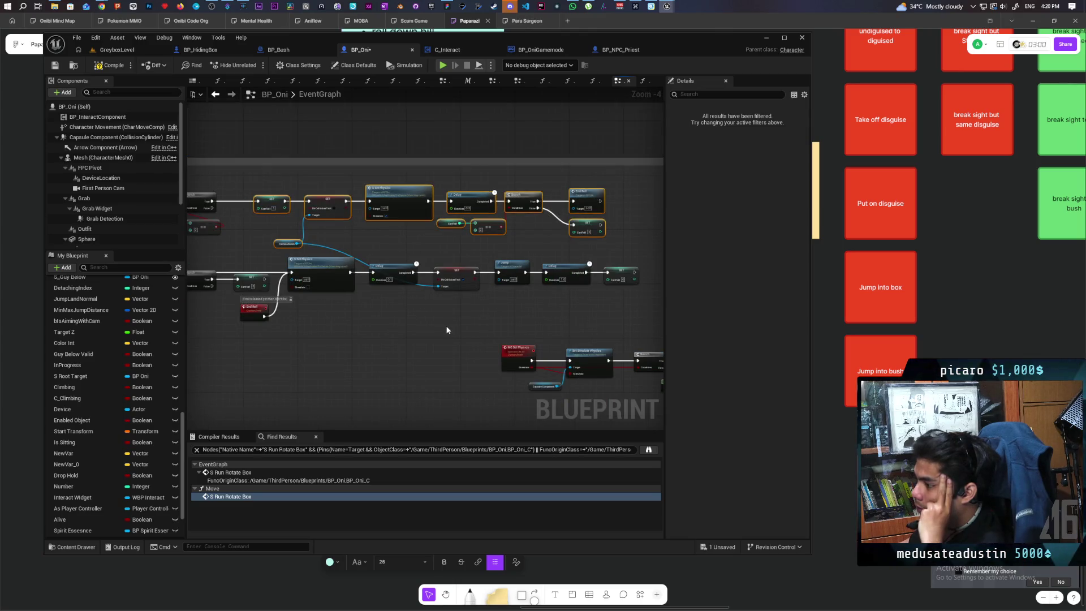
{"action": "scroll", "coordinate": [308, 325], "scroll_direction": "up", "scroll_amount": 1}
{"action": "mouse_move", "coordinate": [308, 326]}
{"action": "left_mouse_down"}
{"action": "mouse_move", "coordinate": [432, 347]}
{"action": "mouse_move", "coordinate": [371, 362]}
{"action": "left_mouse_up"}
{"action": "scroll", "coordinate": [432, 347], "scroll_direction": "down", "scroll_amount": 1}
{"action": "left_click", "coordinate": [343, 348]}
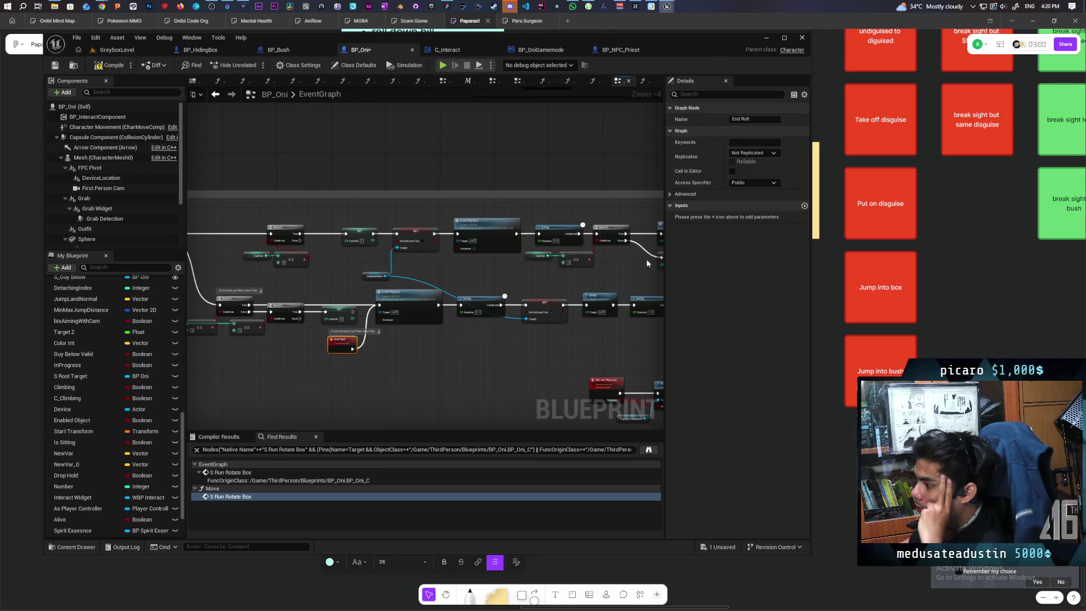
Step: Set End Roll's Replicates to Run on owning Client and compile BP_Oni
{"action": "left_click", "coordinate": [749, 154]}
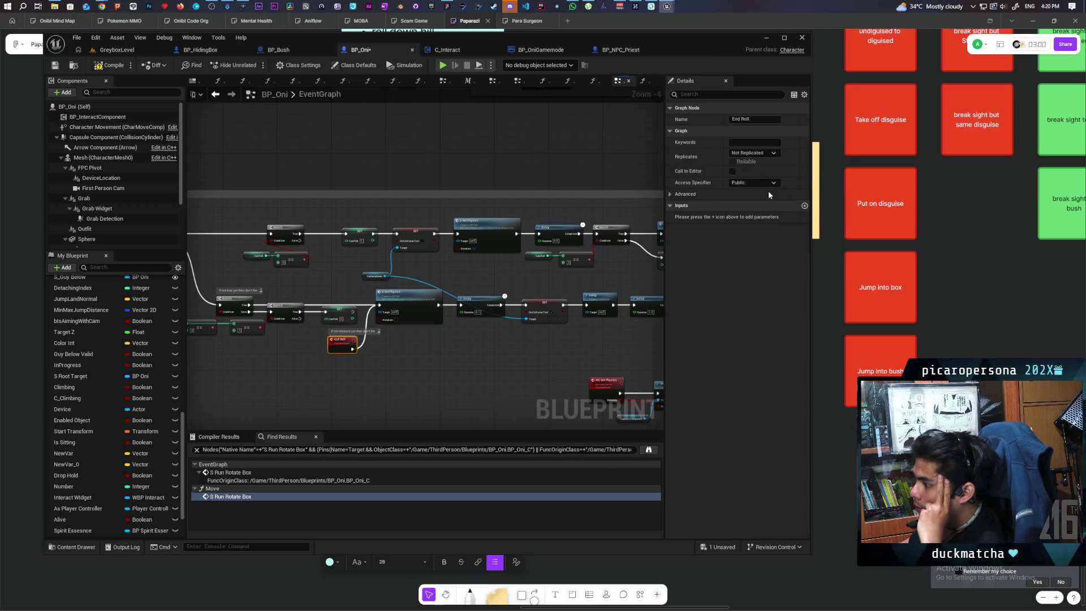
{"action": "scroll", "coordinate": [419, 379], "scroll_direction": "up", "scroll_amount": 3}
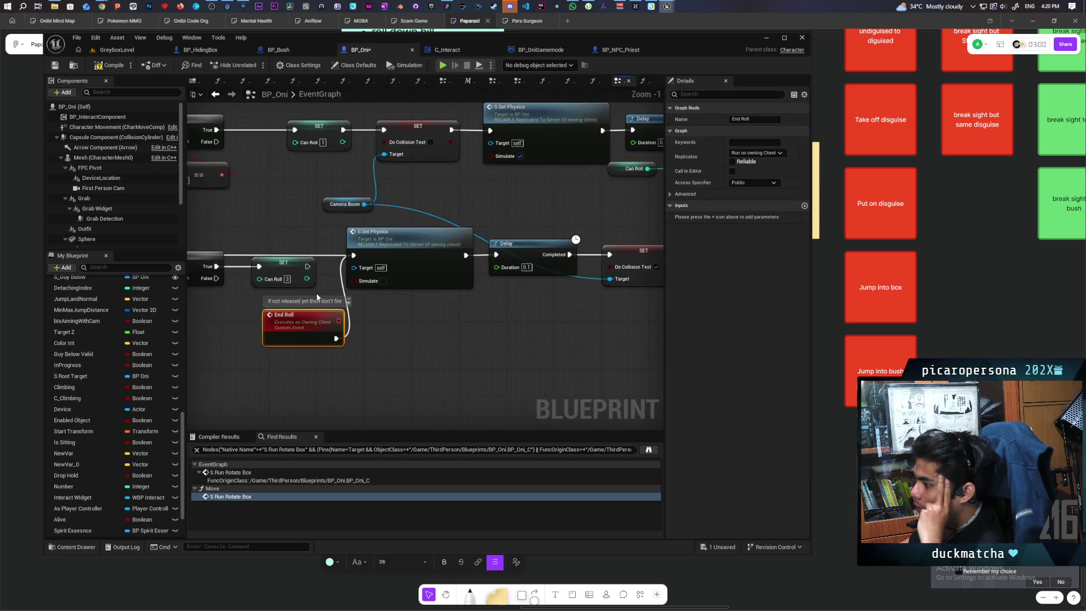
{"action": "scroll", "coordinate": [316, 296], "scroll_direction": "down", "scroll_amount": 3}
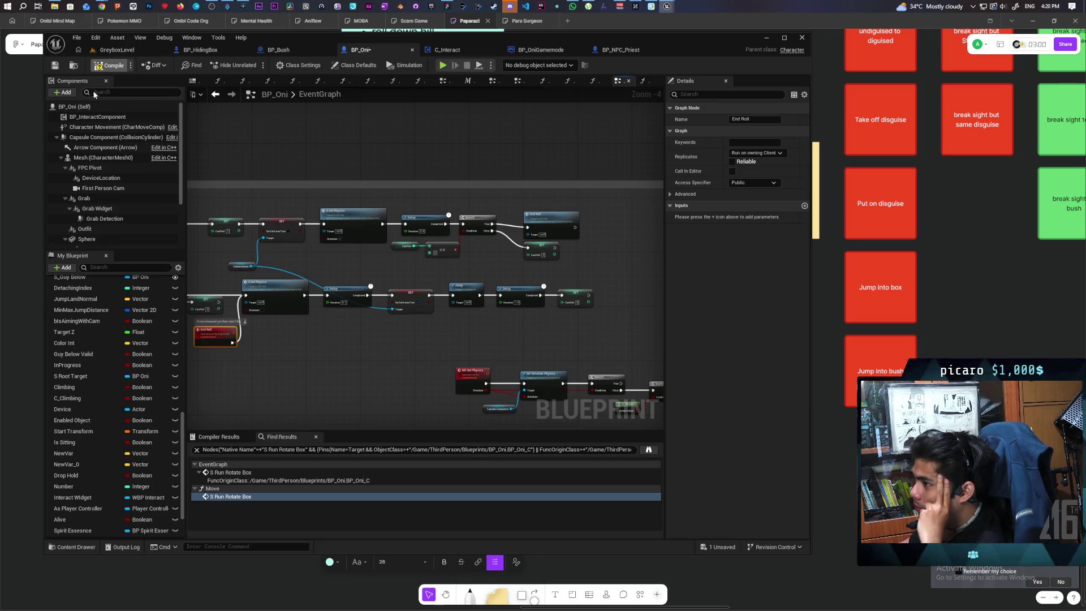
{"action": "left_click", "coordinate": [55, 66]}
Step: Nudge the End Roll event slightly upward and reselect it to review its settings
{"action": "scroll", "coordinate": [551, 199], "scroll_direction": "up", "scroll_amount": 3}
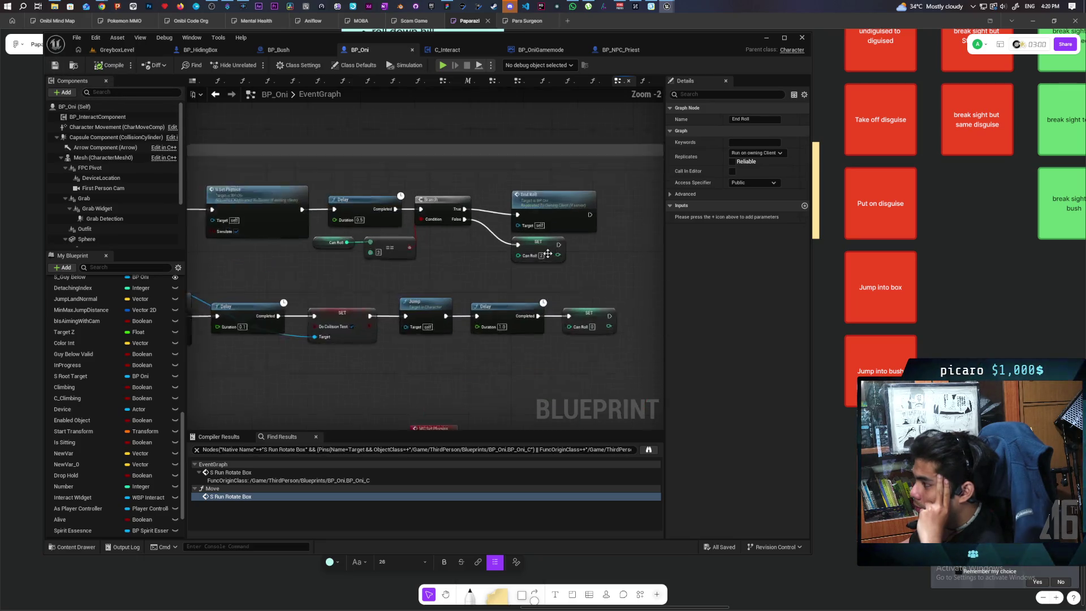
{"action": "left_click_drag", "start_coordinate": [551, 199], "coordinate": [554, 193]}
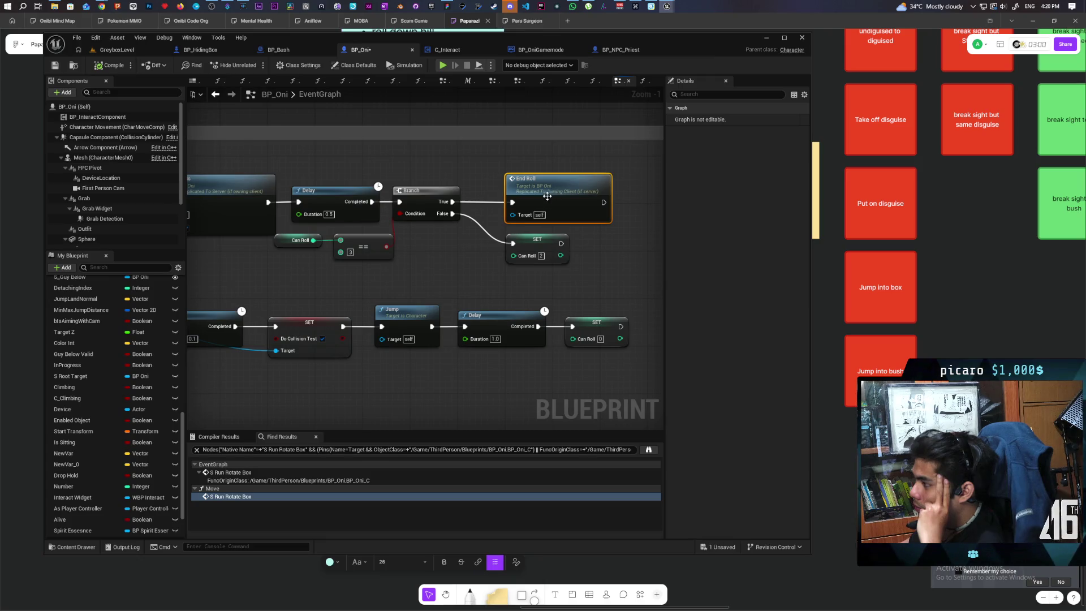
{"action": "scroll", "coordinate": [490, 248], "scroll_direction": "down", "scroll_amount": 5}
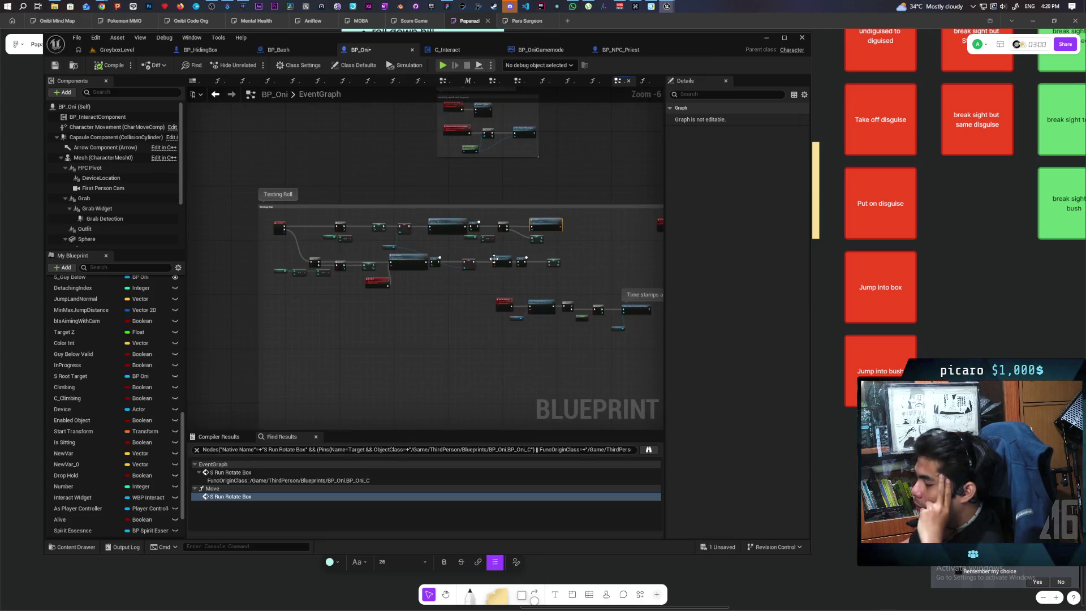
{"action": "scroll", "coordinate": [430, 257], "scroll_direction": "up", "scroll_amount": 4}
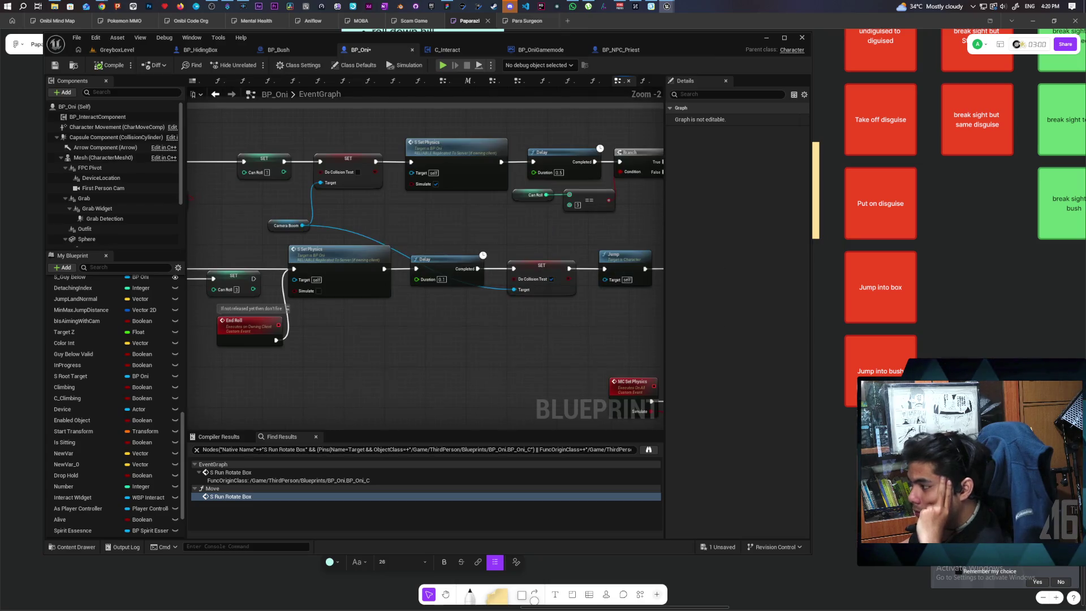
{"action": "left_click", "coordinate": [399, 346]}
{"action": "scroll", "coordinate": [452, 362], "scroll_direction": "down", "scroll_amount": 1}
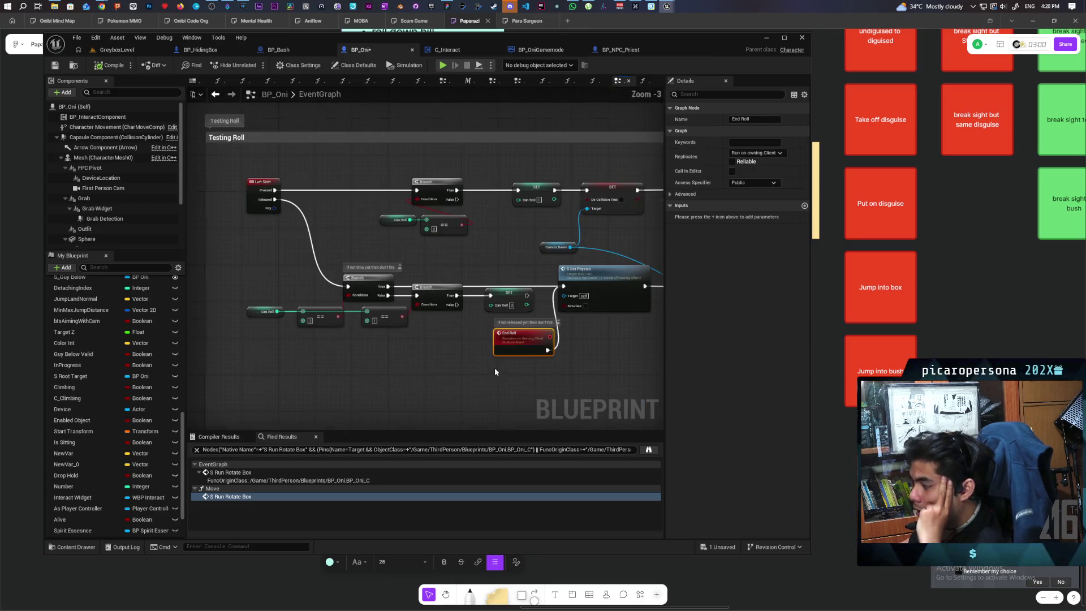
{"action": "scroll", "coordinate": [461, 317], "scroll_direction": "down", "scroll_amount": 3}
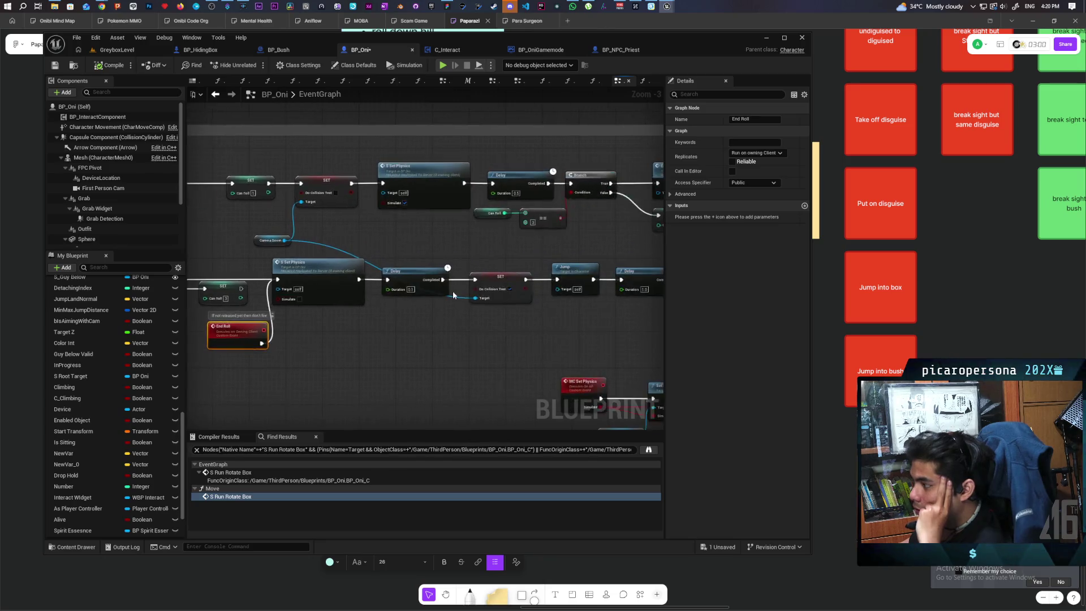
{"action": "scroll", "coordinate": [498, 305], "scroll_direction": "up", "scroll_amount": 2}
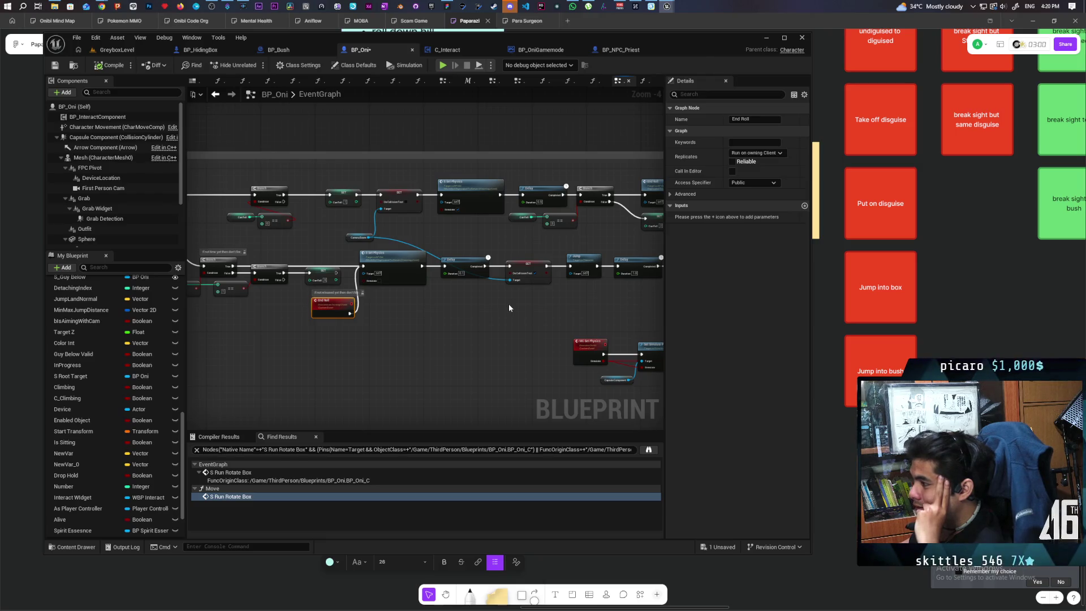
Step: Box-select the lower roll row from S Set Physics to SET and shift it right
{"action": "left_click_drag", "start_coordinate": [572, 307], "coordinate": [464, 300]}
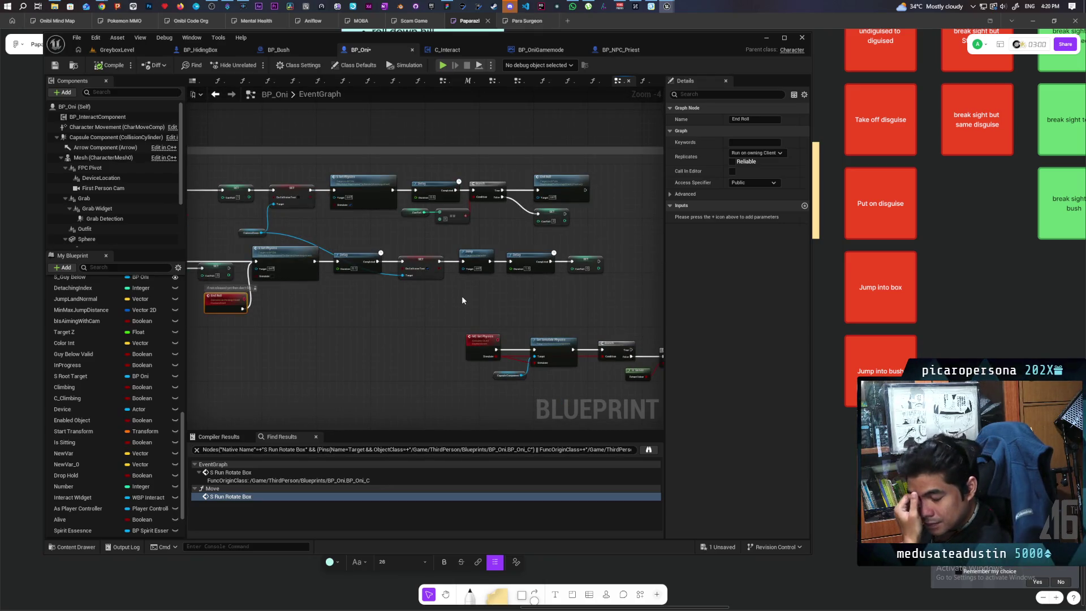
{"action": "mouse_move", "coordinate": [458, 292]}
{"action": "left_mouse_down"}
{"action": "mouse_move", "coordinate": [468, 303]}
{"action": "mouse_move", "coordinate": [444, 303]}
{"action": "mouse_move", "coordinate": [519, 307]}
{"action": "mouse_move", "coordinate": [419, 311]}
{"action": "mouse_move", "coordinate": [603, 315]}
{"action": "left_mouse_up"}
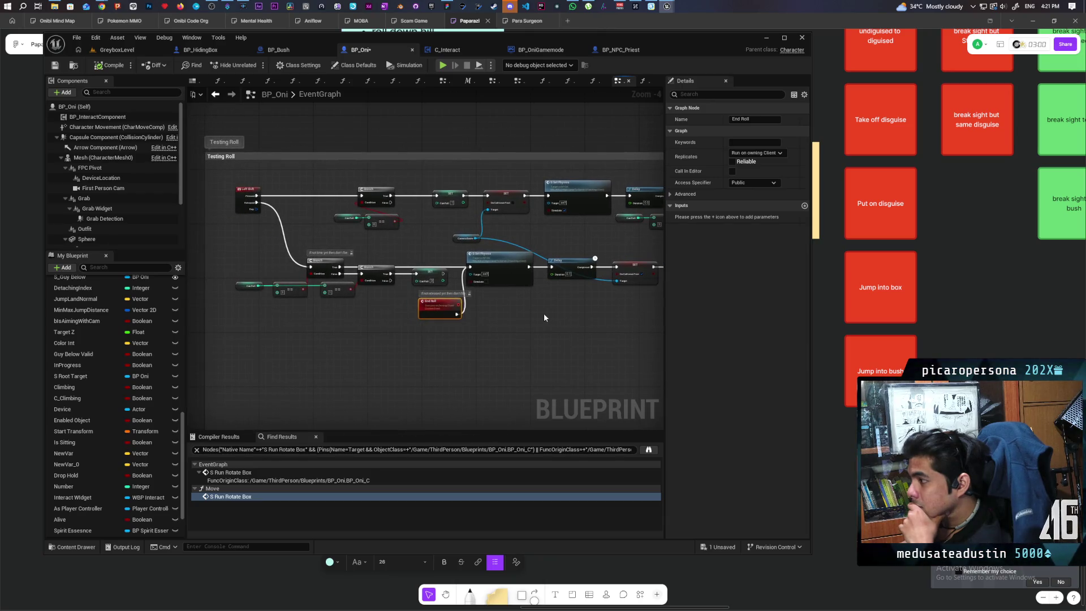
{"action": "scroll", "coordinate": [496, 315], "scroll_direction": "up", "scroll_amount": 1}
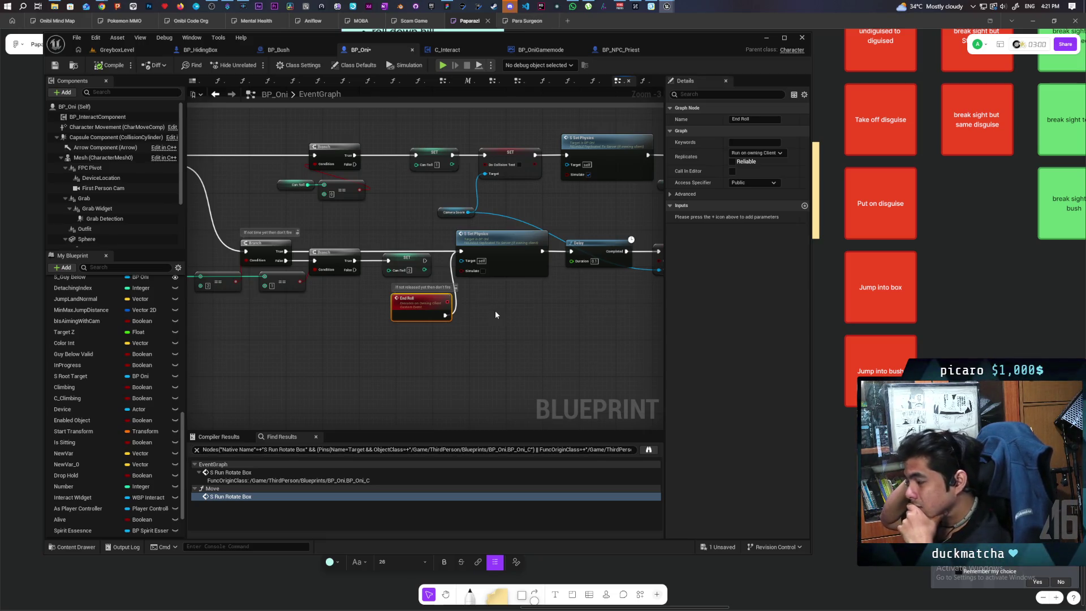
{"action": "scroll", "coordinate": [496, 314], "scroll_direction": "down", "scroll_amount": 1}
{"action": "mouse_move", "coordinate": [495, 315]}
{"action": "left_mouse_down"}
{"action": "mouse_move", "coordinate": [436, 346]}
{"action": "mouse_move", "coordinate": [349, 351]}
{"action": "left_mouse_up"}
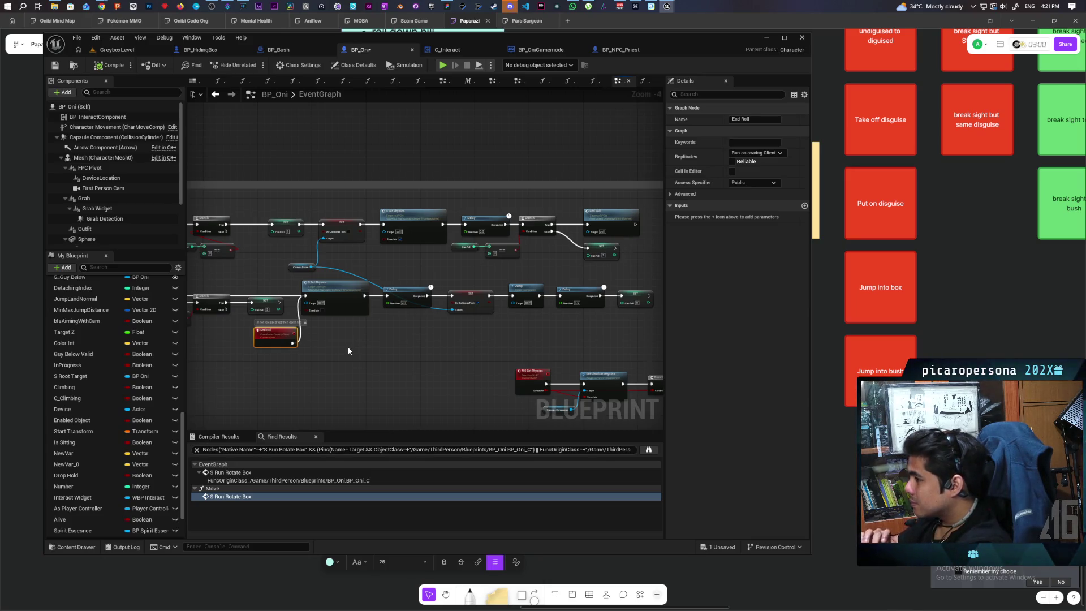
{"action": "scroll", "coordinate": [348, 351], "scroll_direction": "up", "scroll_amount": 2}
{"action": "mouse_move", "coordinate": [342, 353]}
{"action": "left_mouse_down"}
{"action": "mouse_move", "coordinate": [618, 356]}
{"action": "mouse_move", "coordinate": [495, 358]}
{"action": "mouse_move", "coordinate": [440, 345]}
{"action": "left_mouse_up"}
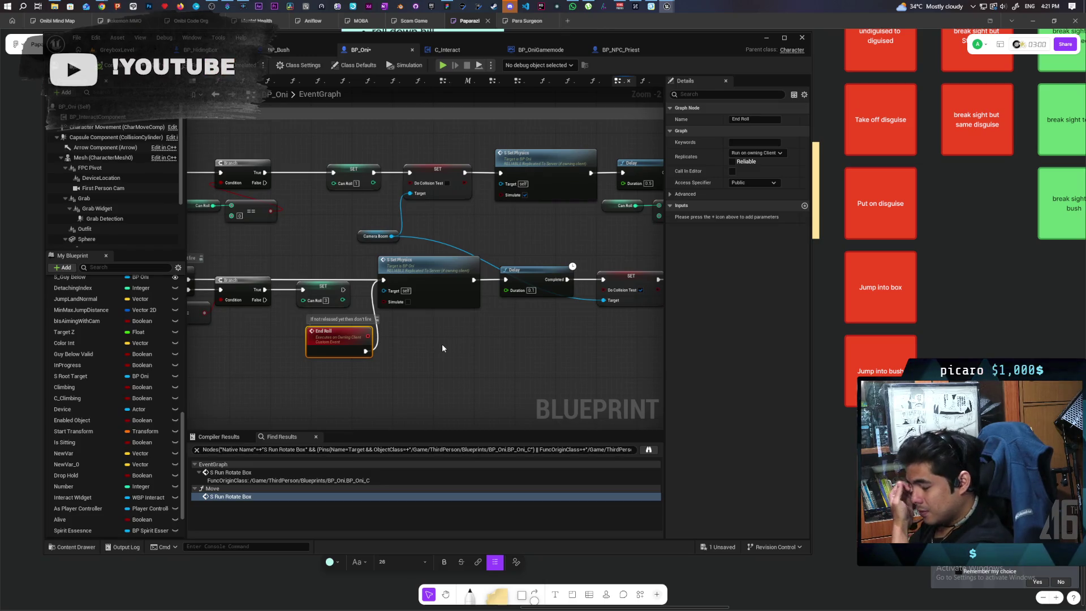
{"action": "scroll", "coordinate": [443, 344], "scroll_direction": "down", "scroll_amount": 2}
{"action": "left_click_drag", "start_coordinate": [282, 301], "coordinate": [580, 255]}
{"action": "left_click_drag", "start_coordinate": [322, 272], "coordinate": [527, 335]}
{"action": "scroll", "coordinate": [527, 335], "scroll_direction": "up", "scroll_amount": 1}
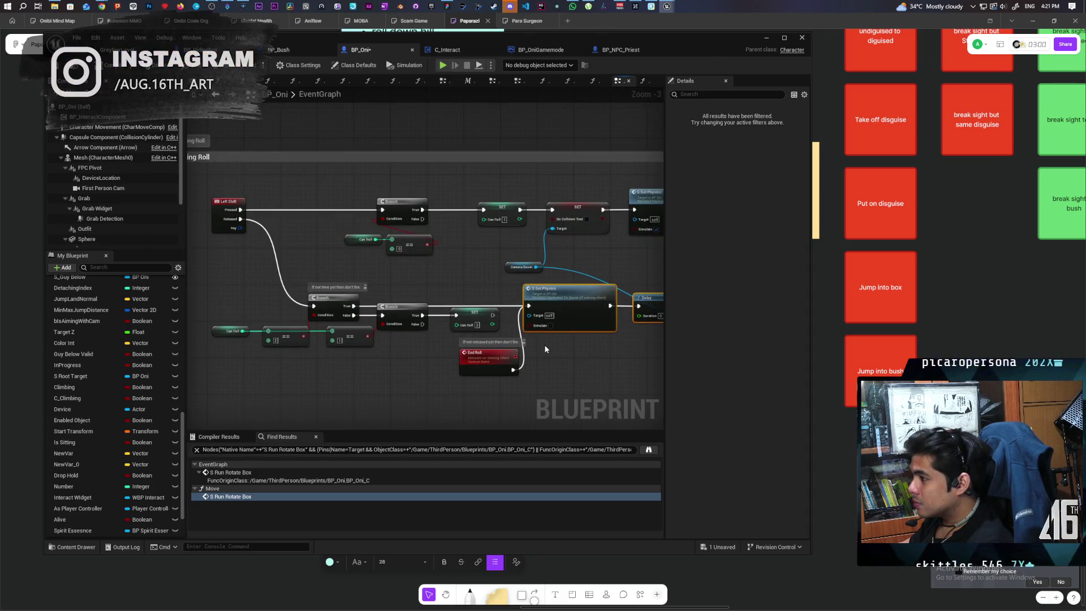
{"action": "scroll", "coordinate": [552, 347], "scroll_direction": "down", "scroll_amount": 1}
{"action": "left_click_drag", "start_coordinate": [552, 347], "coordinate": [347, 323]}
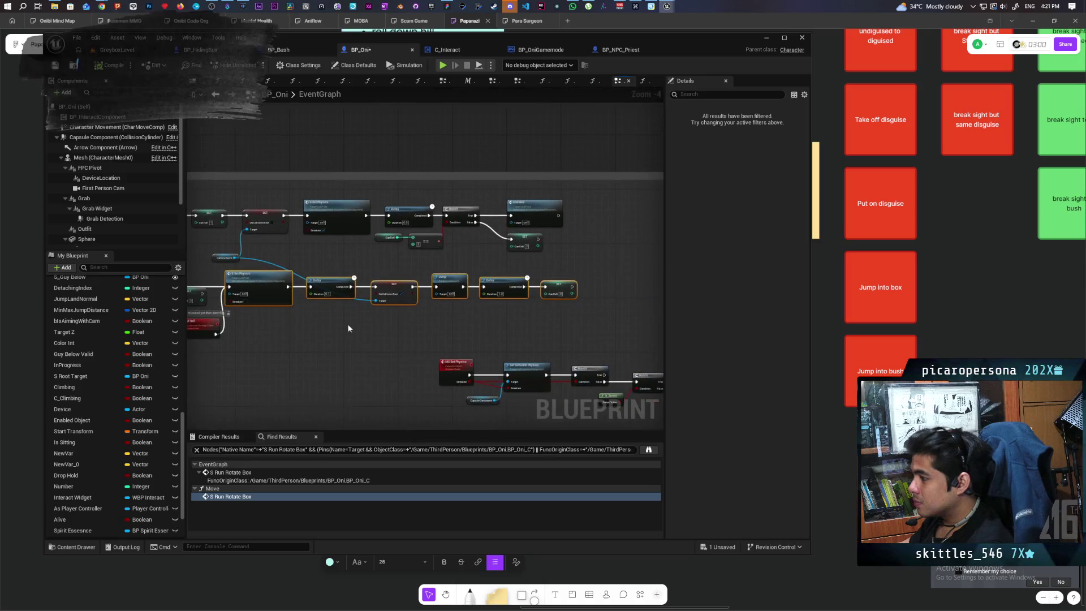
{"action": "left_click_drag", "start_coordinate": [269, 284], "coordinate": [315, 287]}
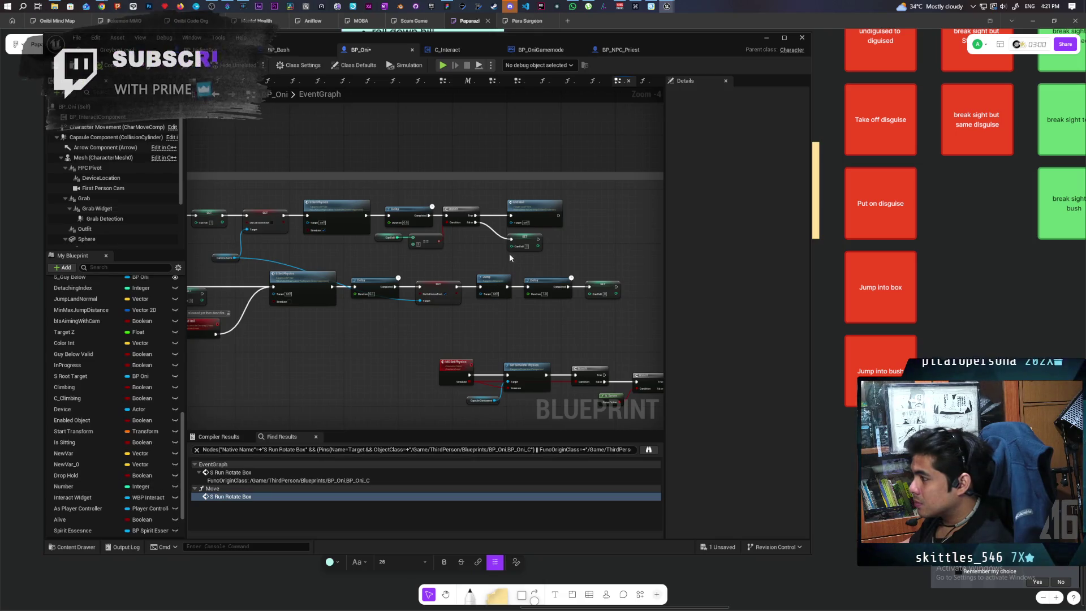
Step: Drag the Can Roll variable from My Blueprint into the graph
{"action": "scroll", "coordinate": [391, 243], "scroll_direction": "up", "scroll_amount": 2}
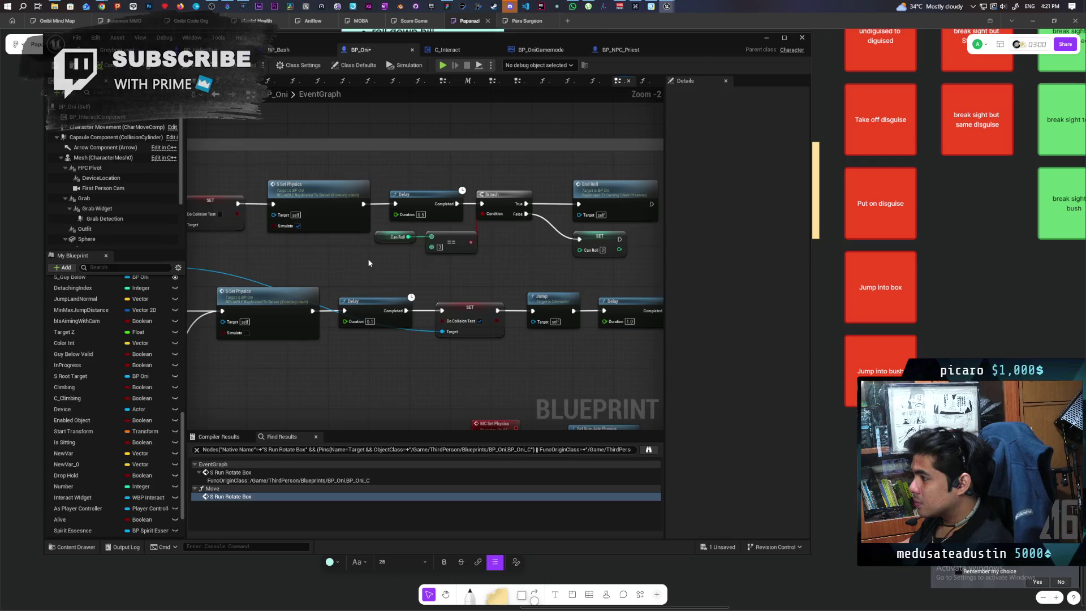
{"action": "scroll", "coordinate": [80, 517], "scroll_direction": "down", "scroll_amount": 2}
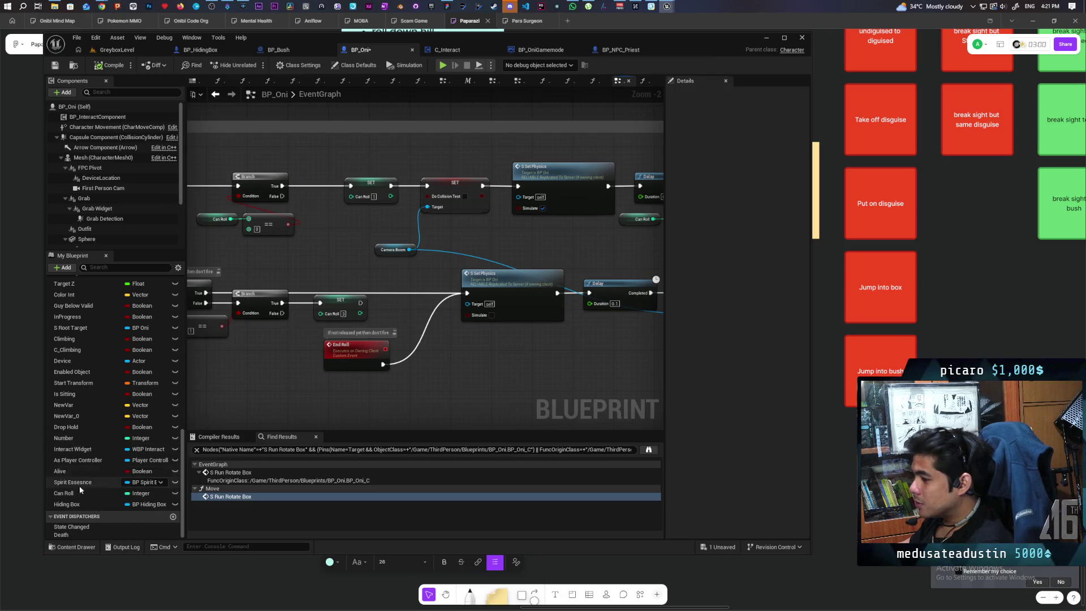
{"action": "left_click_drag", "start_coordinate": [66, 493], "coordinate": [436, 356]}
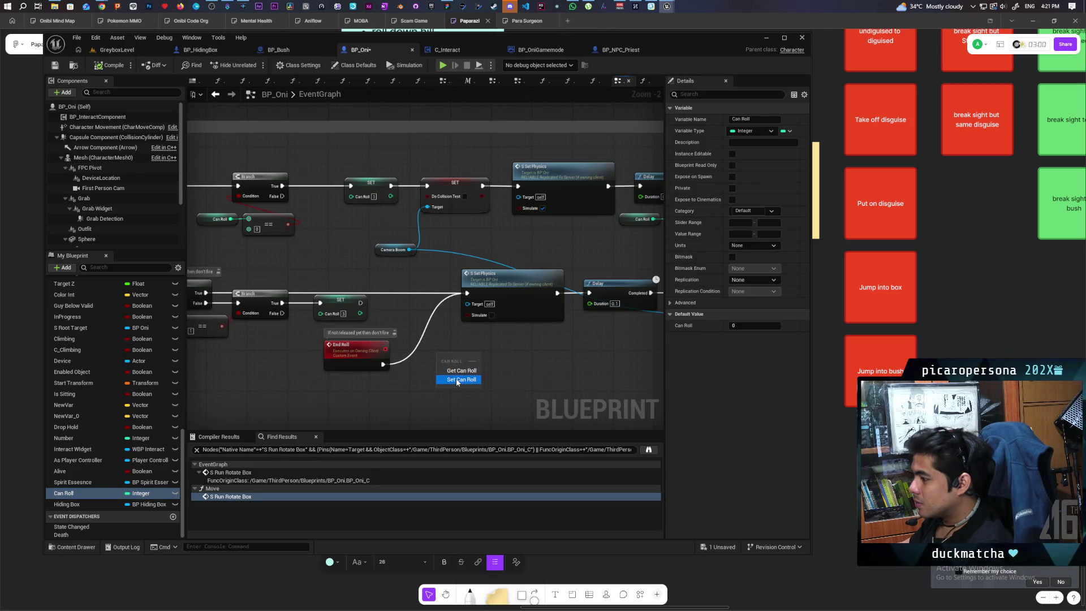
Step: Place a SET Can Roll node fed by End Roll and wire it into S Set Physics
{"action": "left_click", "coordinate": [455, 375]}
{"action": "mouse_move", "coordinate": [467, 292]}
{"action": "left_mouse_down"}
{"action": "mouse_move", "coordinate": [442, 359]}
{"action": "mouse_move", "coordinate": [483, 357]}
{"action": "mouse_move", "coordinate": [467, 293]}
{"action": "left_mouse_up"}
{"action": "left_click_drag", "start_coordinate": [470, 358], "coordinate": [430, 290]}
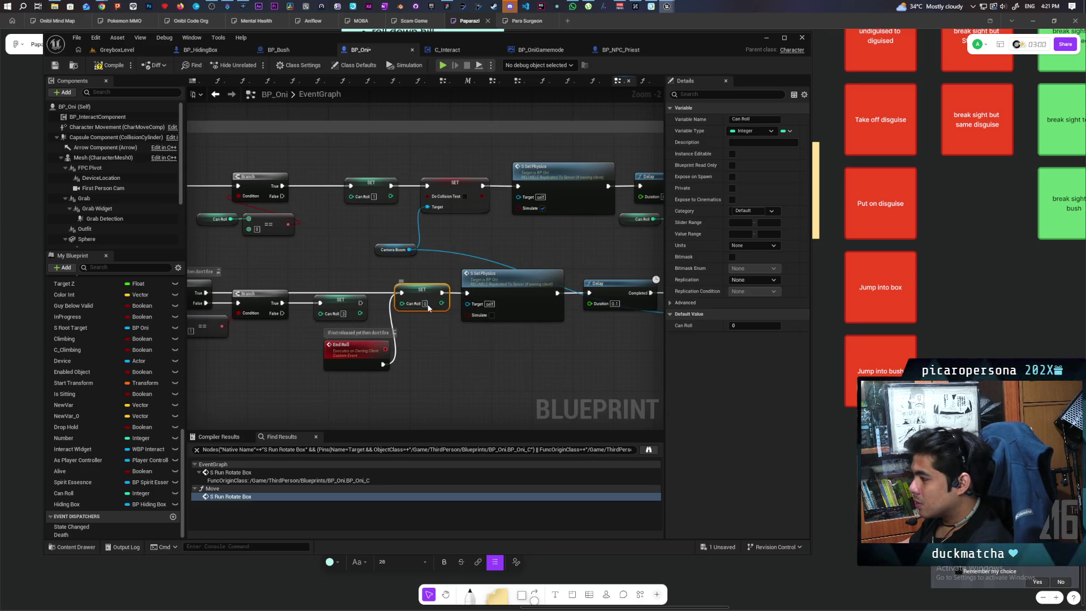
{"action": "left_click", "coordinate": [432, 345]}
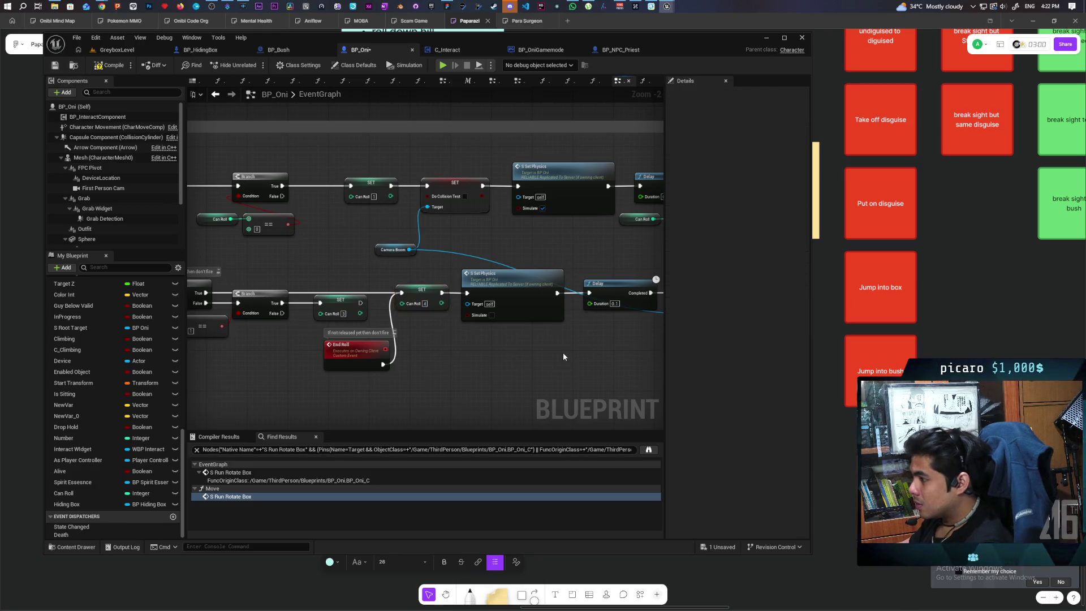
{"action": "scroll", "coordinate": [562, 352], "scroll_direction": "down", "scroll_amount": 2}
{"action": "mouse_move", "coordinate": [367, 355]}
{"action": "left_mouse_down"}
{"action": "mouse_move", "coordinate": [521, 347]}
{"action": "mouse_move", "coordinate": [478, 354]}
{"action": "mouse_move", "coordinate": [373, 327]}
{"action": "left_mouse_up"}
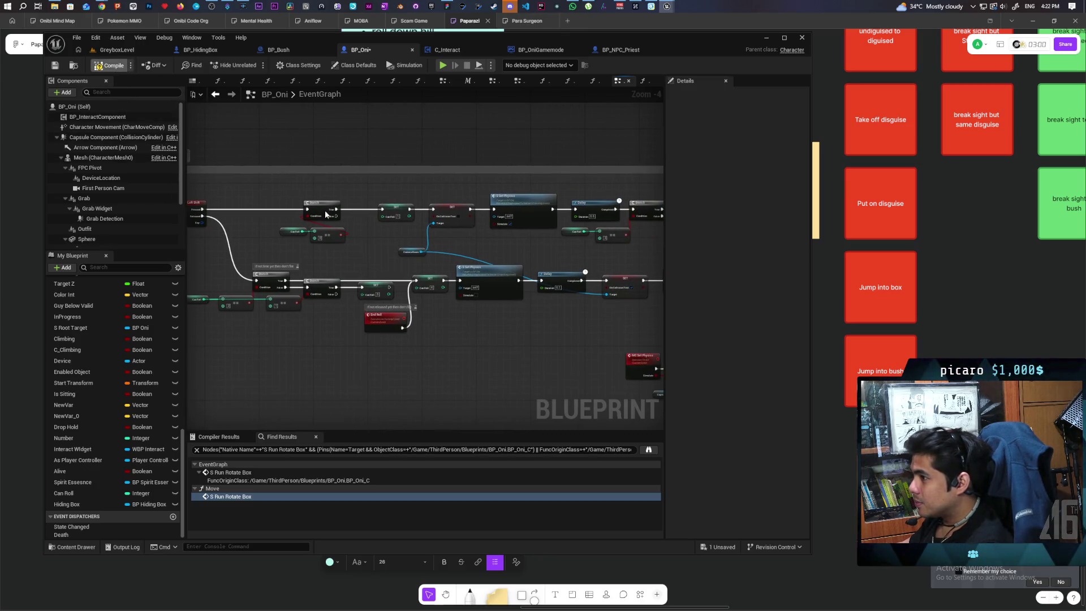
Step: Save BP_Oni, look over the Testing Roll group, and open the Number variable's context menu
{"action": "key", "text": "ctrl+s"}
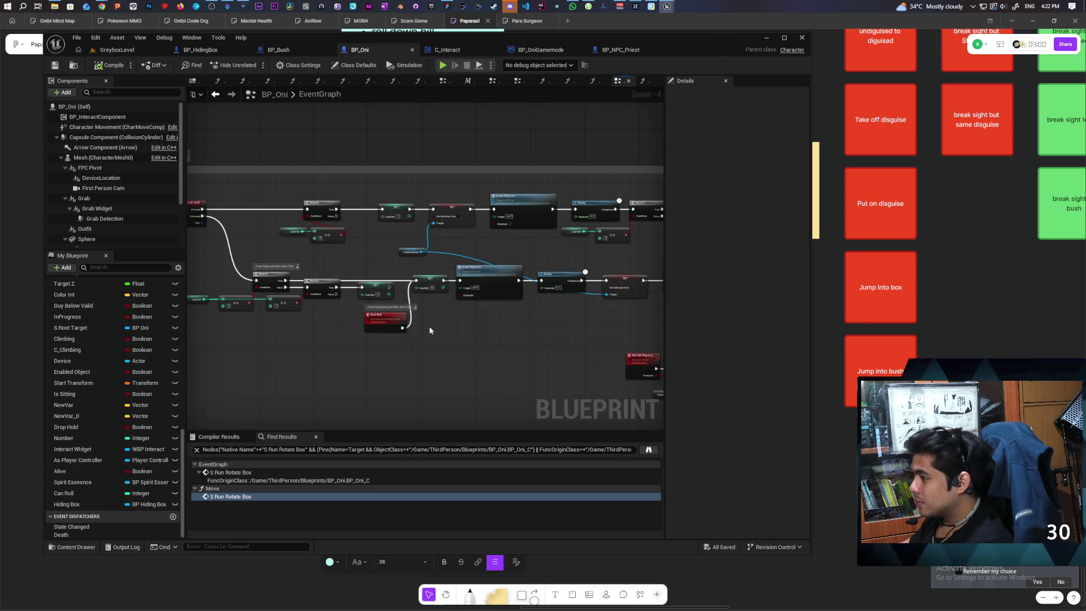
{"action": "scroll", "coordinate": [568, 334], "scroll_direction": "down", "scroll_amount": 1}
{"action": "mouse_move", "coordinate": [568, 334]}
{"action": "left_mouse_down"}
{"action": "mouse_move", "coordinate": [488, 328]}
{"action": "mouse_move", "coordinate": [565, 332]}
{"action": "mouse_move", "coordinate": [307, 349]}
{"action": "mouse_move", "coordinate": [433, 349]}
{"action": "left_mouse_up"}
{"action": "scroll", "coordinate": [449, 342], "scroll_direction": "up", "scroll_amount": 1}
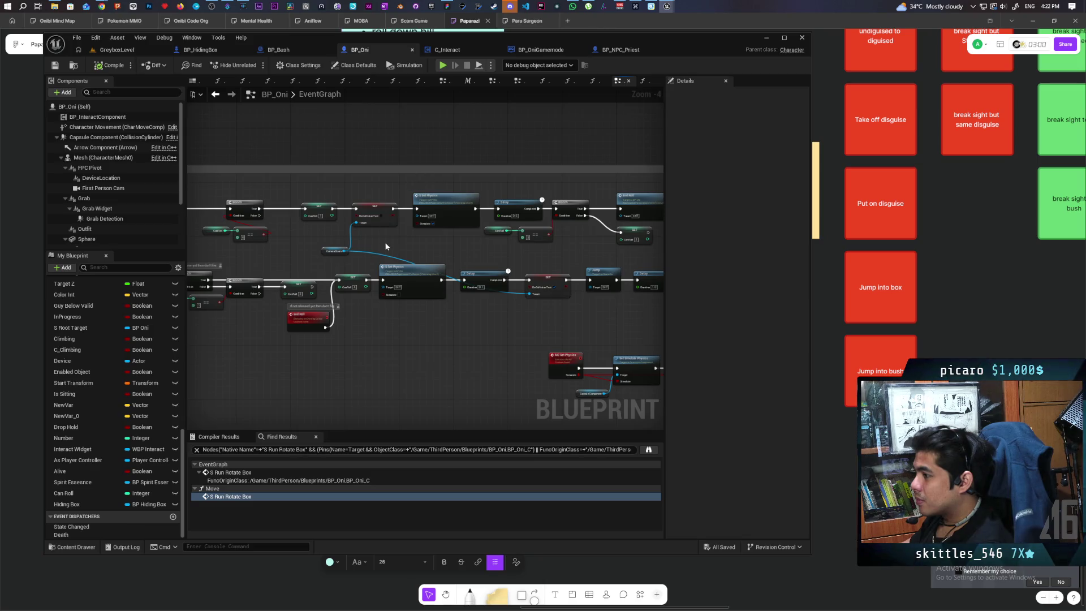
{"action": "left_click_drag", "start_coordinate": [399, 346], "coordinate": [564, 323]}
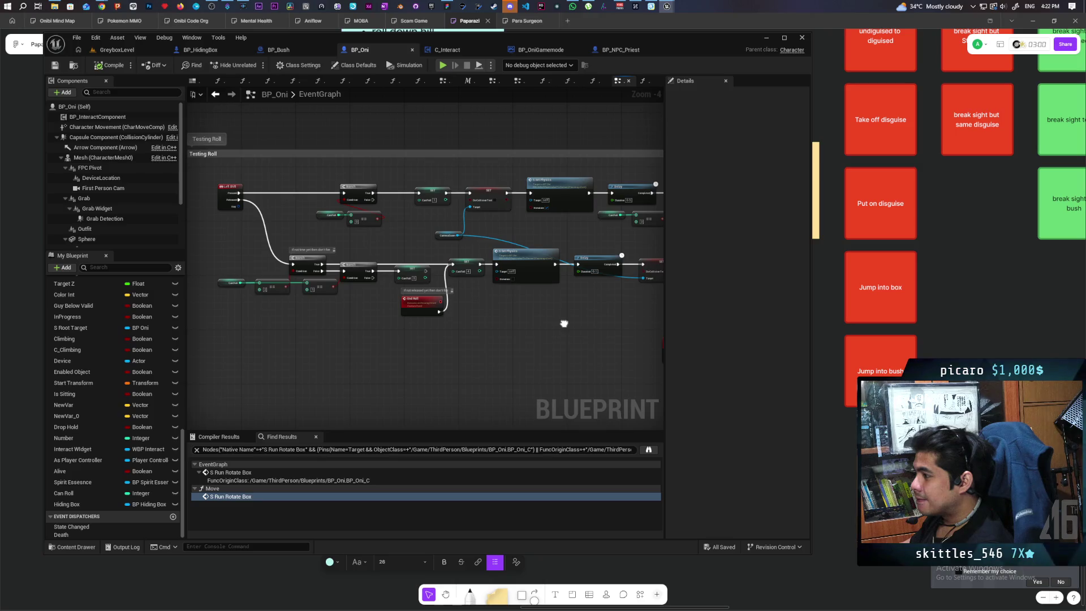
{"action": "mouse_move", "coordinate": [444, 304]}
{"action": "left_mouse_down"}
{"action": "mouse_move", "coordinate": [463, 301]}
{"action": "mouse_move", "coordinate": [348, 316]}
{"action": "left_mouse_up"}
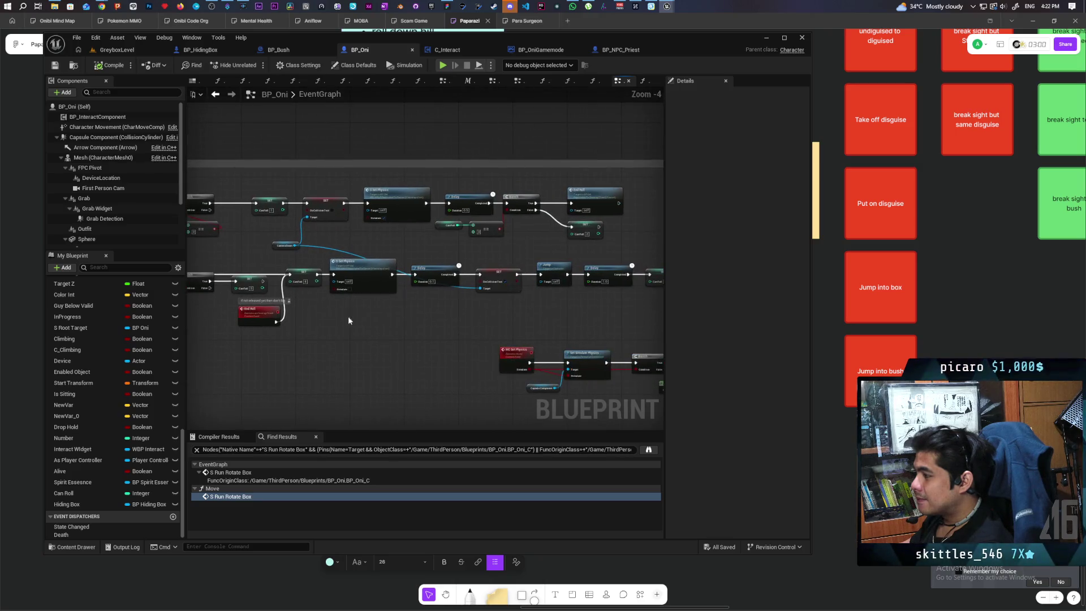
{"action": "mouse_move", "coordinate": [417, 324]}
{"action": "left_mouse_down"}
{"action": "mouse_move", "coordinate": [374, 313]}
{"action": "mouse_move", "coordinate": [445, 317]}
{"action": "left_mouse_up"}
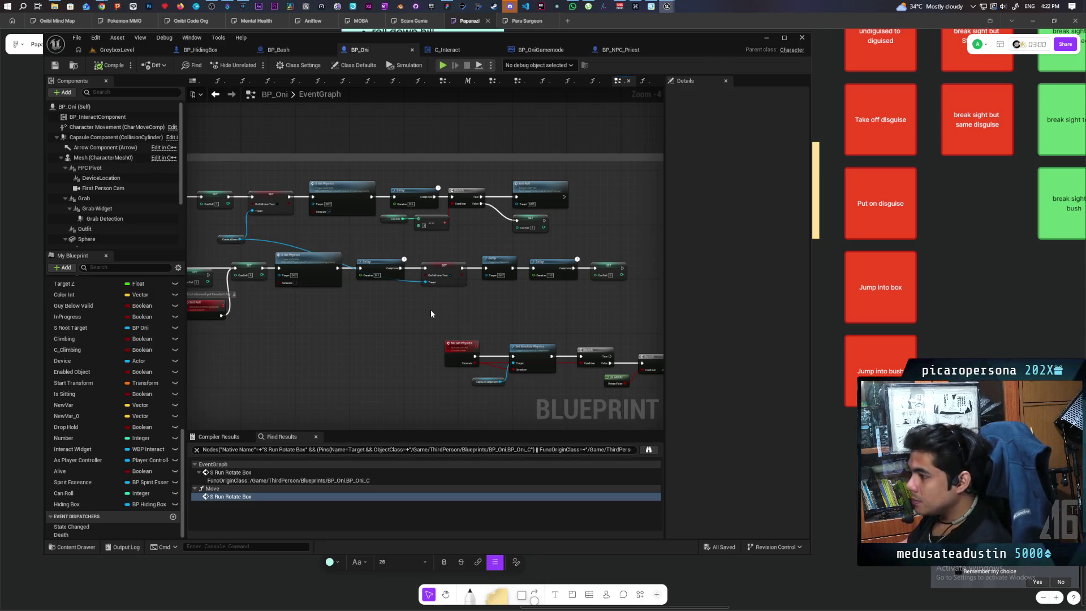
{"action": "right_click", "coordinate": [66, 439]}
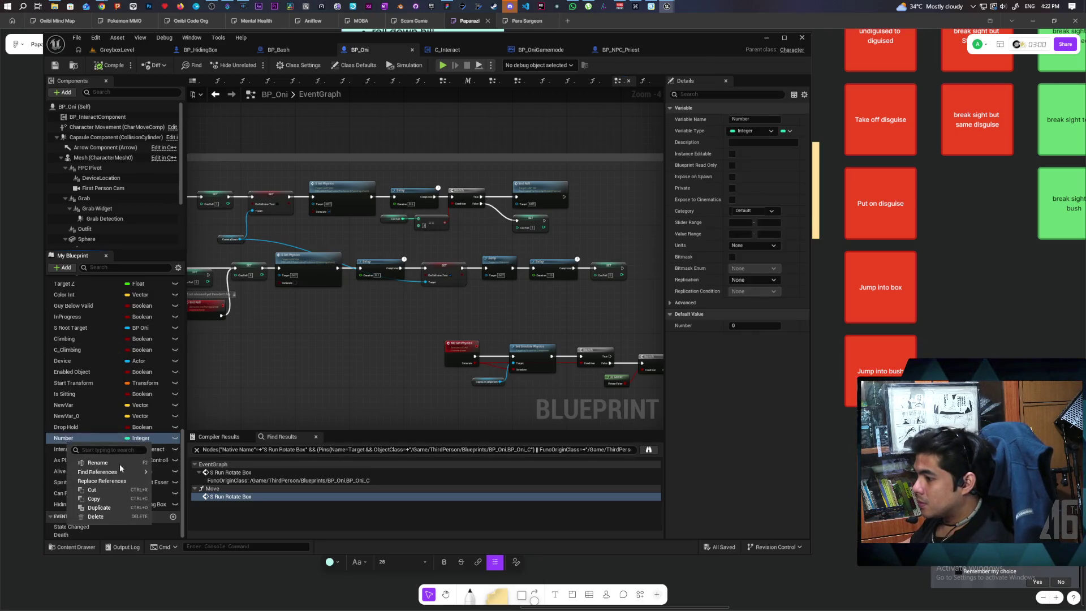
Step: Find references to Number by class member and jump to the Set Number node
{"action": "mouse_move", "coordinate": [149, 472]}
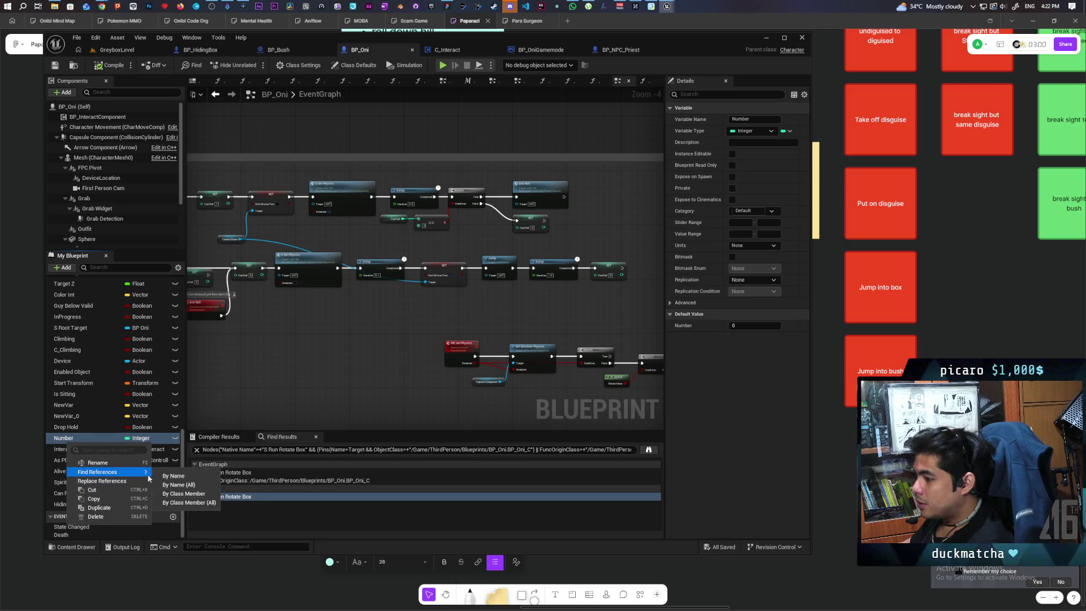
{"action": "left_click", "coordinate": [183, 494]}
{"action": "left_click", "coordinate": [225, 473]}
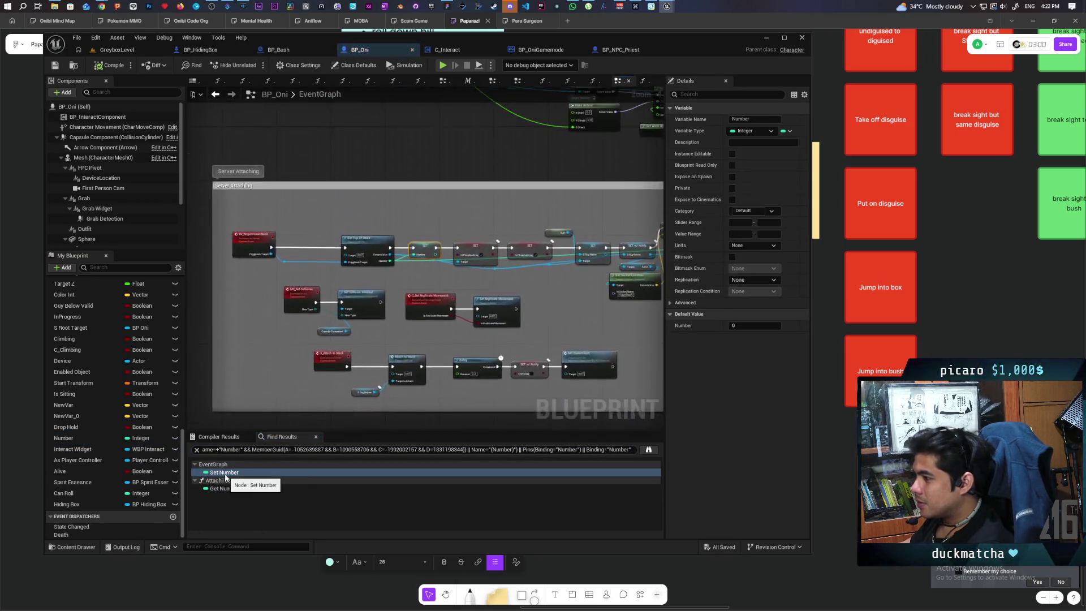
{"action": "scroll", "coordinate": [489, 304], "scroll_direction": "up", "scroll_amount": 2}
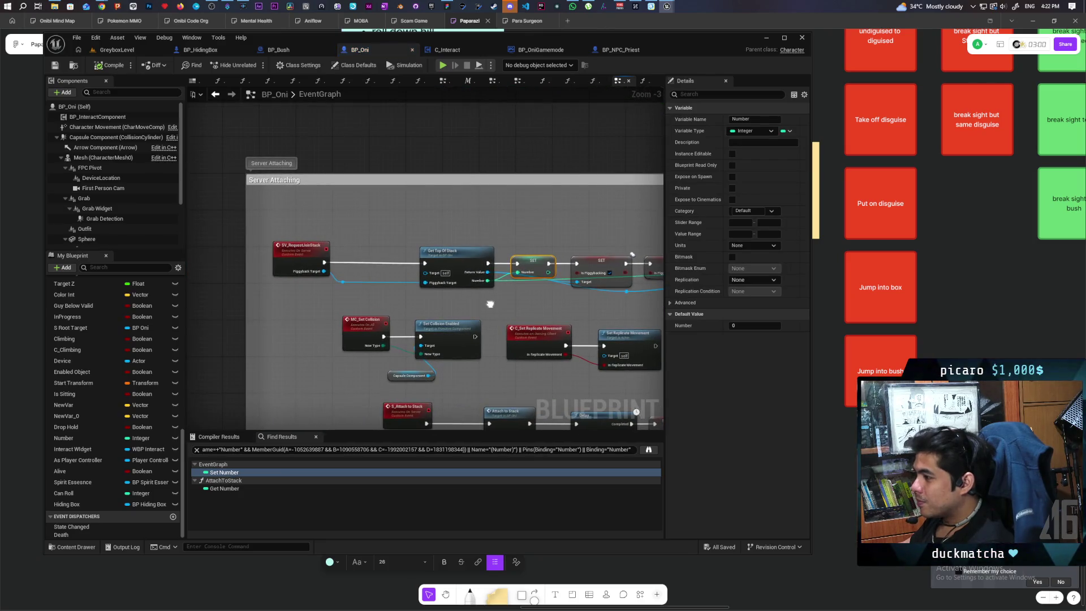
{"action": "scroll", "coordinate": [435, 288], "scroll_direction": "up", "scroll_amount": 2}
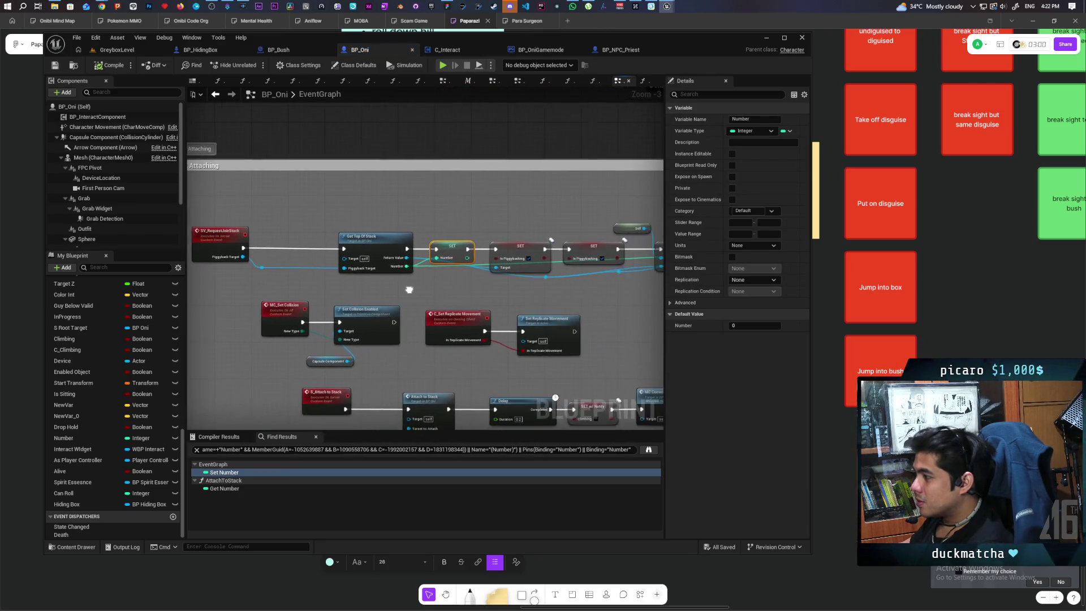
{"action": "scroll", "coordinate": [433, 288], "scroll_direction": "up", "scroll_amount": 1}
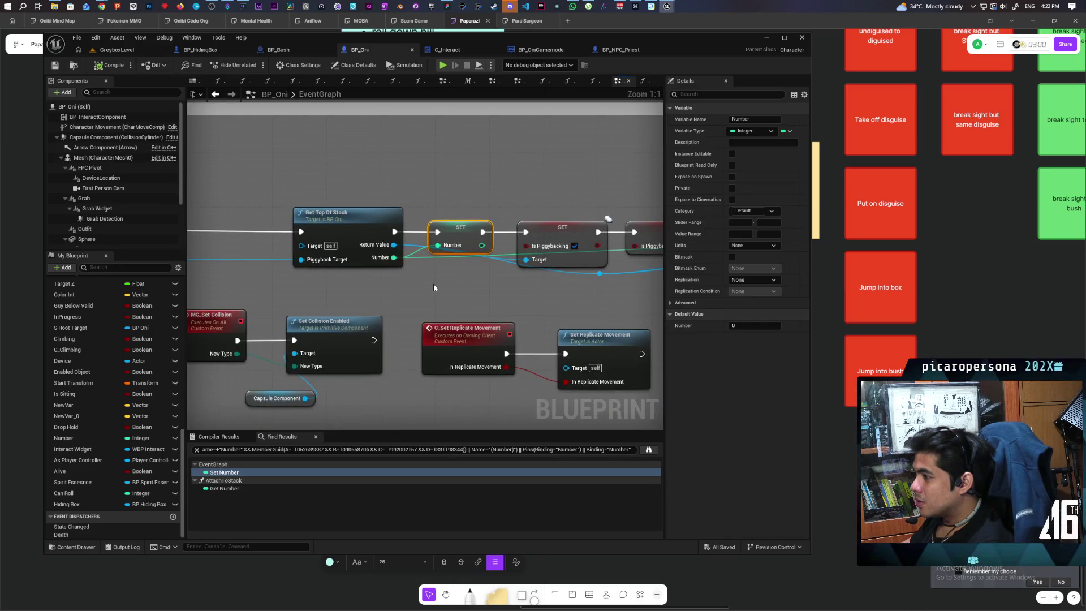
{"action": "mouse_move", "coordinate": [570, 308]}
{"action": "left_mouse_down"}
{"action": "mouse_move", "coordinate": [361, 301]}
{"action": "mouse_move", "coordinate": [522, 311]}
{"action": "left_mouse_up"}
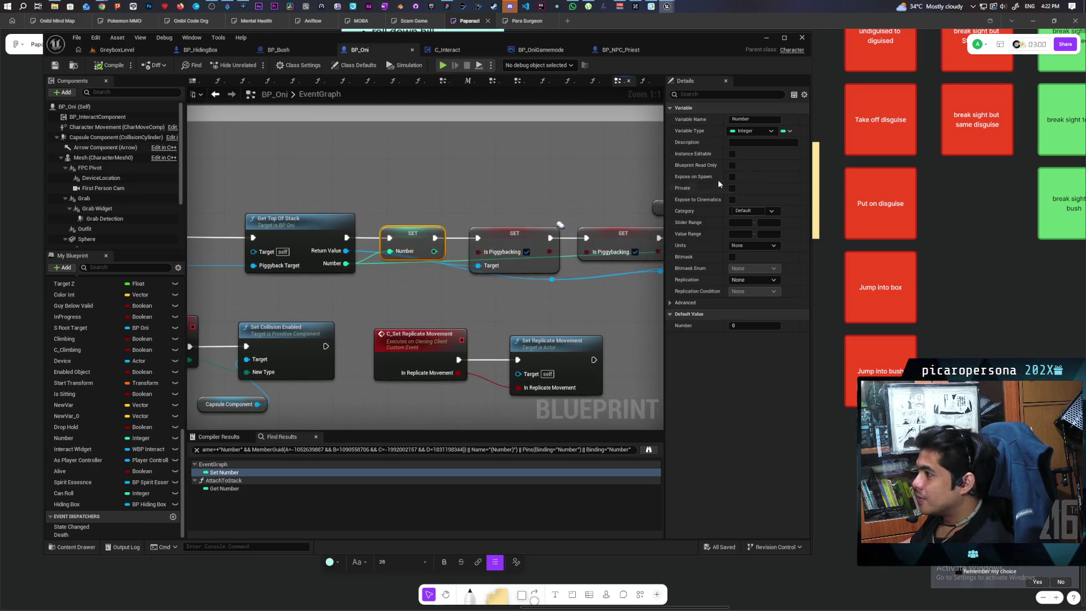
Step: Give Number the description 'number in the stack' and save BP_Oni
{"action": "type", "text": "number in the"}
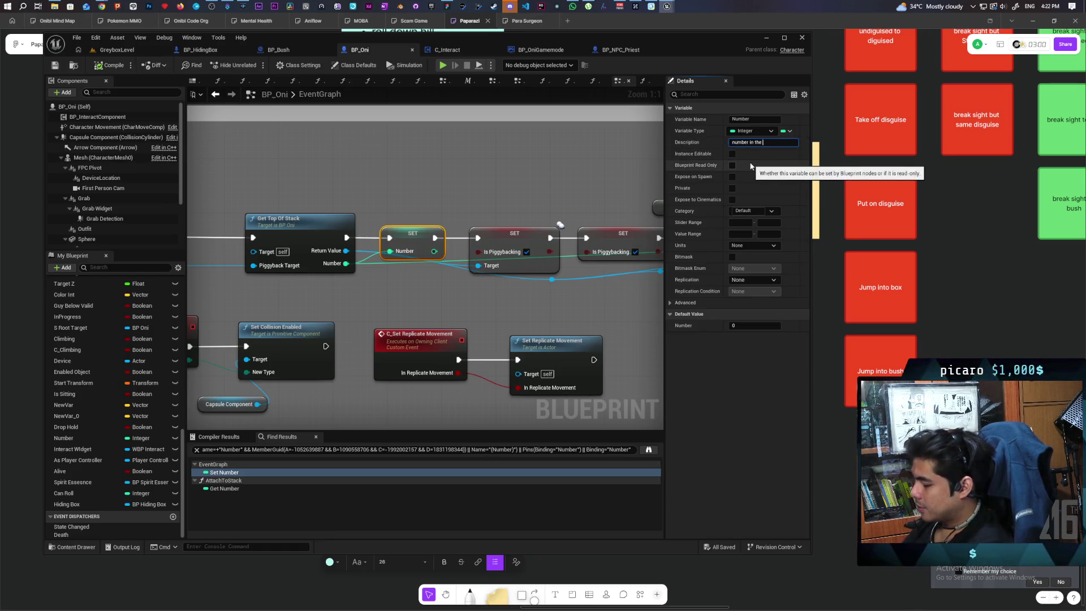
{"action": "type", "text": "tack"}
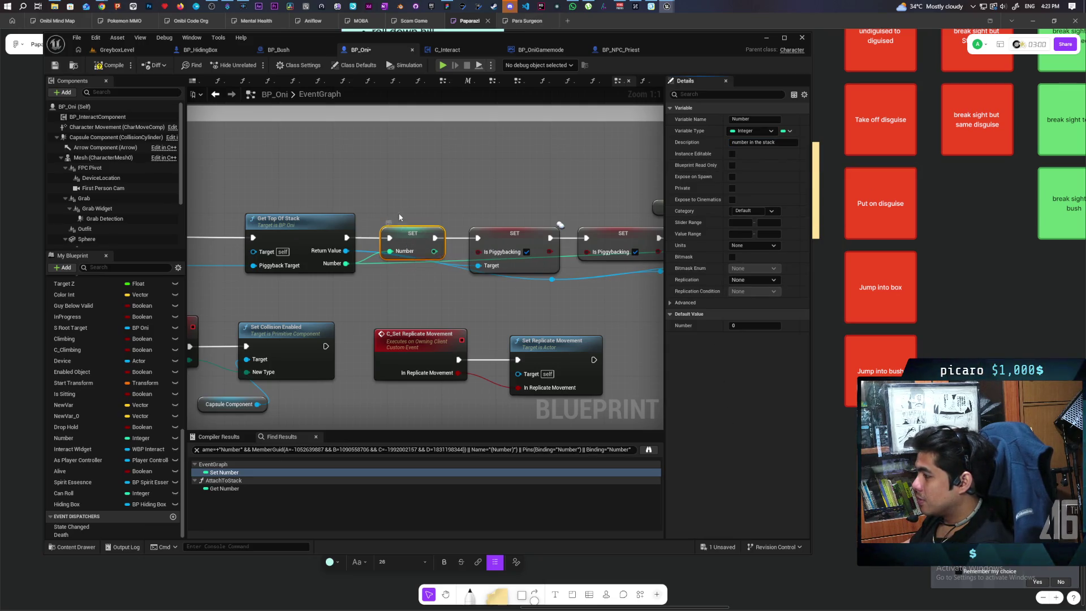
{"action": "left_click", "coordinate": [404, 243], "text": "ctrl"}
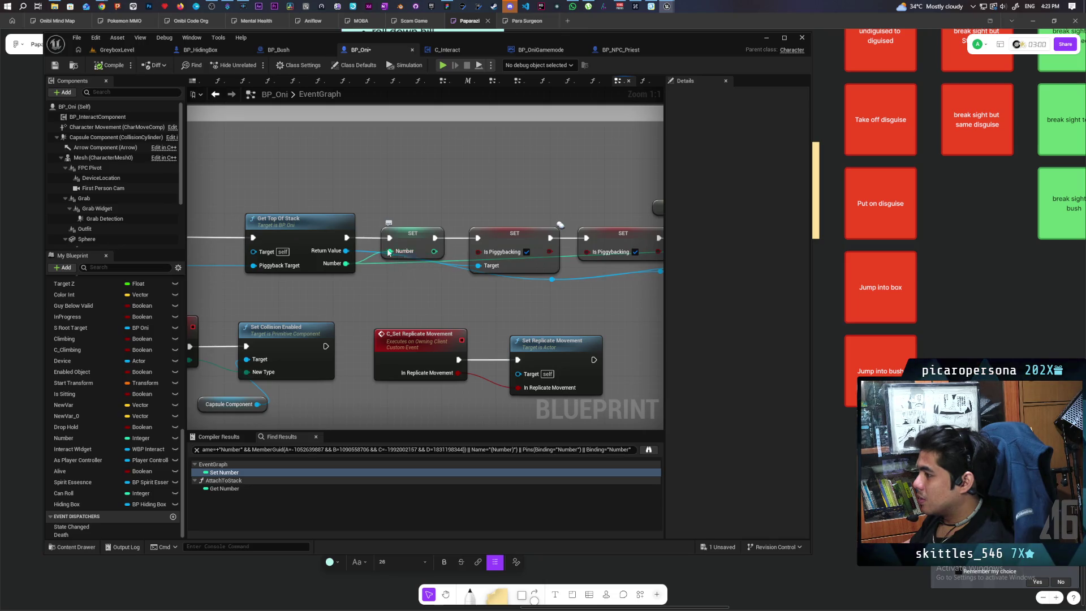
{"action": "left_click", "coordinate": [394, 239]}
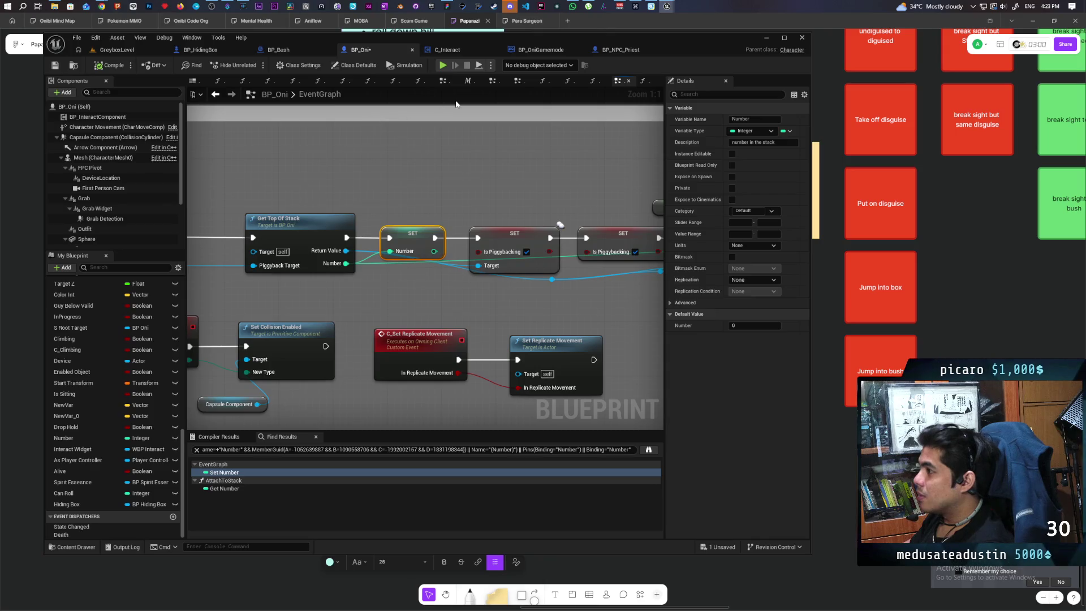
{"action": "key", "text": "ctrl+s"}
Step: Select the End Roll event node in the Event Graph
{"action": "scroll", "coordinate": [439, 283], "scroll_direction": "down", "scroll_amount": 6}
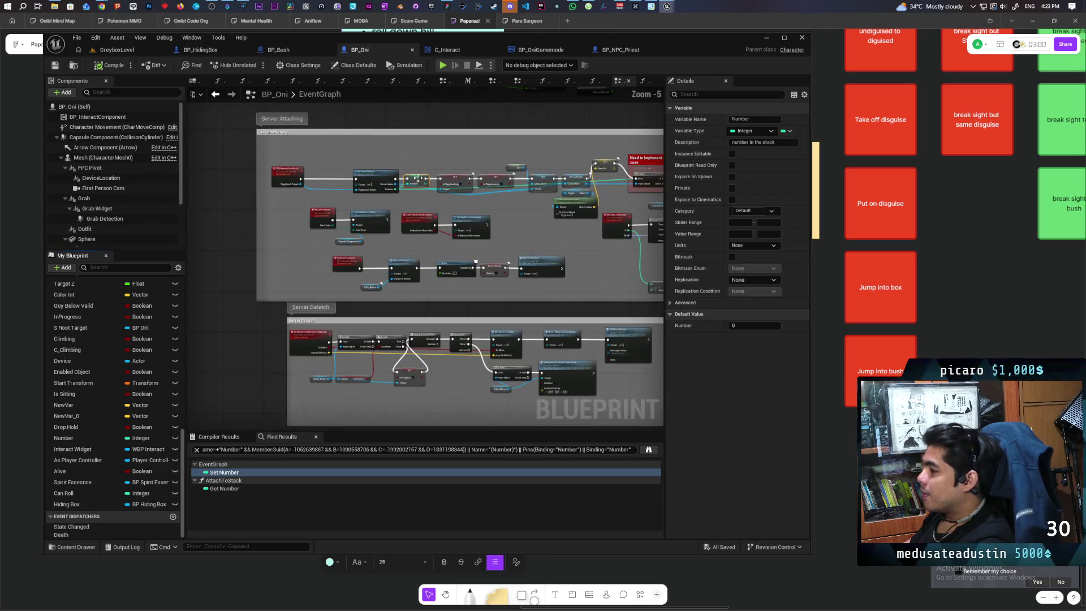
{"action": "scroll", "coordinate": [247, 228], "scroll_direction": "up", "scroll_amount": 2}
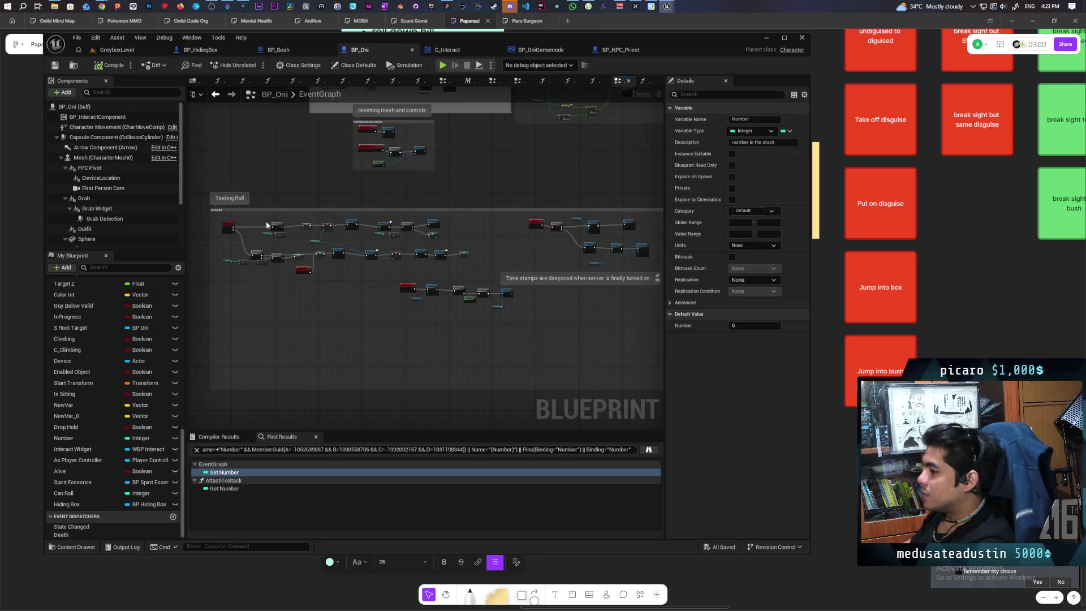
{"action": "scroll", "coordinate": [248, 228], "scroll_direction": "up", "scroll_amount": 1}
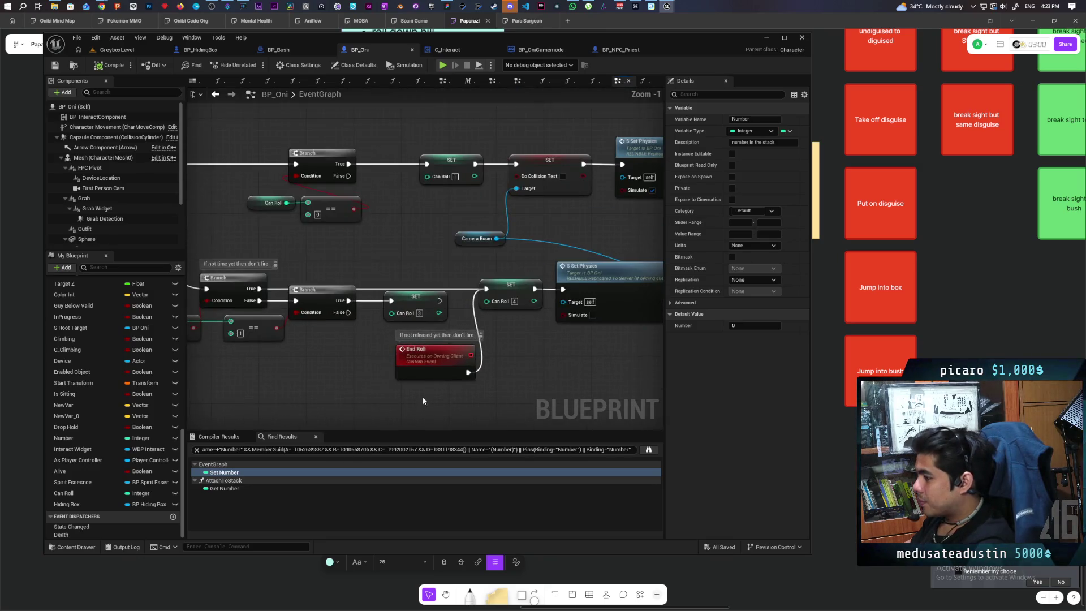
{"action": "left_click", "coordinate": [422, 356]}
{"action": "scroll", "coordinate": [422, 348], "scroll_direction": "down", "scroll_amount": 3}
{"action": "scroll", "coordinate": [422, 349], "scroll_direction": "down", "scroll_amount": 3}
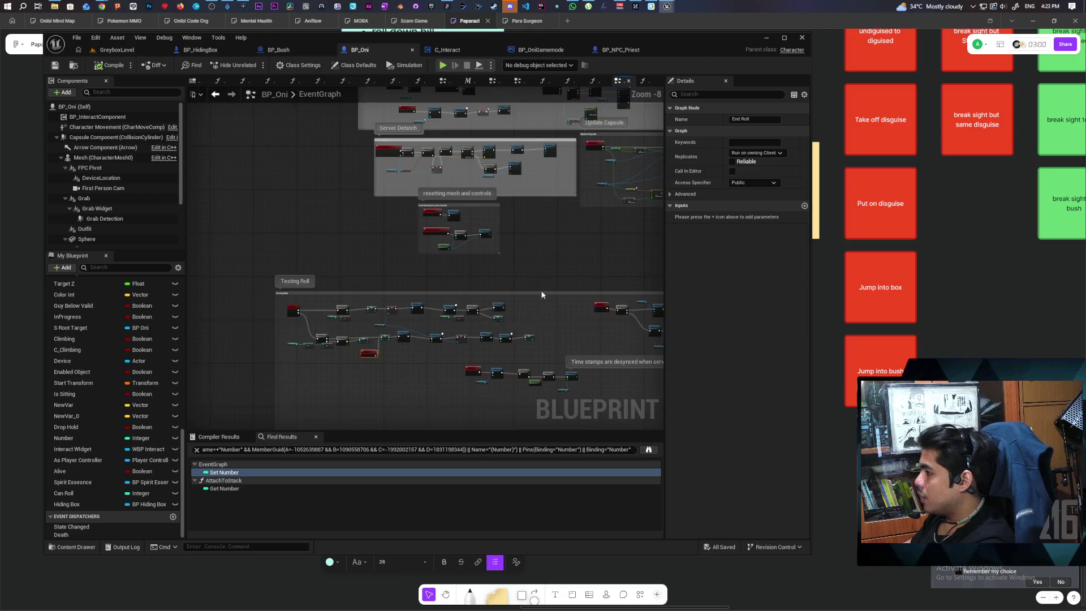
Step: Navigate the Event Graph to the Interact comment's S Interact nodes
{"action": "left_click_drag", "start_coordinate": [479, 274], "coordinate": [530, 366]}
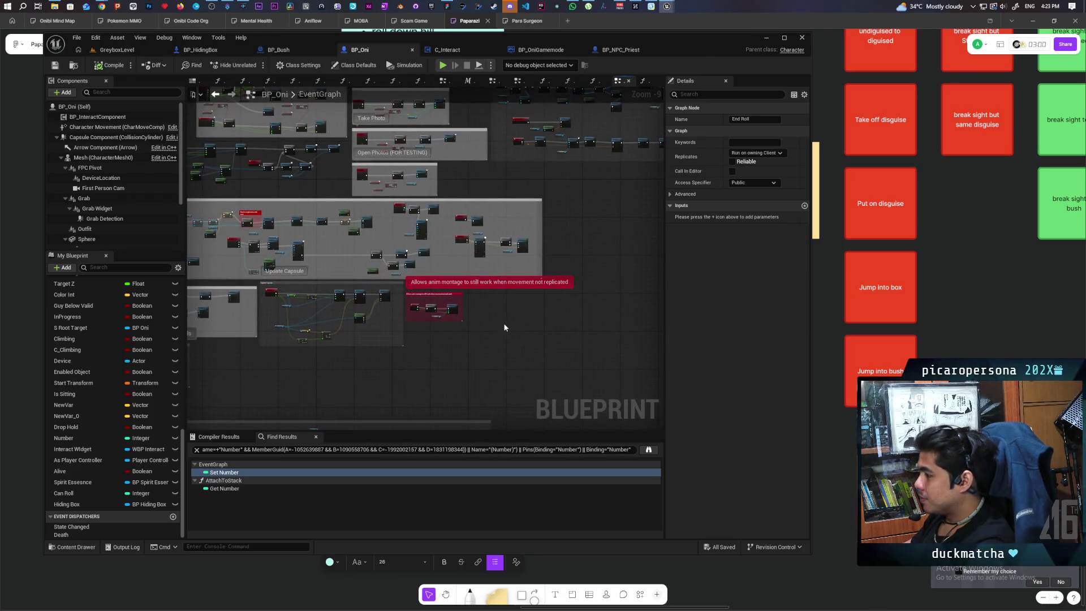
{"action": "scroll", "coordinate": [497, 317], "scroll_direction": "down", "scroll_amount": 3}
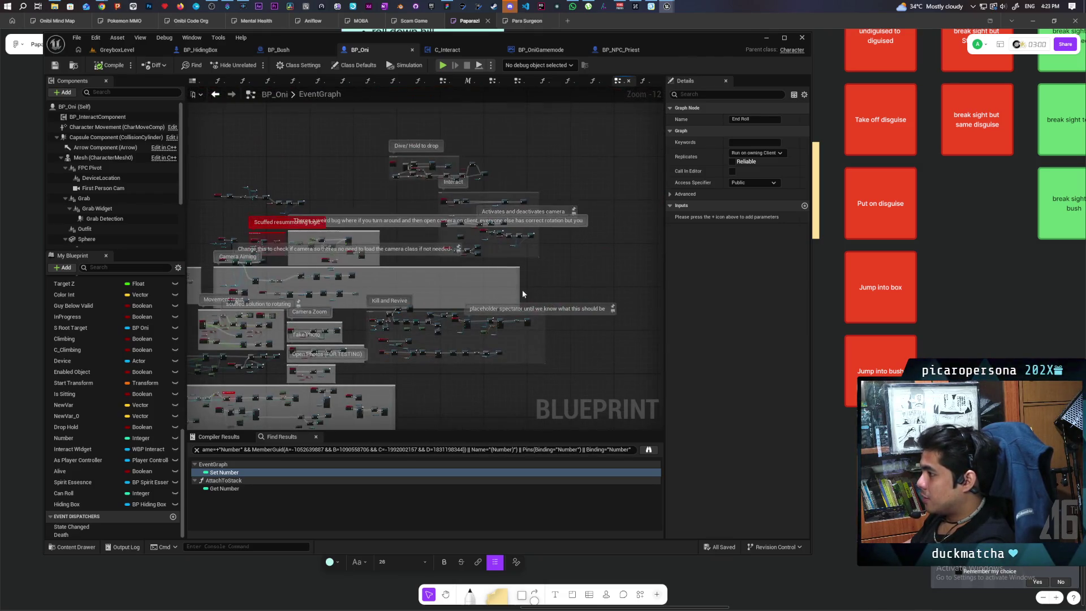
{"action": "left_click_drag", "start_coordinate": [528, 265], "coordinate": [586, 312]}
{"action": "scroll", "coordinate": [503, 259], "scroll_direction": "up", "scroll_amount": 6}
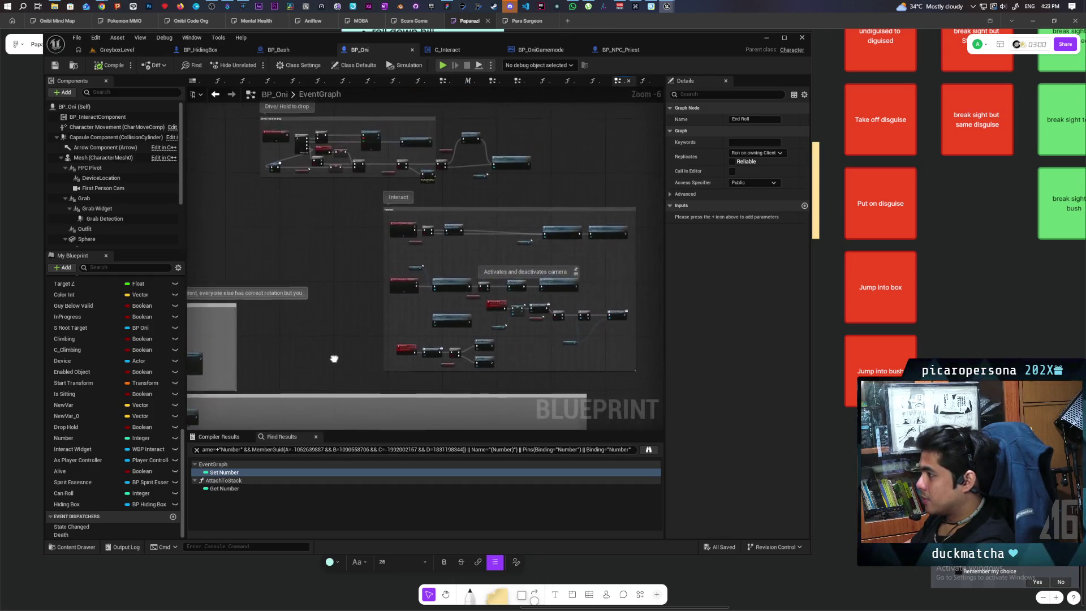
{"action": "scroll", "coordinate": [405, 240], "scroll_direction": "up", "scroll_amount": 4}
{"action": "mouse_move", "coordinate": [419, 258]}
{"action": "left_mouse_down"}
{"action": "mouse_move", "coordinate": [528, 278]}
{"action": "mouse_move", "coordinate": [434, 277]}
{"action": "left_mouse_up"}
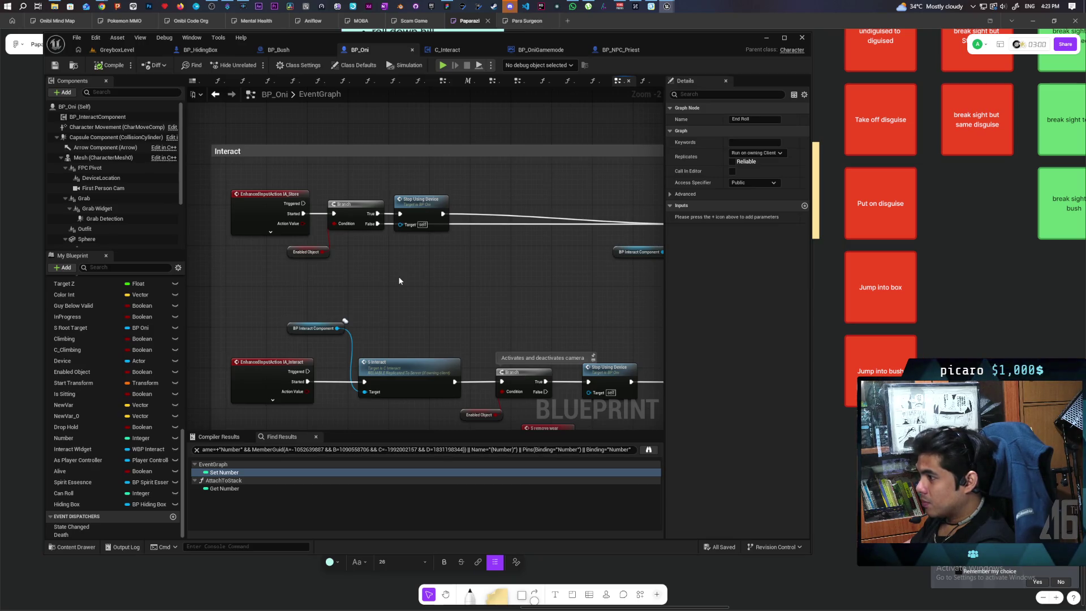
{"action": "scroll", "coordinate": [399, 280], "scroll_direction": "up", "scroll_amount": 1}
{"action": "left_click_drag", "start_coordinate": [444, 267], "coordinate": [350, 232]}
{"action": "mouse_move", "coordinate": [424, 226]}
{"action": "left_mouse_down"}
{"action": "mouse_move", "coordinate": [317, 221]}
{"action": "mouse_move", "coordinate": [471, 205]}
{"action": "mouse_move", "coordinate": [215, 185]}
{"action": "mouse_move", "coordinate": [506, 184]}
{"action": "mouse_move", "coordinate": [391, 175]}
{"action": "mouse_move", "coordinate": [523, 165]}
{"action": "mouse_move", "coordinate": [504, 171]}
{"action": "left_mouse_up"}
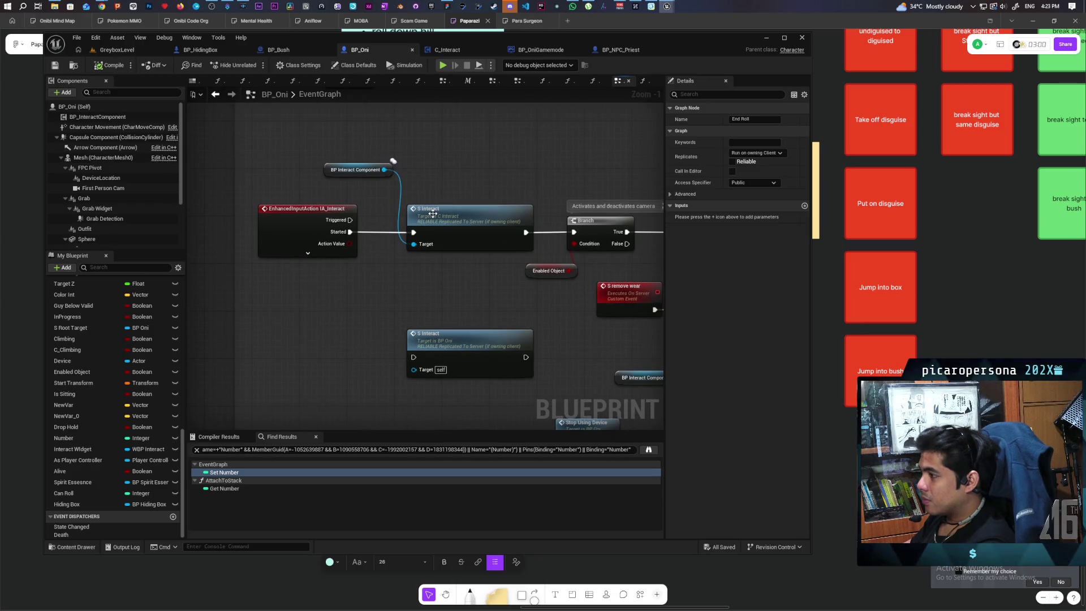
Step: Move the Branch group after S Interact to the right to make room
{"action": "mouse_move", "coordinate": [432, 213]}
{"action": "left_mouse_down"}
{"action": "mouse_move", "coordinate": [253, 177]}
{"action": "mouse_move", "coordinate": [238, 187]}
{"action": "left_mouse_up"}
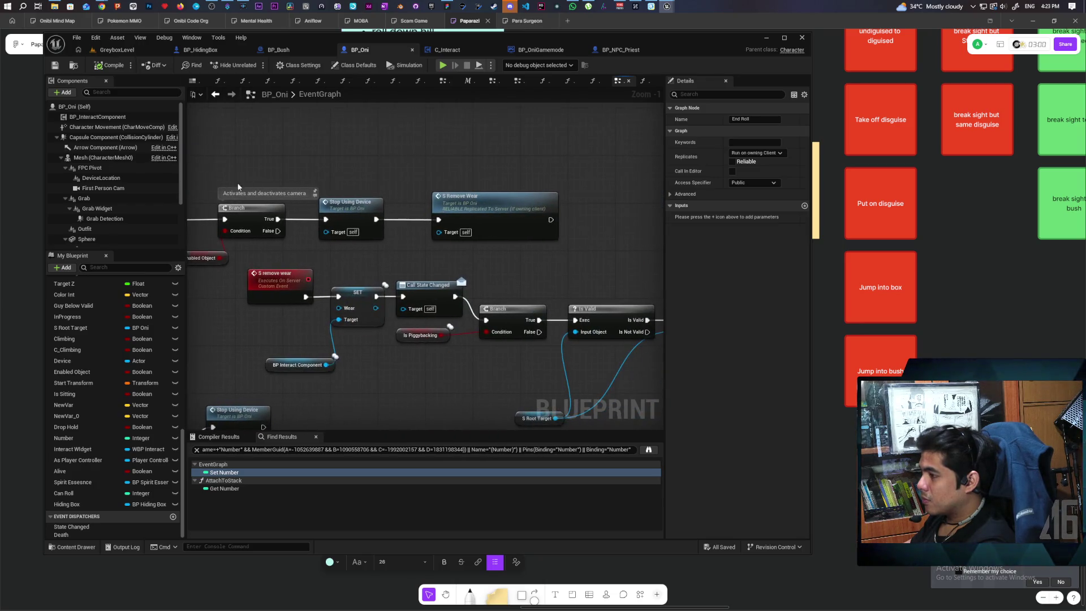
{"action": "scroll", "coordinate": [330, 181], "scroll_direction": "down", "scroll_amount": 1}
{"action": "left_click_drag", "start_coordinate": [317, 171], "coordinate": [491, 174]}
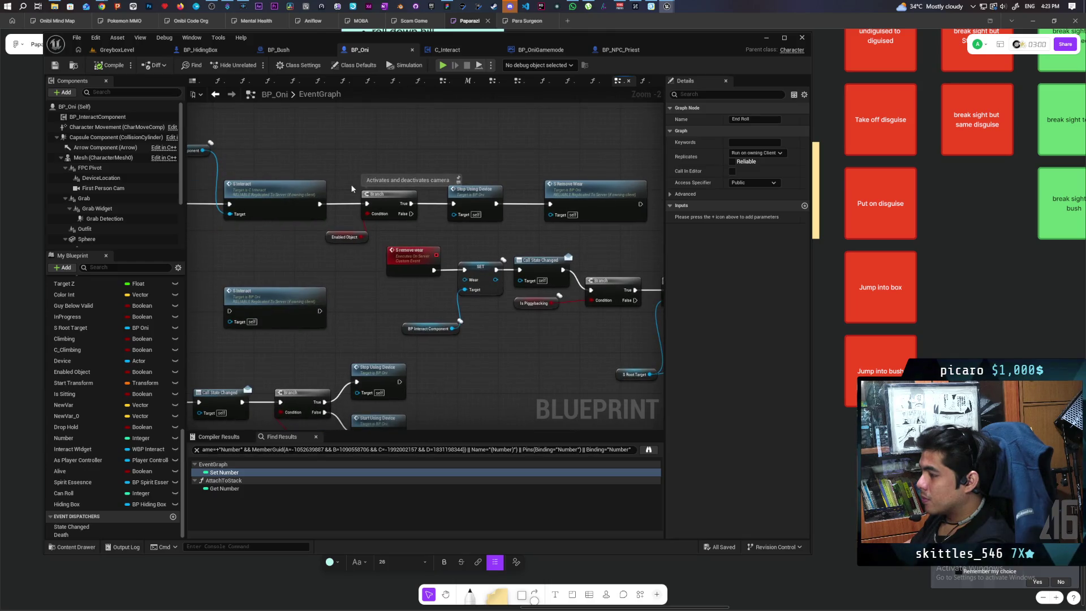
{"action": "left_click_drag", "start_coordinate": [351, 173], "coordinate": [625, 239]}
{"action": "mouse_move", "coordinate": [390, 192]}
{"action": "left_mouse_down"}
{"action": "mouse_move", "coordinate": [480, 198]}
{"action": "mouse_move", "coordinate": [455, 196]}
{"action": "left_mouse_up"}
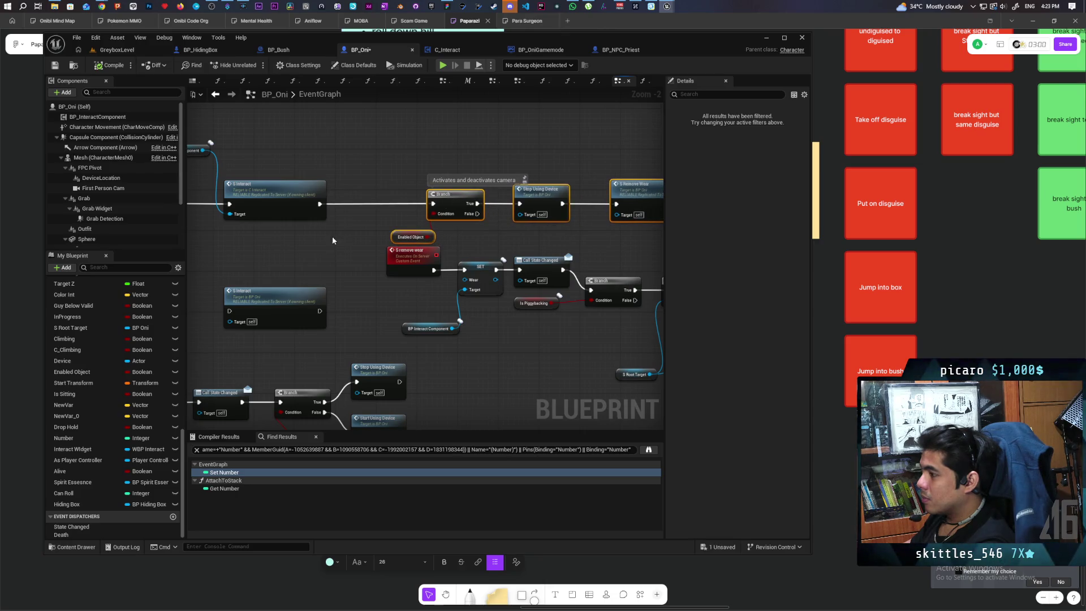
{"action": "scroll", "coordinate": [466, 232], "scroll_direction": "up", "scroll_amount": 2}
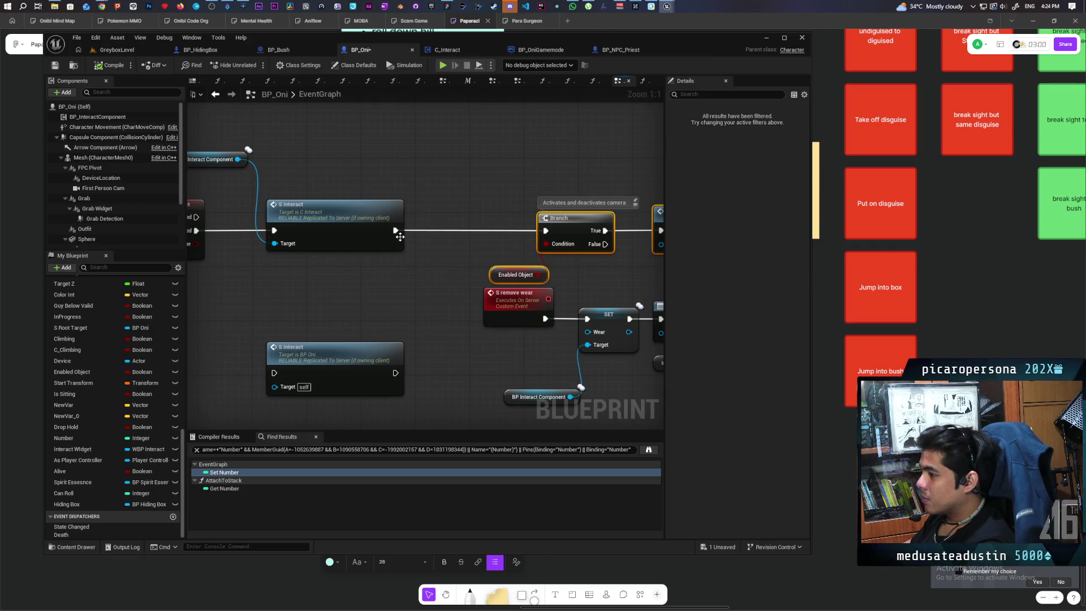
Step: Add an End Roll call wired from S Interact's execution pin, aligned before the Branch
{"action": "left_click_drag", "start_coordinate": [396, 230], "coordinate": [436, 221]}
{"action": "type", "text": "end roll"}
{"action": "key", "text": "Return"}
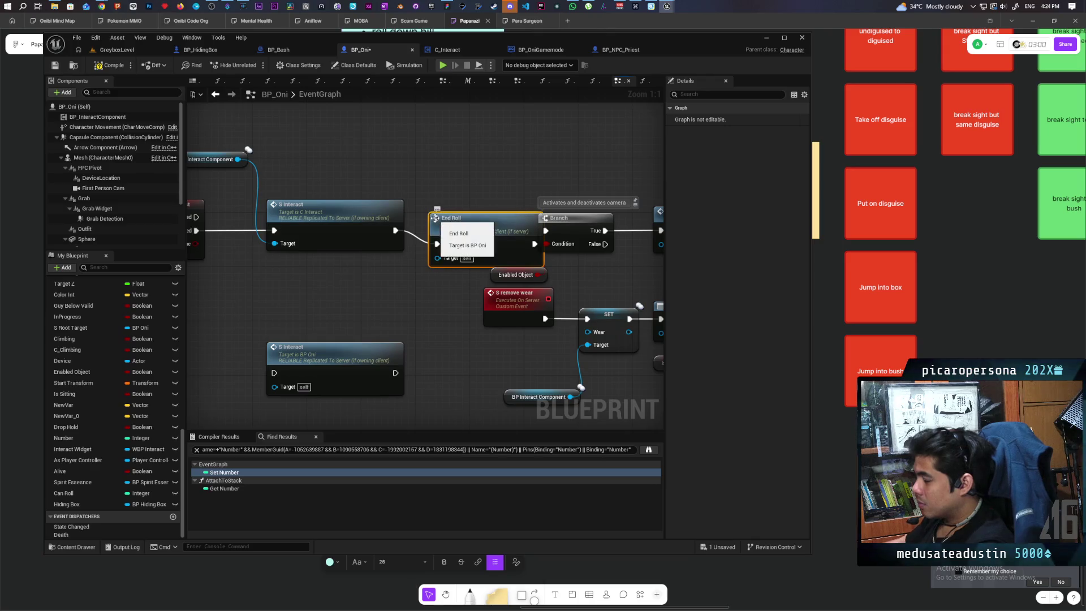
{"action": "left_click_drag", "start_coordinate": [472, 233], "coordinate": [458, 218]}
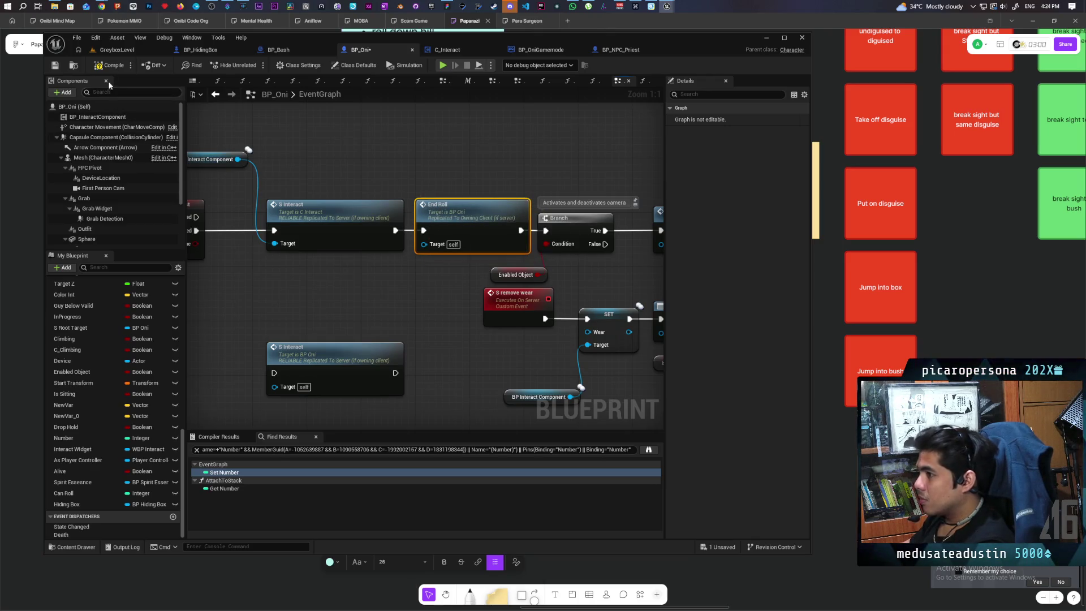
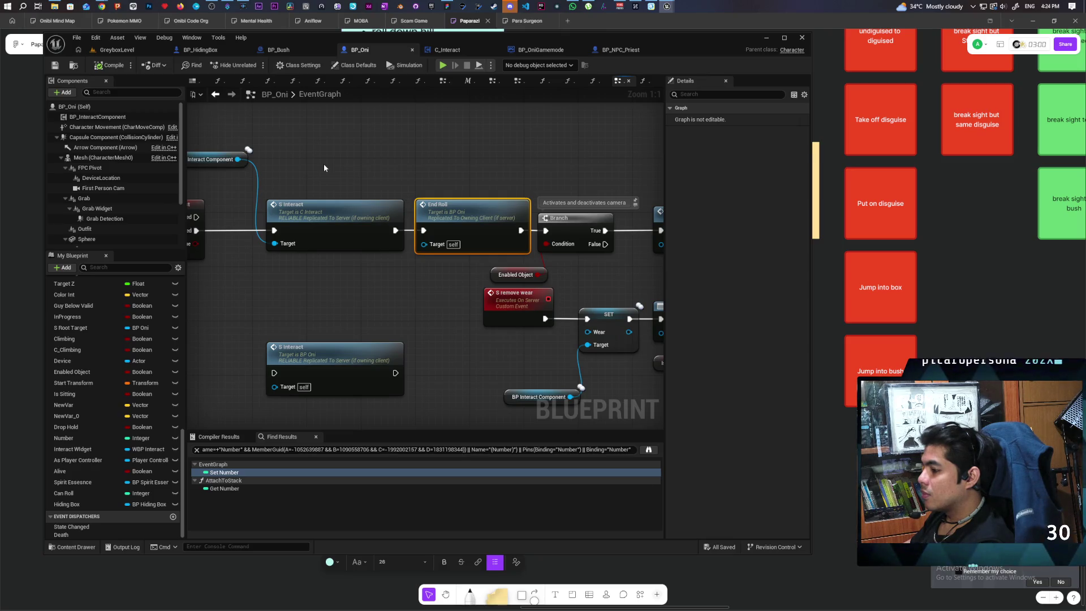
Step: Shift the BP Interact Component and S Interact nodes left and save BP_Oni
{"action": "scroll", "coordinate": [323, 164], "scroll_direction": "down", "scroll_amount": 3}
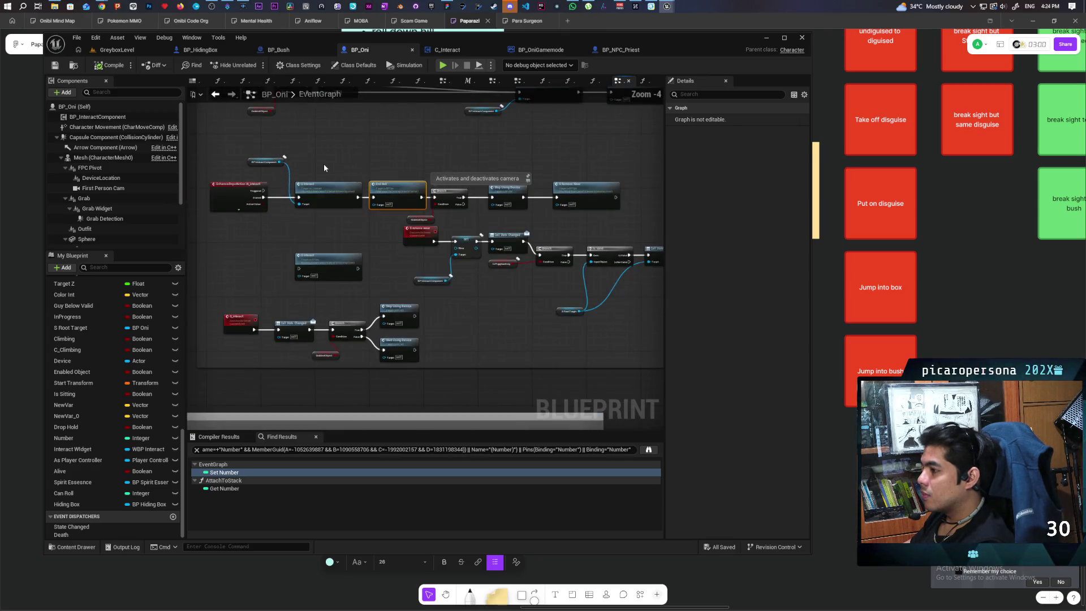
{"action": "mouse_move", "coordinate": [324, 164]}
{"action": "left_mouse_down"}
{"action": "mouse_move", "coordinate": [378, 157]}
{"action": "mouse_move", "coordinate": [405, 199]}
{"action": "mouse_move", "coordinate": [383, 199]}
{"action": "left_mouse_up"}
{"action": "scroll", "coordinate": [395, 161], "scroll_direction": "up", "scroll_amount": 1}
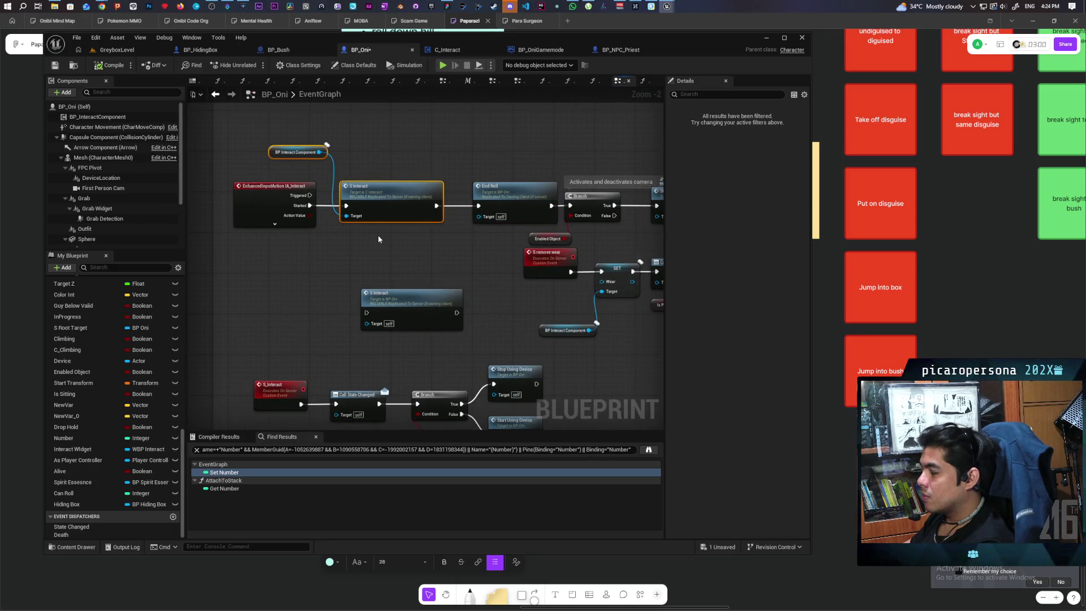
{"action": "left_click", "coordinate": [379, 249]}
{"action": "left_click", "coordinate": [52, 66]}
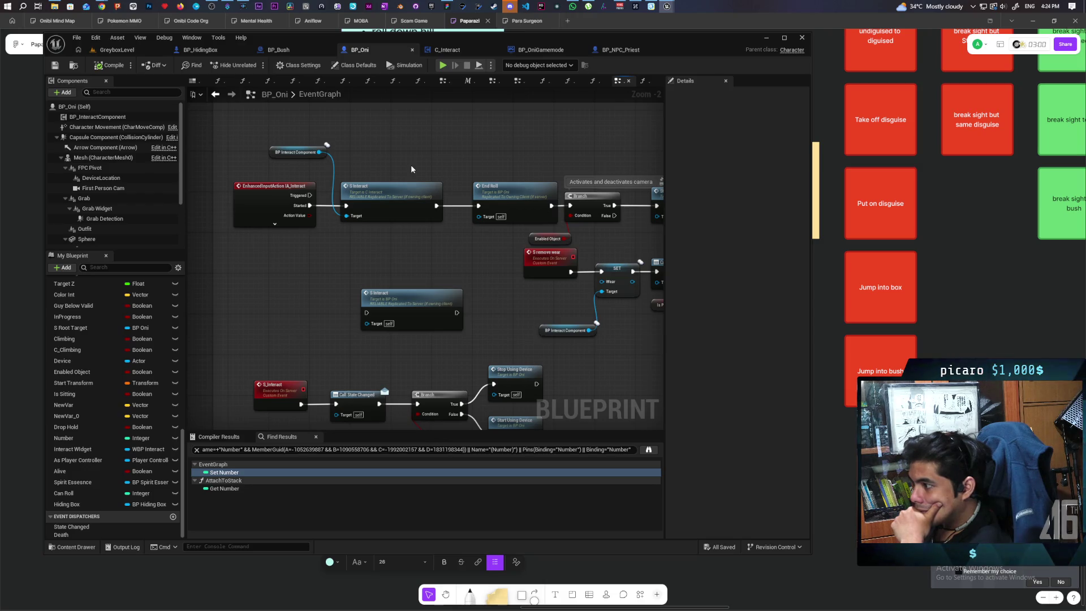
Step: Find references to the Hiding Box variable by class member and zoom to the Testing Roll group
{"action": "right_click", "coordinate": [77, 505]}
{"action": "mouse_move", "coordinate": [130, 536]}
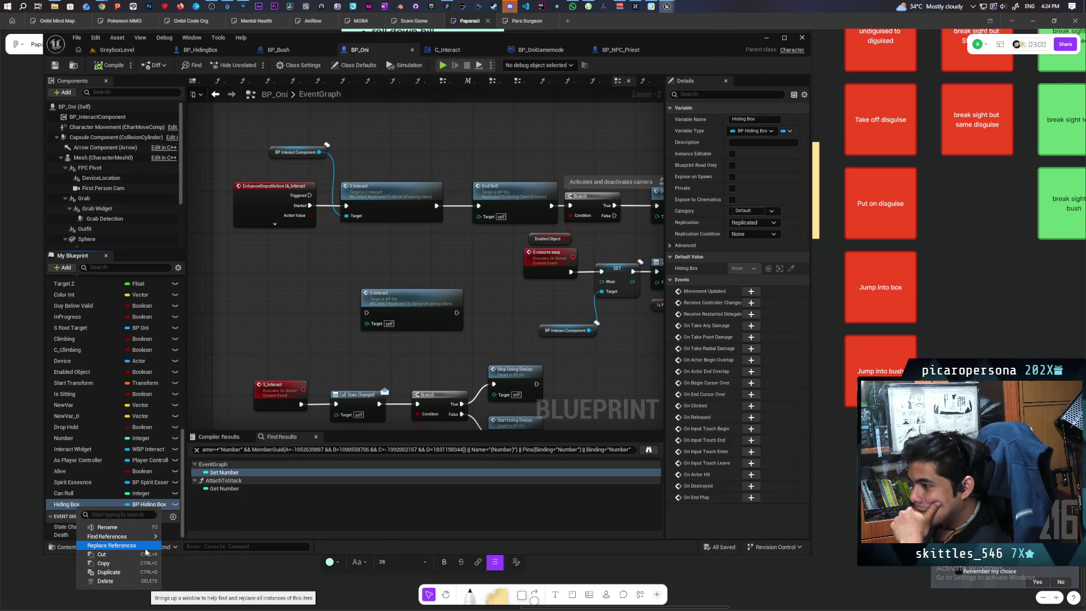
{"action": "left_click", "coordinate": [326, 326]}
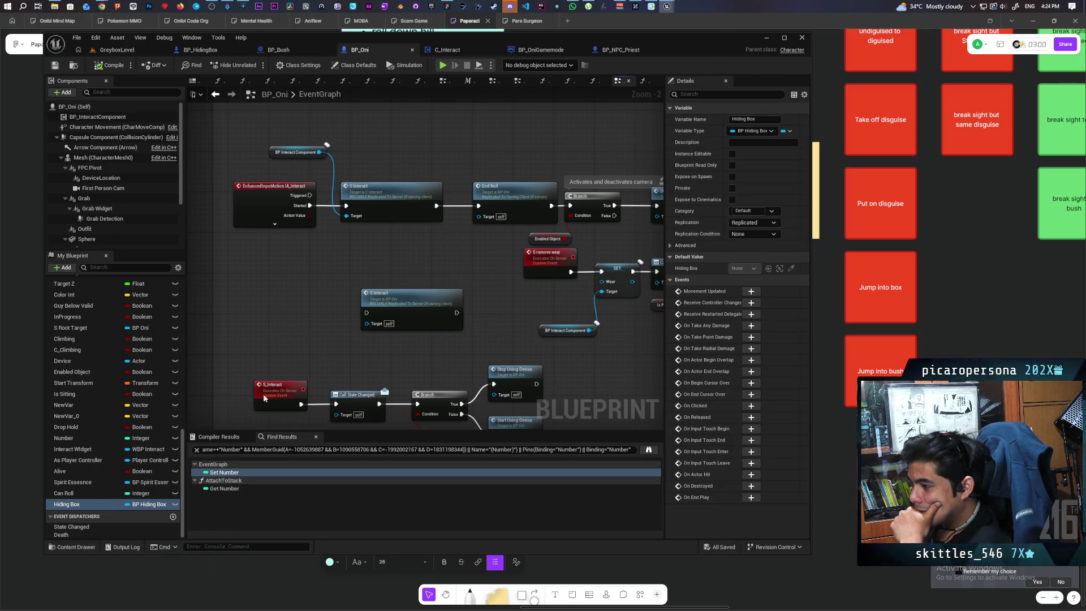
{"action": "right_click", "coordinate": [71, 505]}
{"action": "mouse_move", "coordinate": [119, 535]}
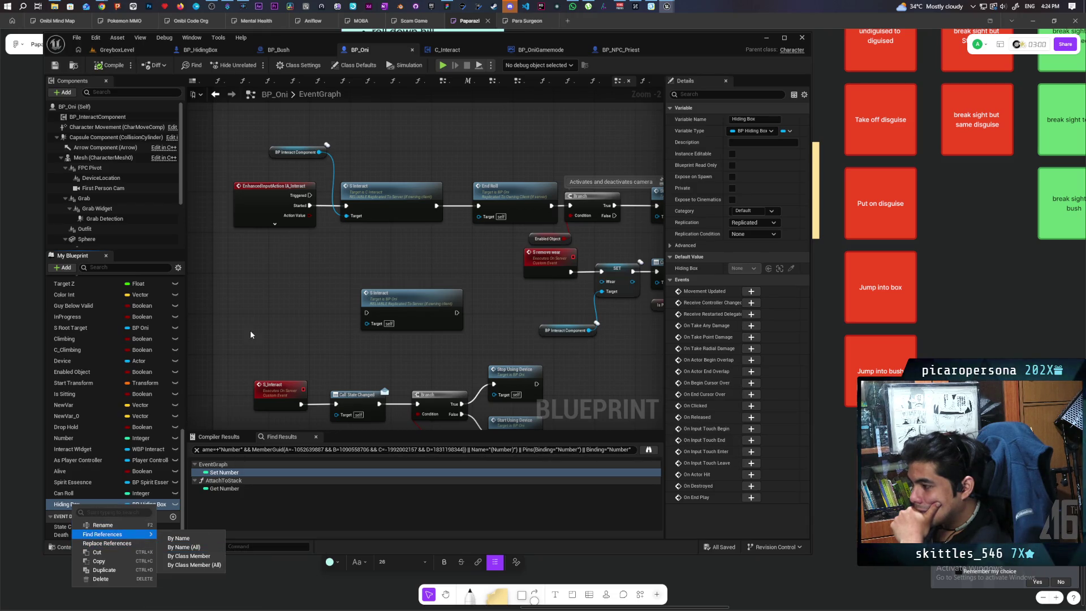
{"action": "left_click", "coordinate": [202, 557]}
{"action": "scroll", "coordinate": [212, 337], "scroll_direction": "down", "scroll_amount": 10}
{"action": "scroll", "coordinate": [384, 306], "scroll_direction": "up", "scroll_amount": 5}
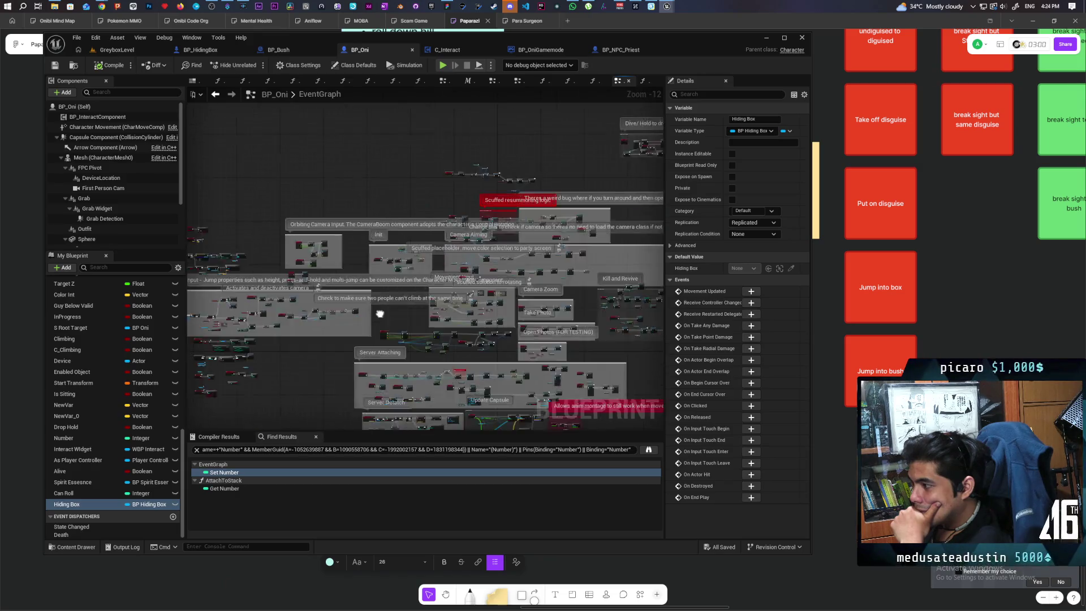
{"action": "scroll", "coordinate": [391, 298], "scroll_direction": "up", "scroll_amount": 4}
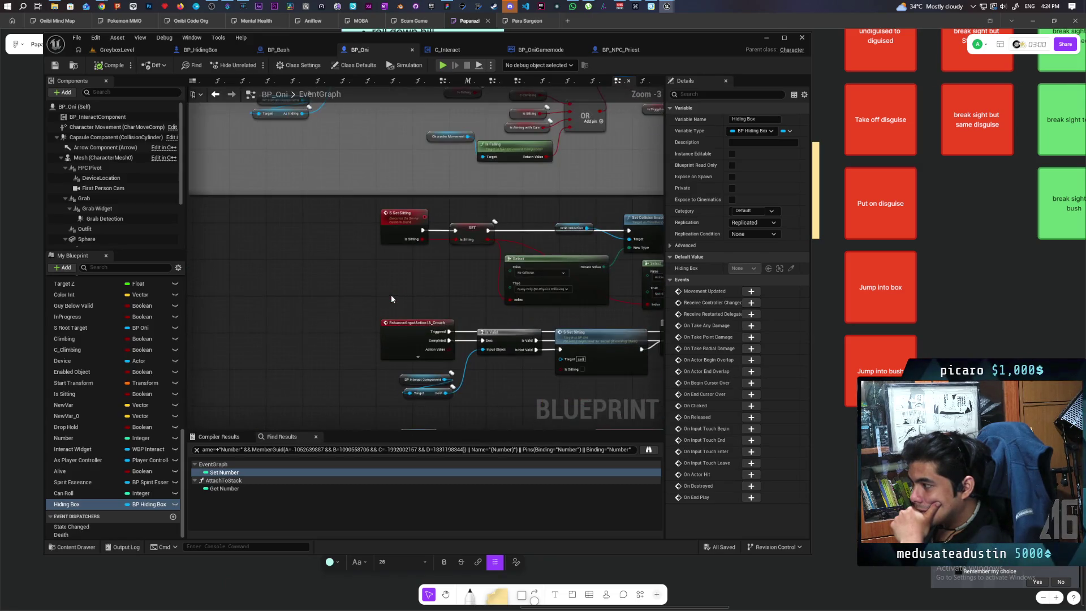
{"action": "scroll", "coordinate": [391, 296], "scroll_direction": "down", "scroll_amount": 7}
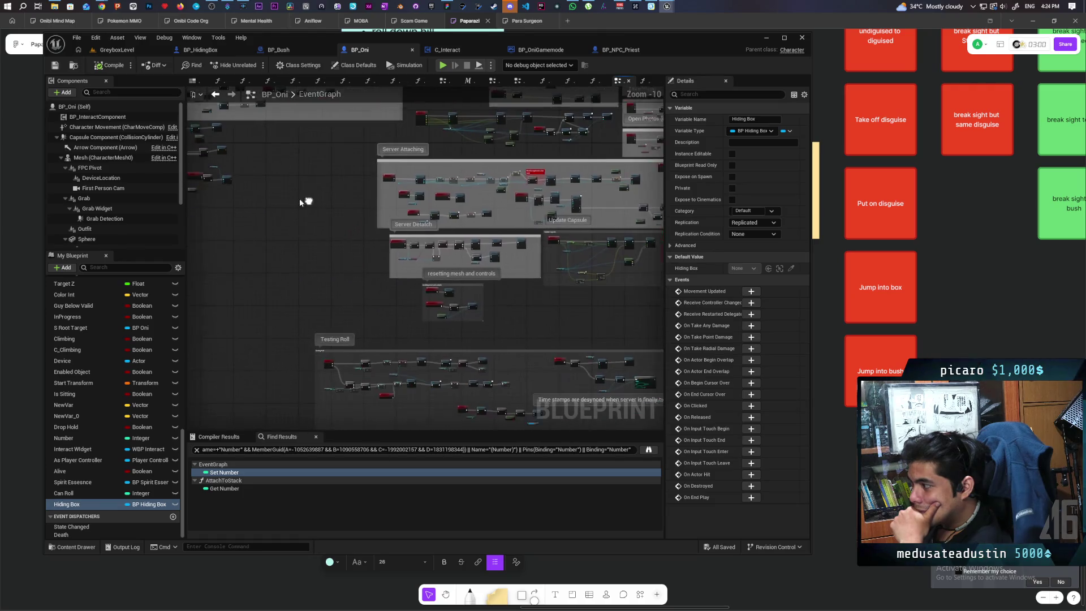
{"action": "scroll", "coordinate": [352, 332], "scroll_direction": "up", "scroll_amount": 8}
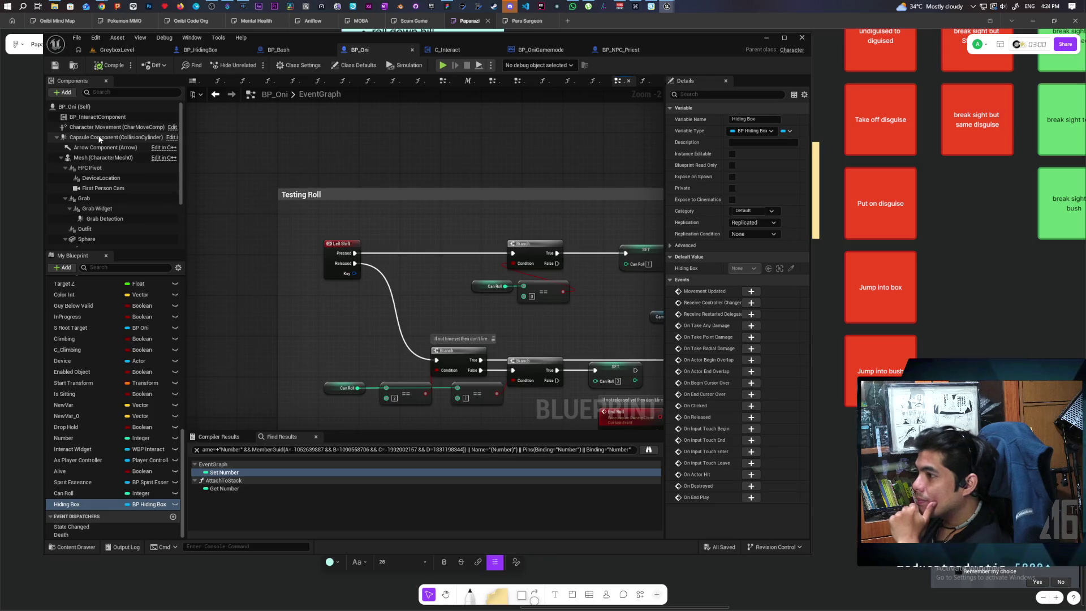
Step: Add a BP_InteractComponent getter and get its As Hiding variable
{"action": "mouse_move", "coordinate": [98, 117]}
{"action": "left_mouse_down"}
{"action": "mouse_move", "coordinate": [349, 146]}
{"action": "mouse_move", "coordinate": [341, 214]}
{"action": "mouse_move", "coordinate": [385, 229]}
{"action": "left_mouse_up"}
{"action": "type", "text": "hiding"}
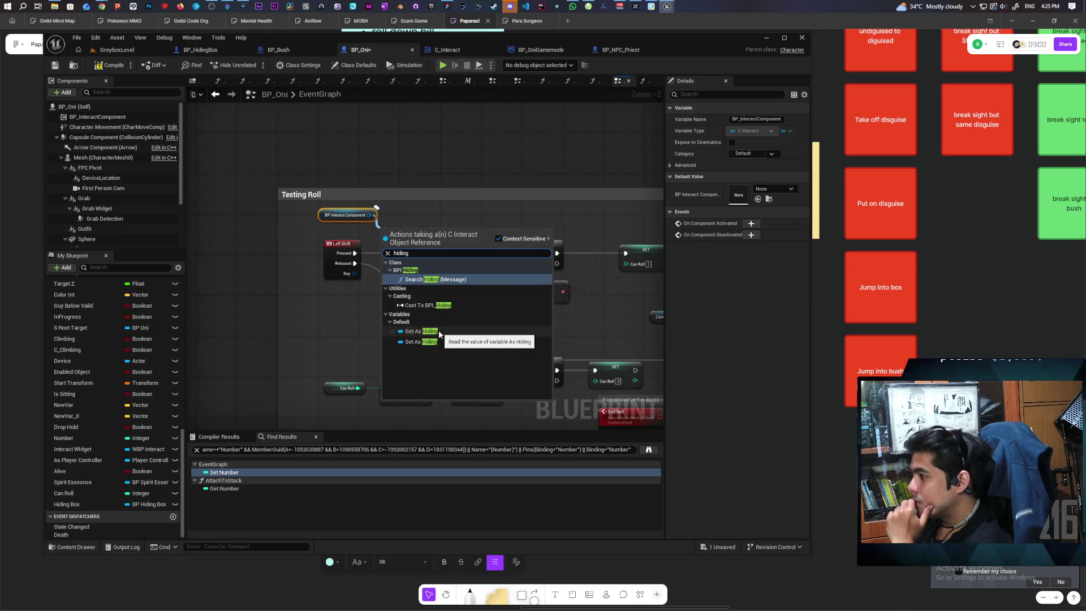
{"action": "left_click", "coordinate": [439, 333]}
{"action": "scroll", "coordinate": [423, 259], "scroll_direction": "up", "scroll_amount": 2}
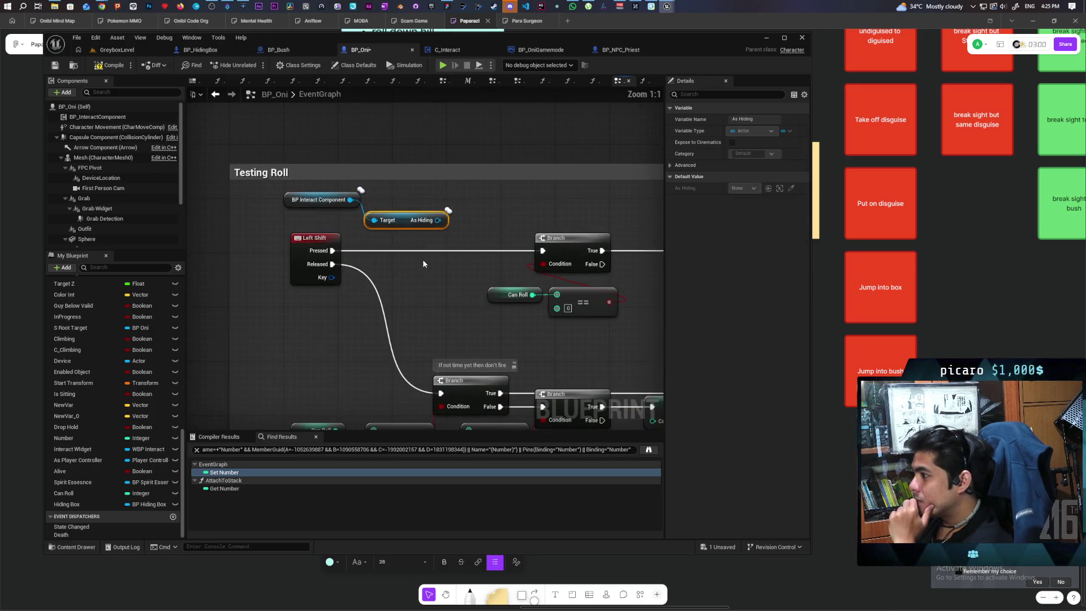
Step: Check As Hiding with an Is Valid node, route Is Not Valid into the Branch, and open GreyboxLevel
{"action": "left_click", "coordinate": [393, 280]}
{"action": "left_click_drag", "start_coordinate": [420, 287], "coordinate": [415, 247]}
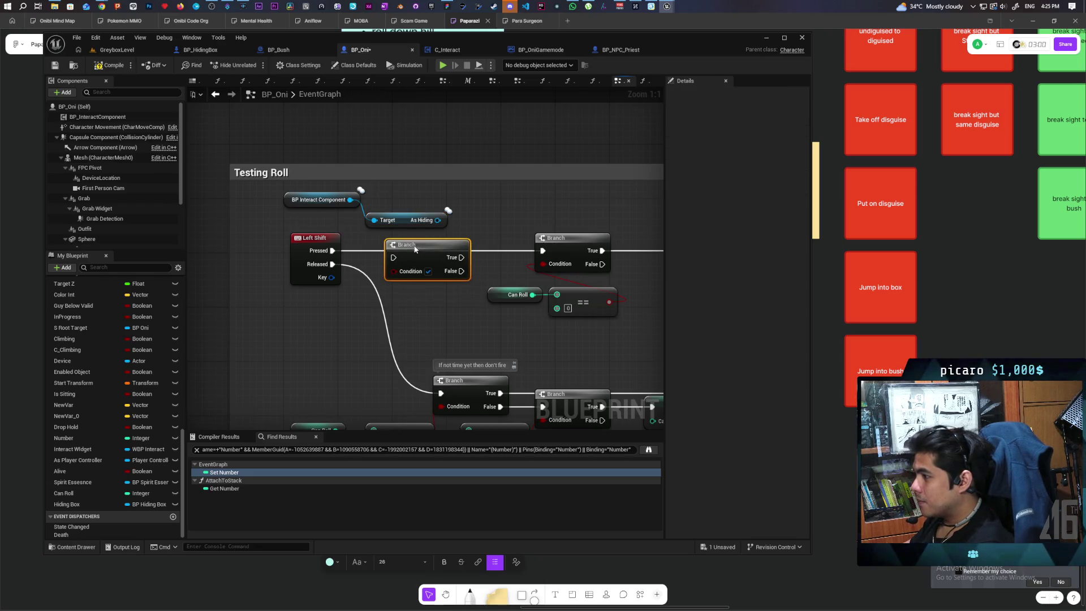
{"action": "key", "text": "Delete"}
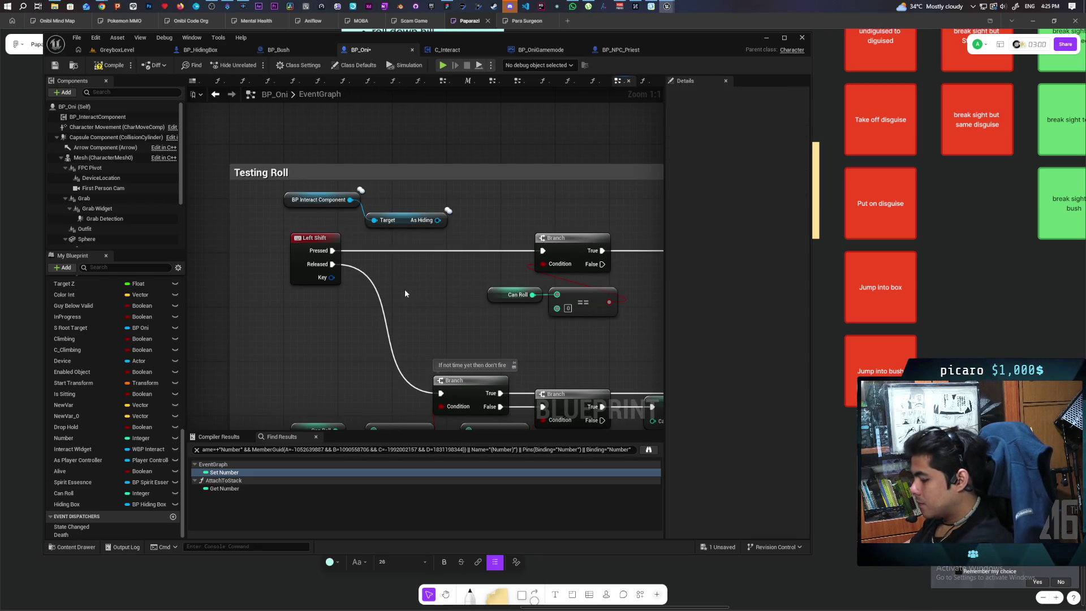
{"action": "key", "text": "ctrl+v"}
{"action": "left_click_drag", "start_coordinate": [435, 293], "coordinate": [413, 246]}
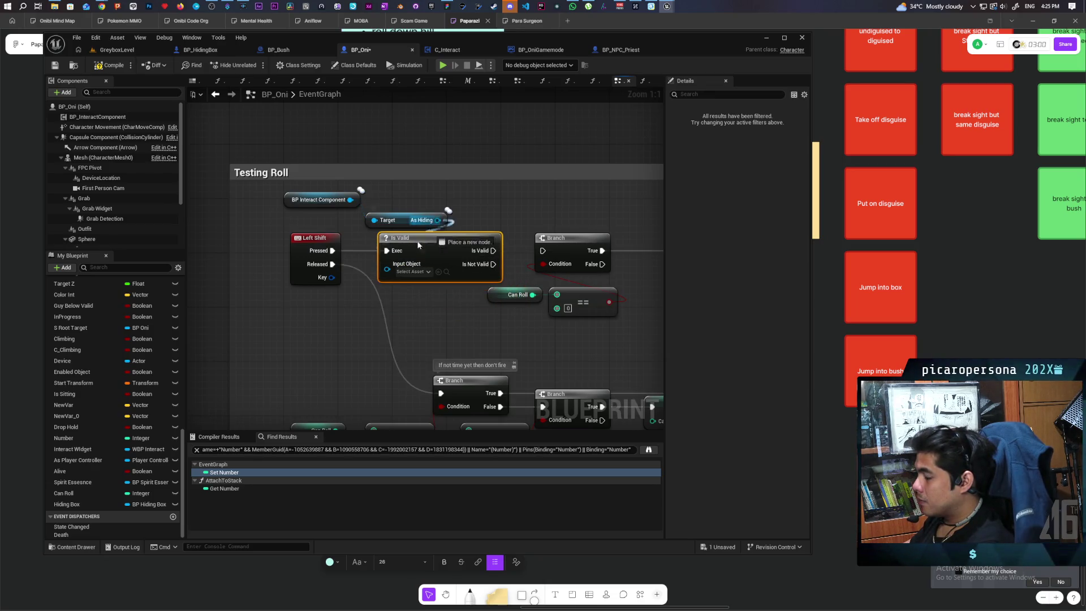
{"action": "left_click_drag", "start_coordinate": [437, 220], "coordinate": [387, 264]}
{"action": "left_click_drag", "start_coordinate": [464, 264], "coordinate": [543, 251]}
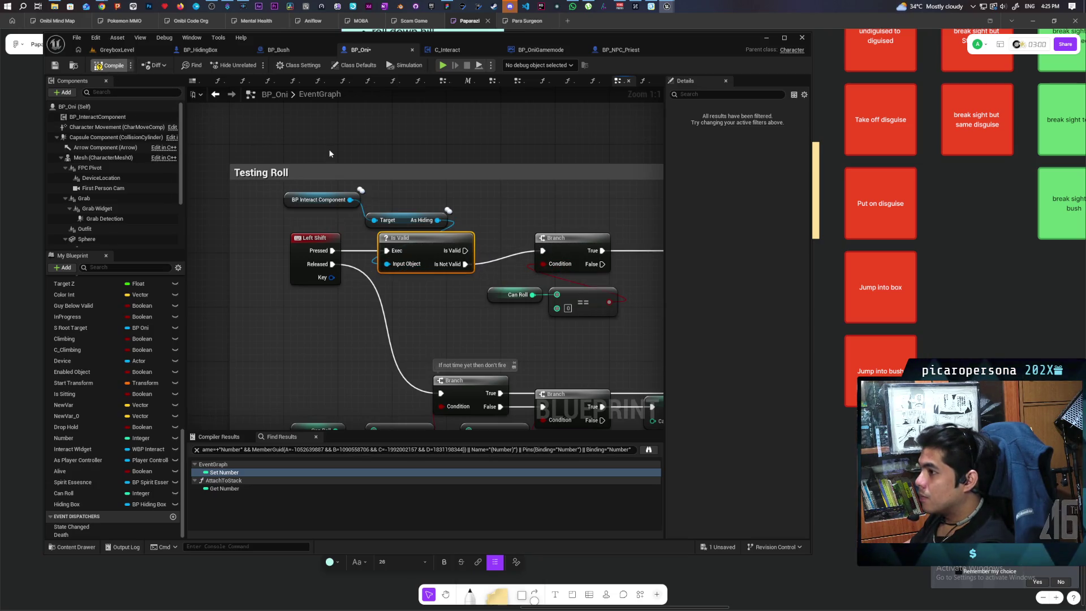
{"action": "left_click", "coordinate": [119, 49]}
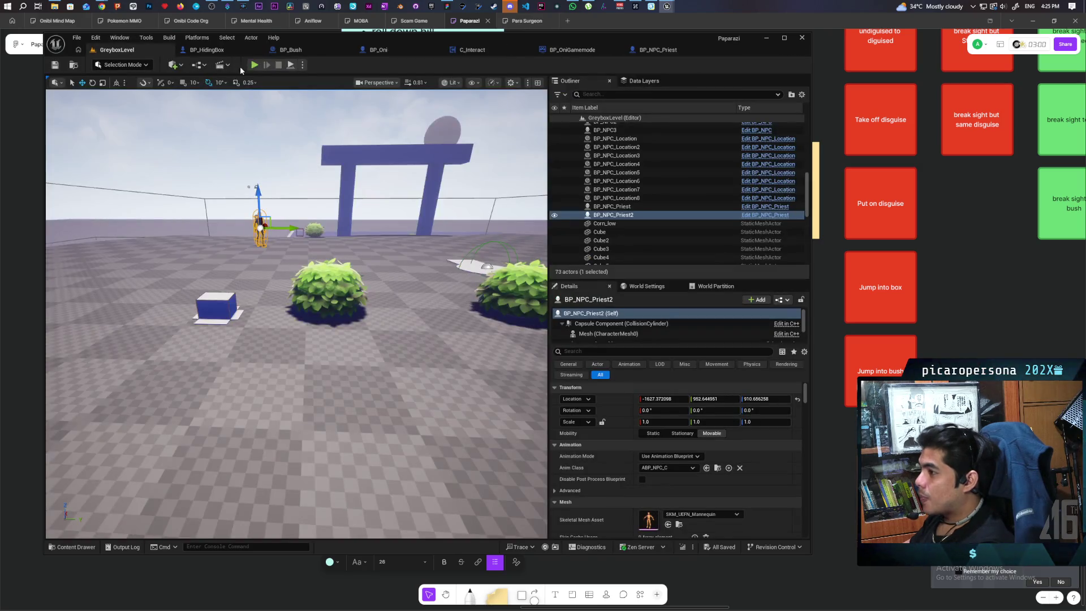
{"action": "key", "text": "alt+p"}
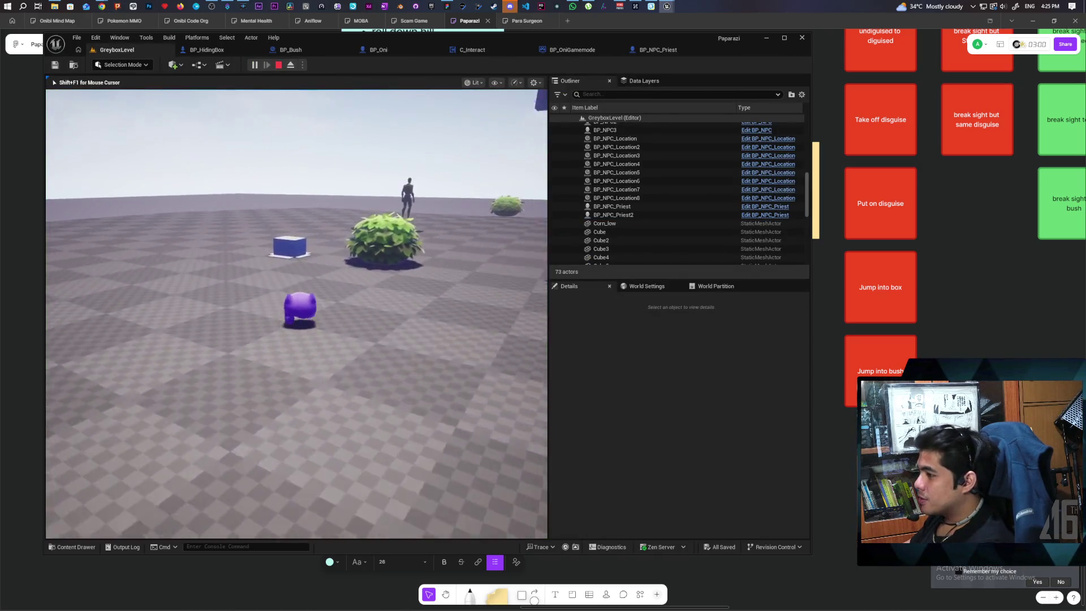
{"action": "key", "text": "w"}
{"action": "key", "text": "e"}
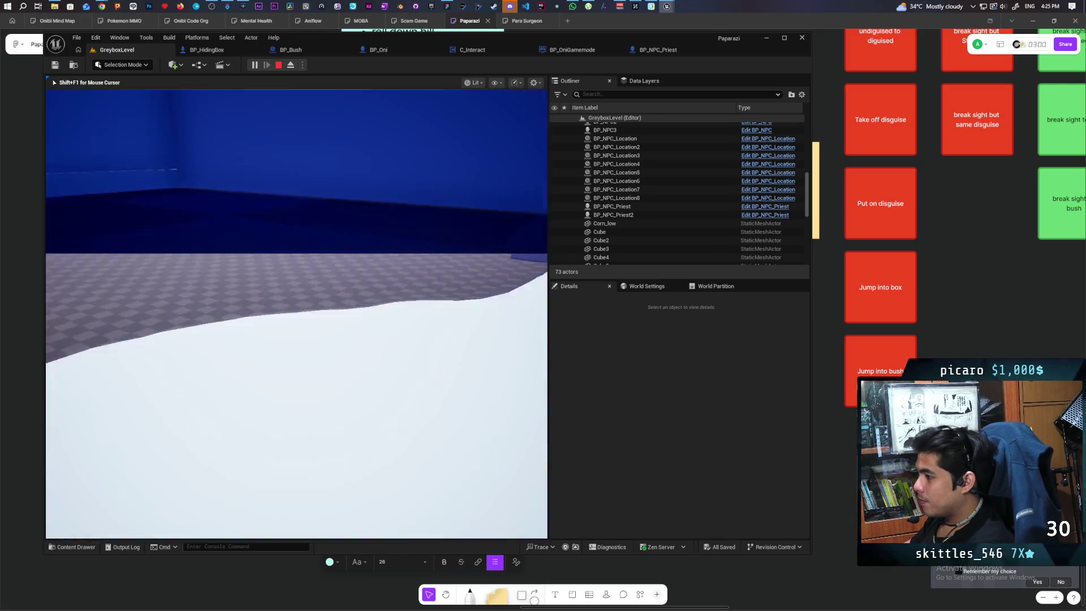
{"action": "key", "text": "Escape"}
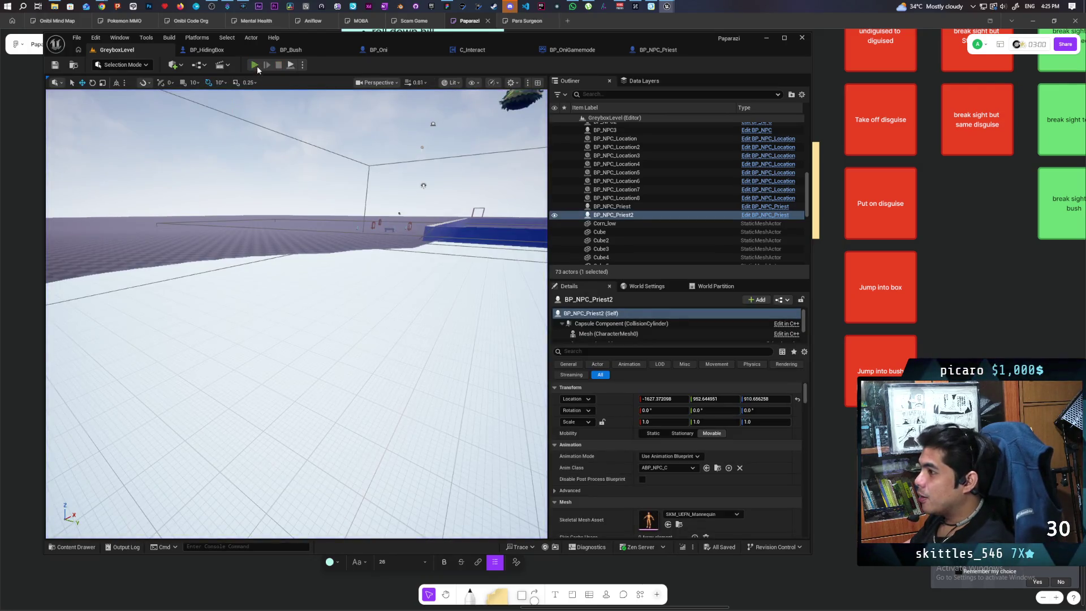
{"action": "left_click", "coordinate": [255, 65]}
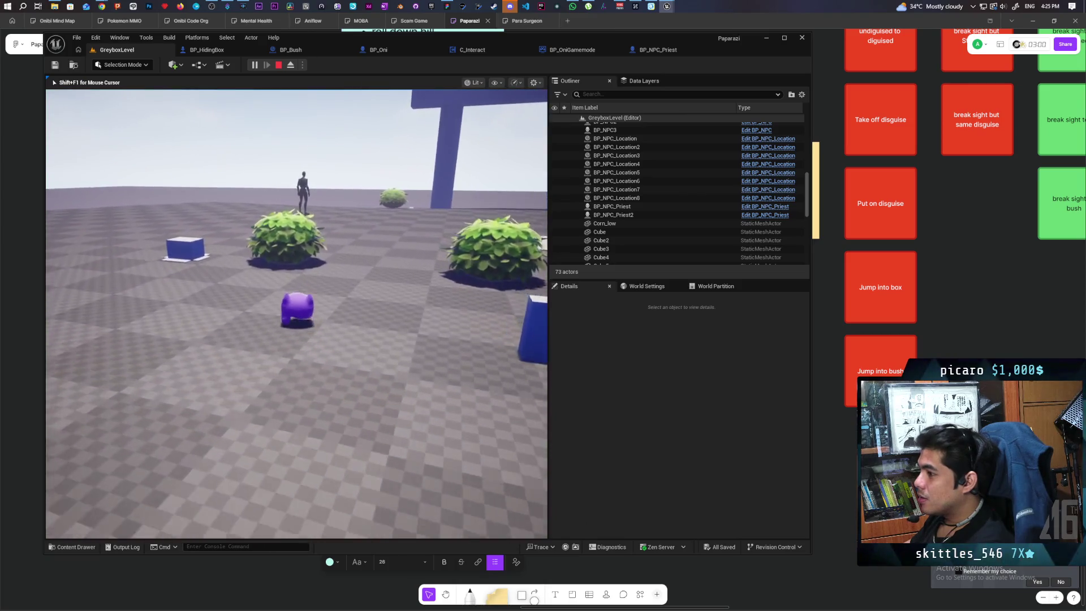
{"action": "key", "text": "w"}
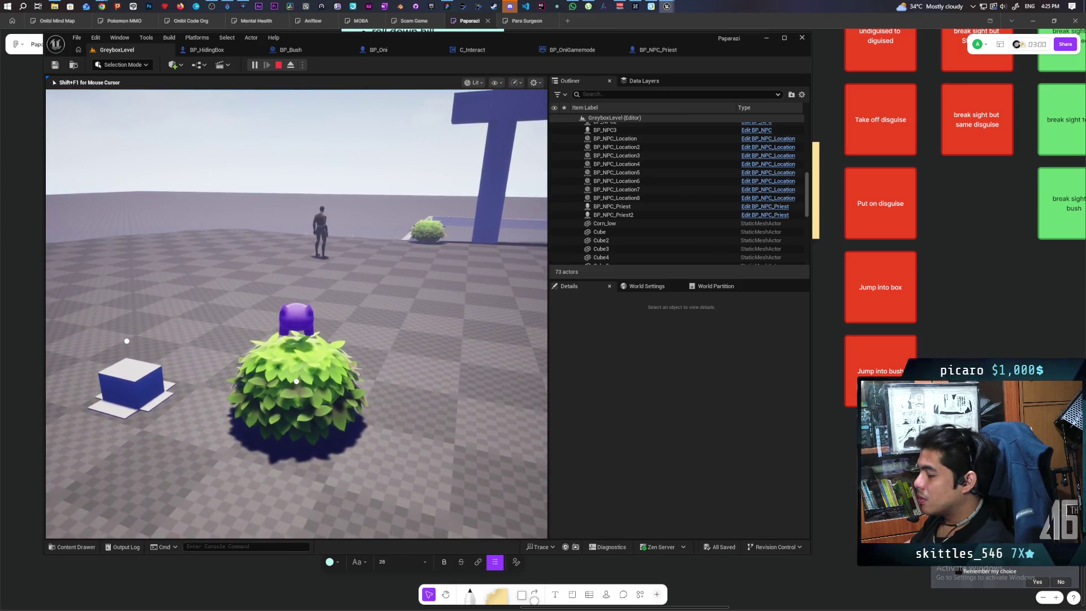
{"action": "mouse_move", "coordinate": [297, 311]}
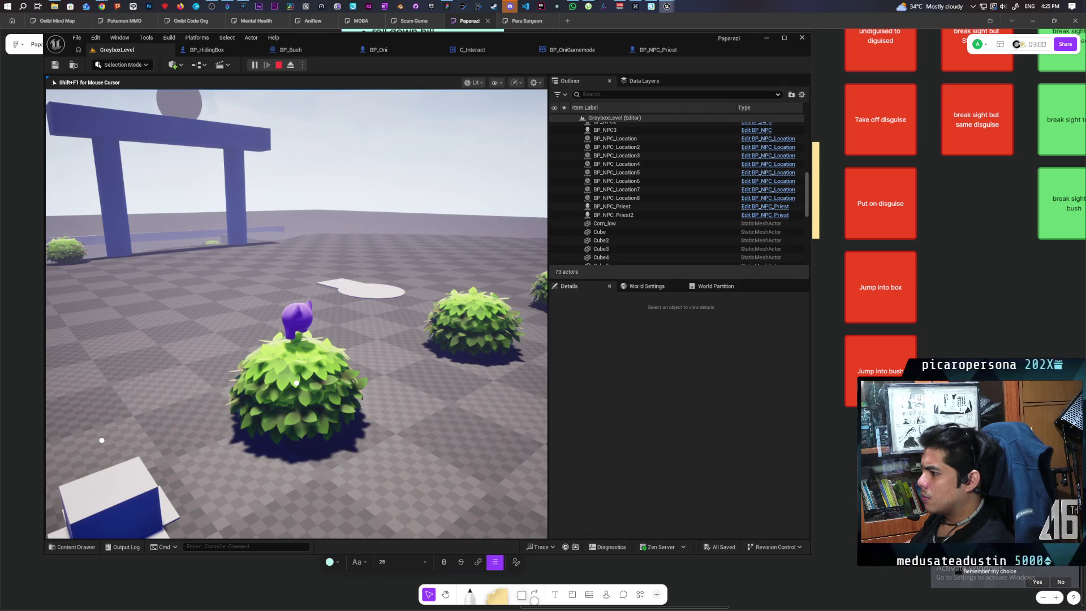
{"action": "key", "text": "space"}
{"action": "key", "text": "w"}
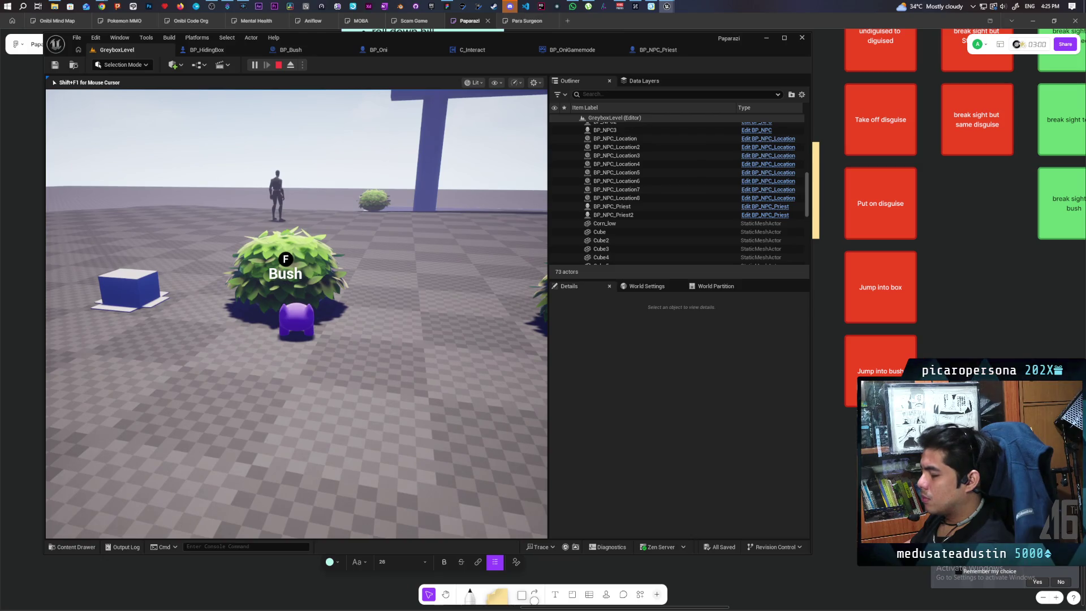
{"action": "key", "text": "f"}
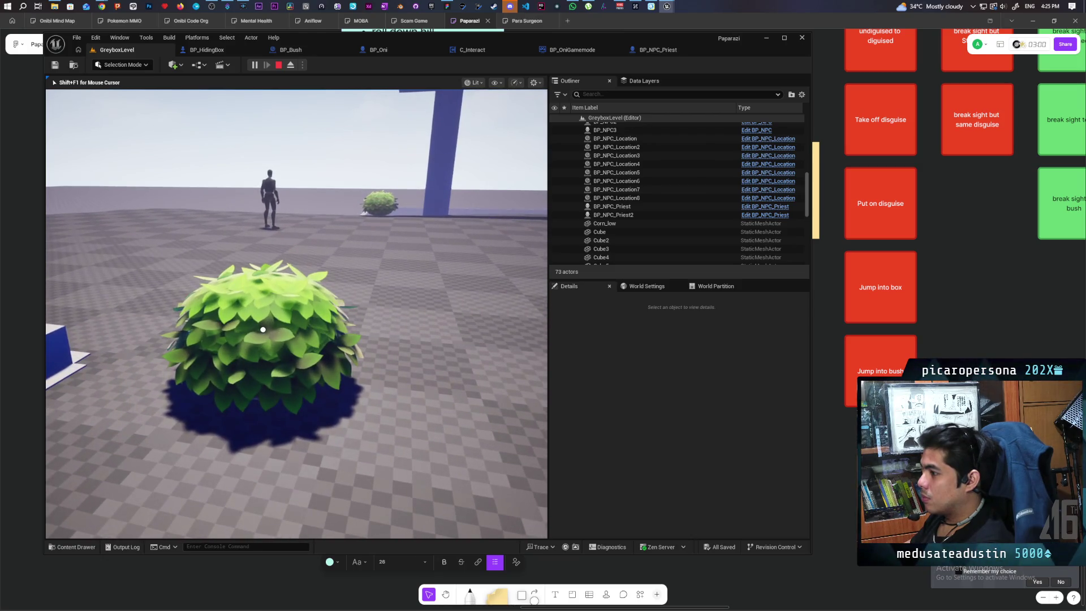
{"action": "key", "text": "f"}
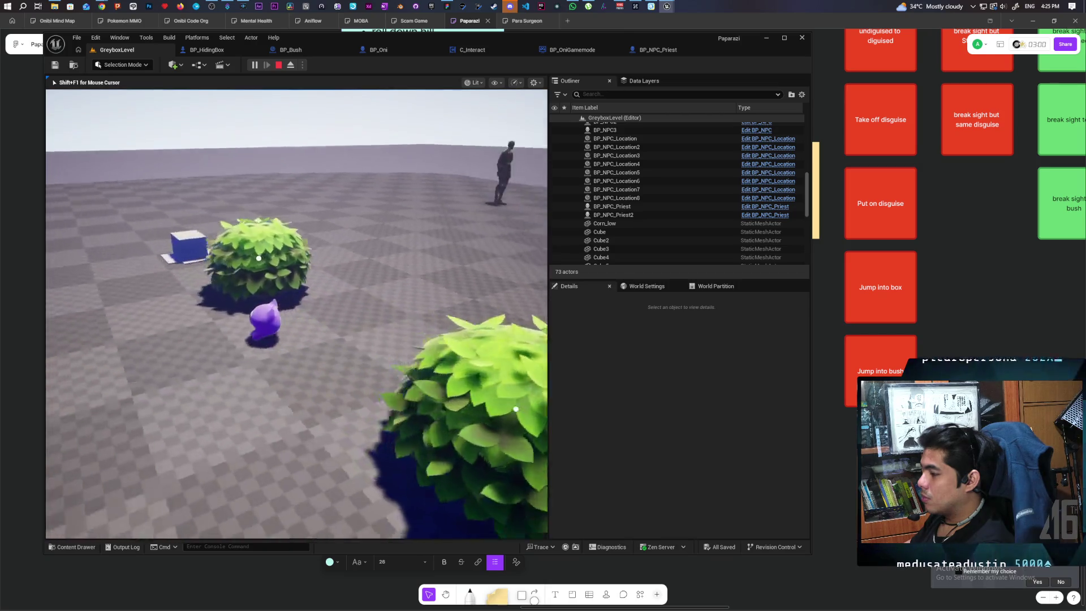
{"action": "key", "text": "w"}
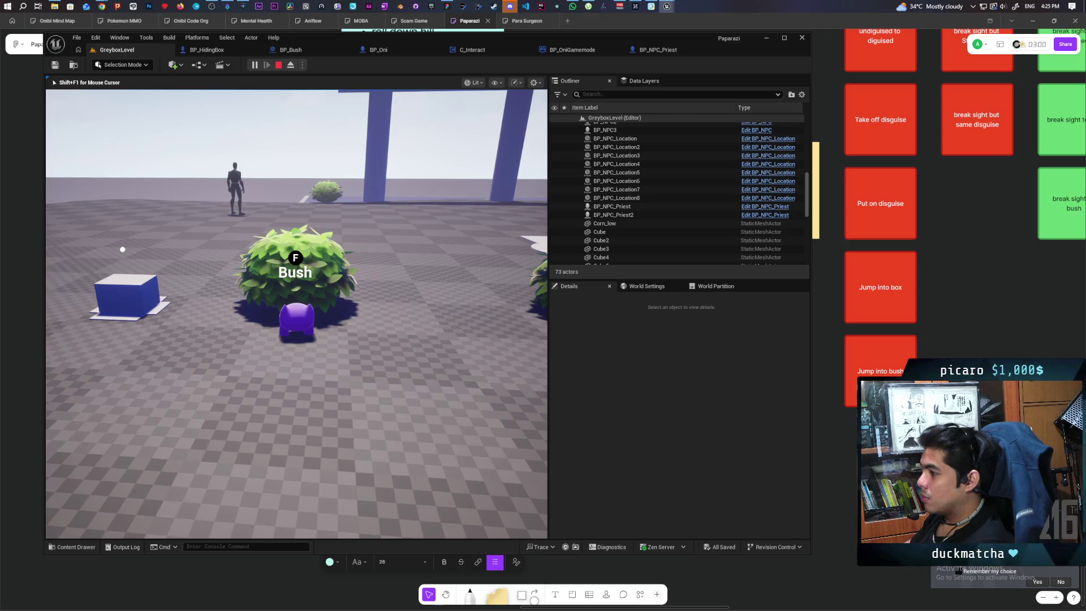
{"action": "key", "text": "Escape"}
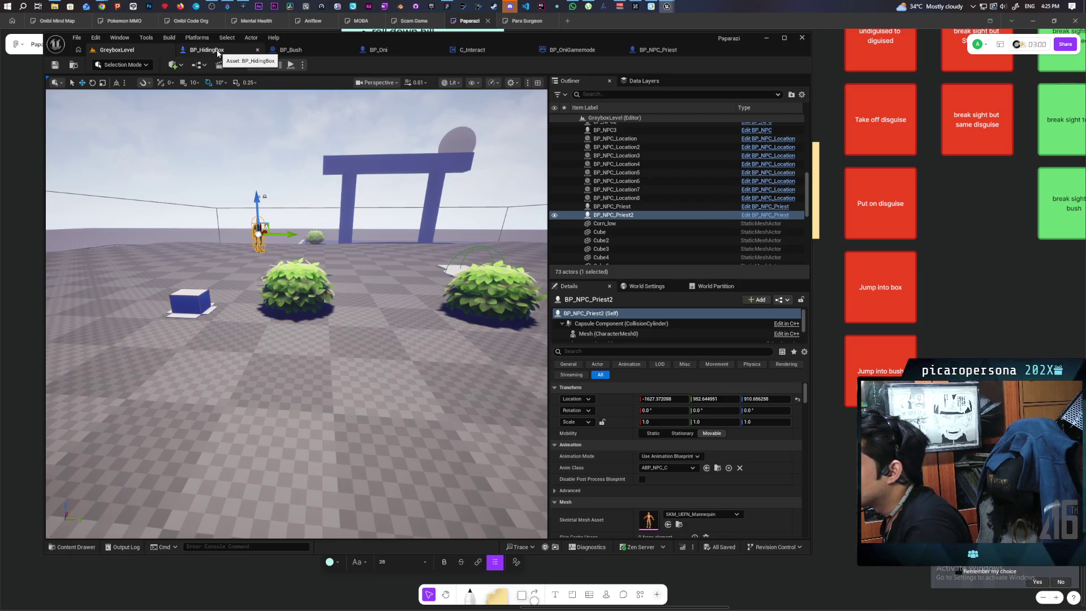
{"action": "left_click", "coordinate": [207, 50]}
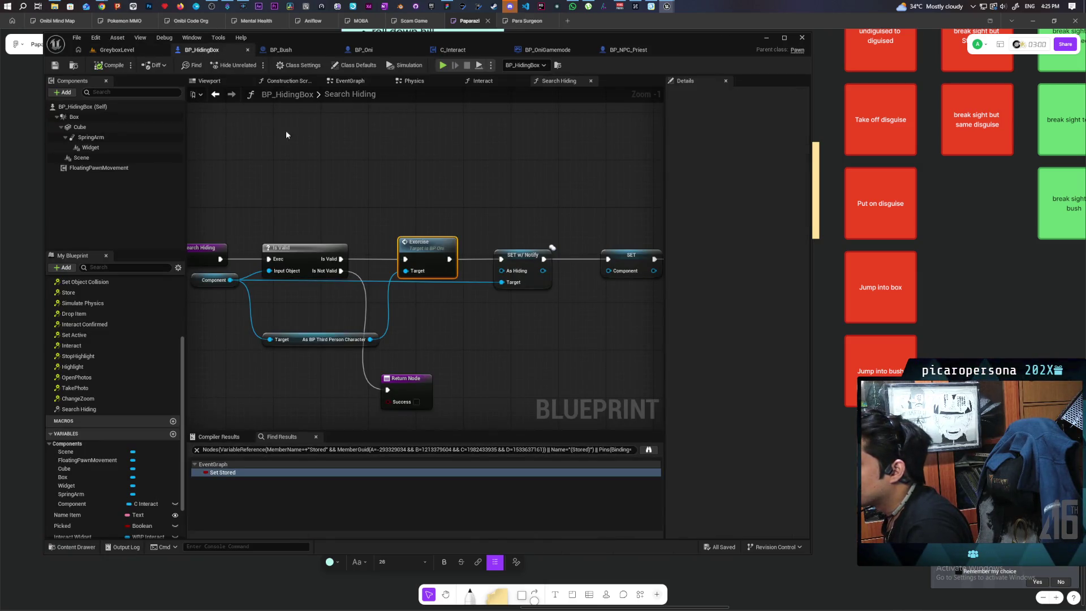
Step: Rewire S Interact's exec output straight into the Branch, bypassing End Roll, and return to GreyboxLevel
{"action": "left_click", "coordinate": [360, 50]}
{"action": "scroll", "coordinate": [565, 208], "scroll_direction": "down", "scroll_amount": 4}
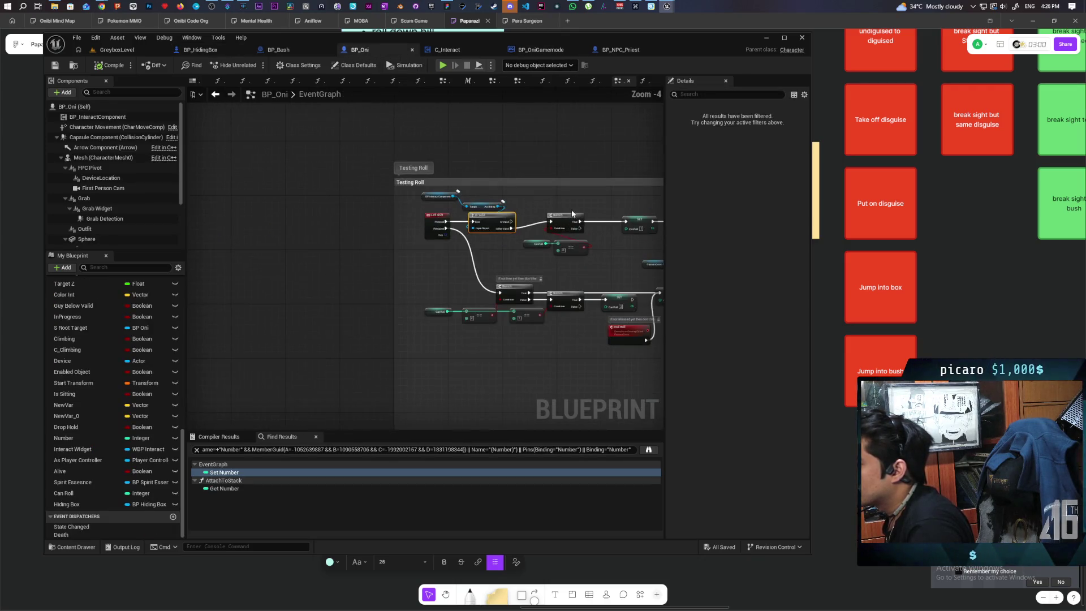
{"action": "mouse_move", "coordinate": [622, 202]}
{"action": "left_mouse_down"}
{"action": "mouse_move", "coordinate": [352, 164]}
{"action": "mouse_move", "coordinate": [223, 170]}
{"action": "left_mouse_up"}
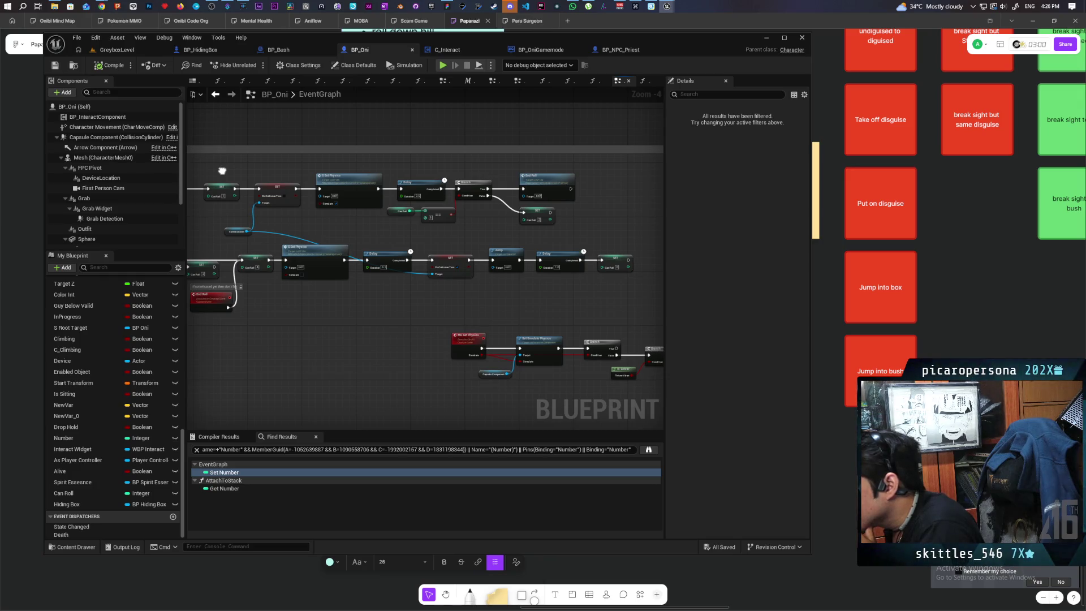
{"action": "left_click_drag", "start_coordinate": [222, 171], "coordinate": [515, 179]}
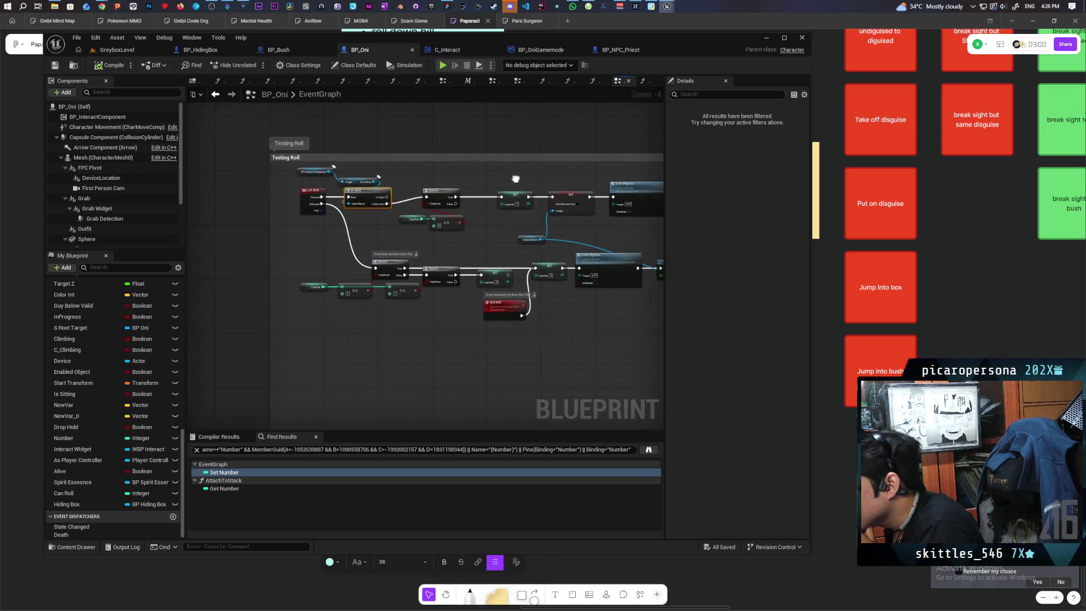
{"action": "scroll", "coordinate": [343, 172], "scroll_direction": "down", "scroll_amount": 8}
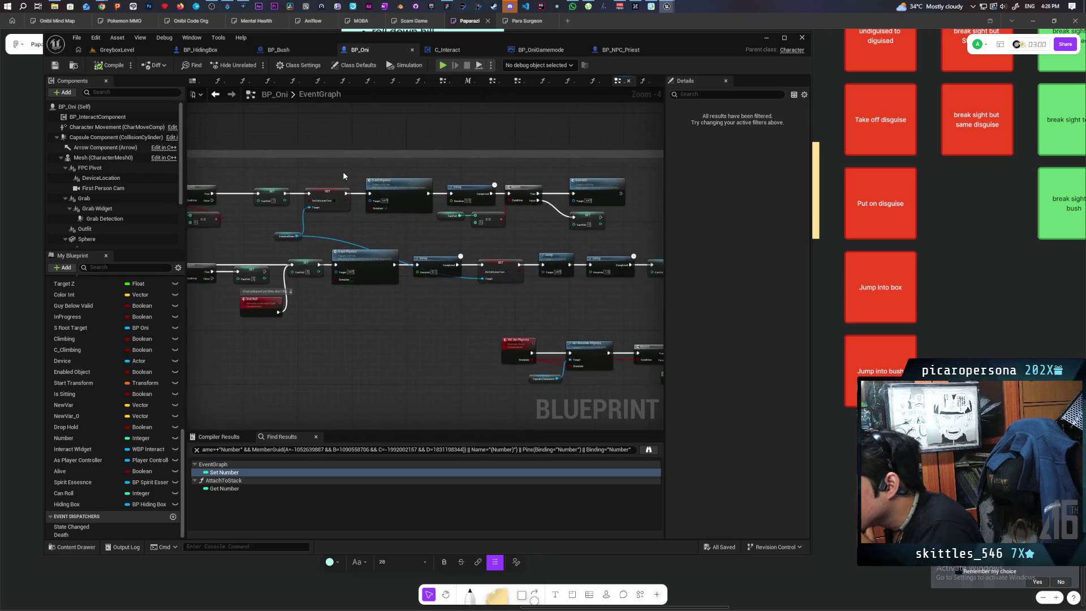
{"action": "scroll", "coordinate": [340, 226], "scroll_direction": "up", "scroll_amount": 8}
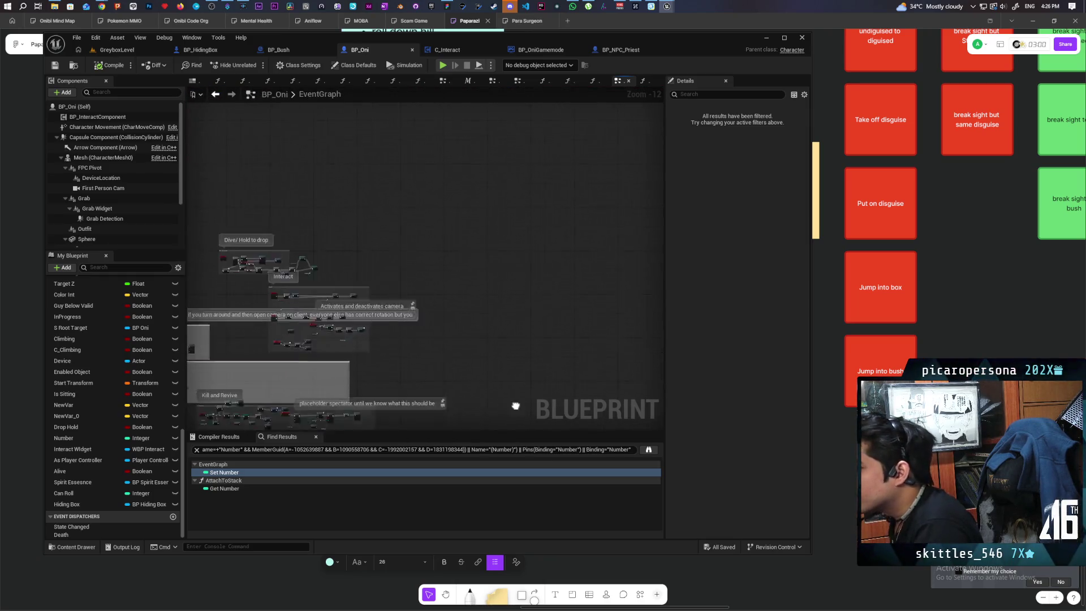
{"action": "scroll", "coordinate": [450, 277], "scroll_direction": "up", "scroll_amount": 1}
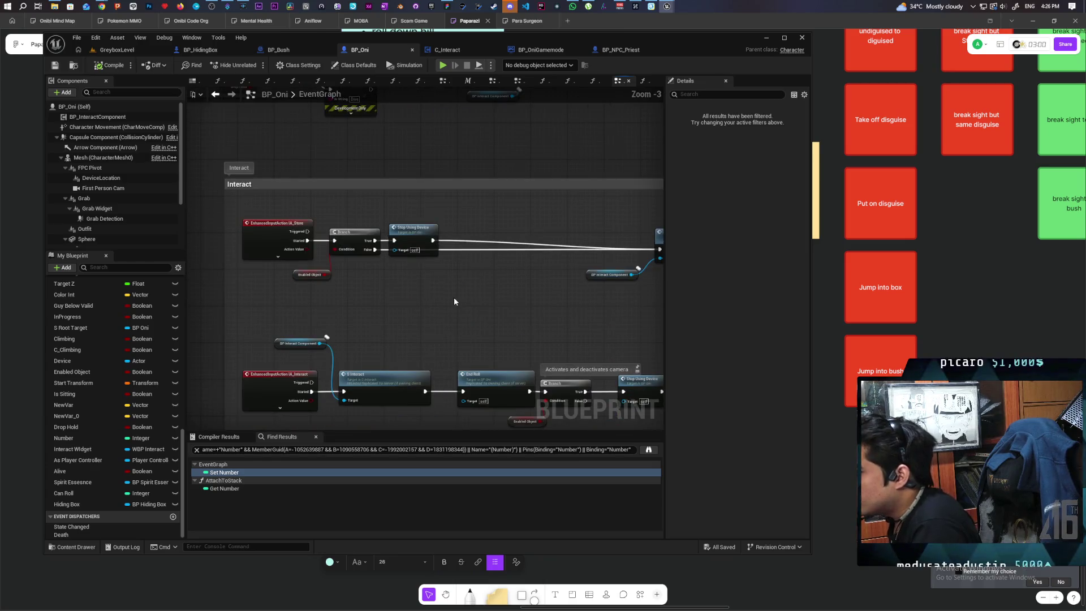
{"action": "left_click_drag", "start_coordinate": [343, 321], "coordinate": [461, 321]}
{"action": "left_click_drag", "start_coordinate": [396, 300], "coordinate": [386, 267]}
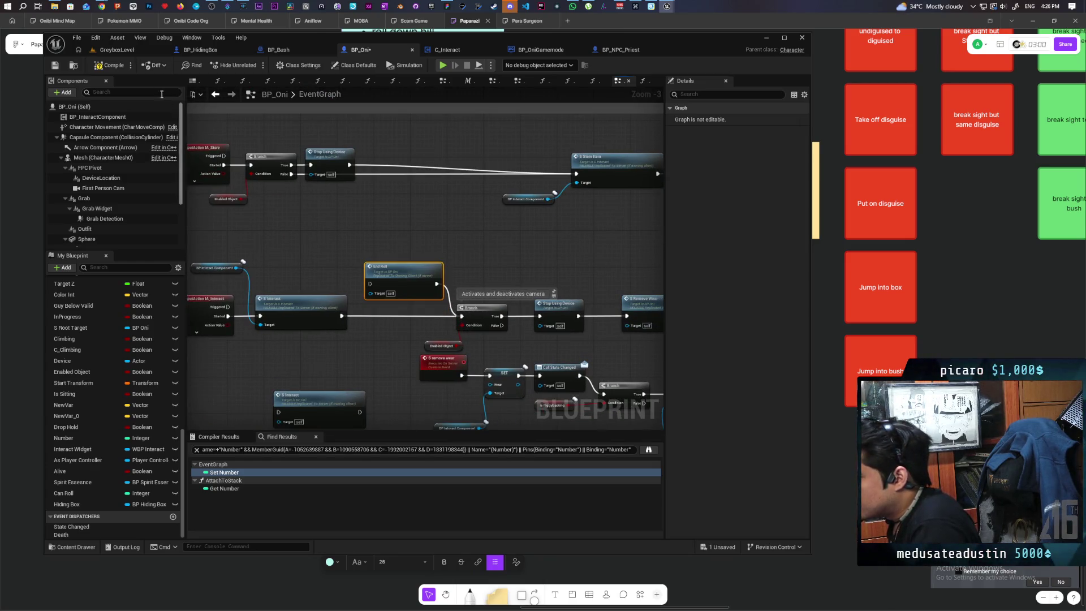
{"action": "left_click", "coordinate": [140, 46]}
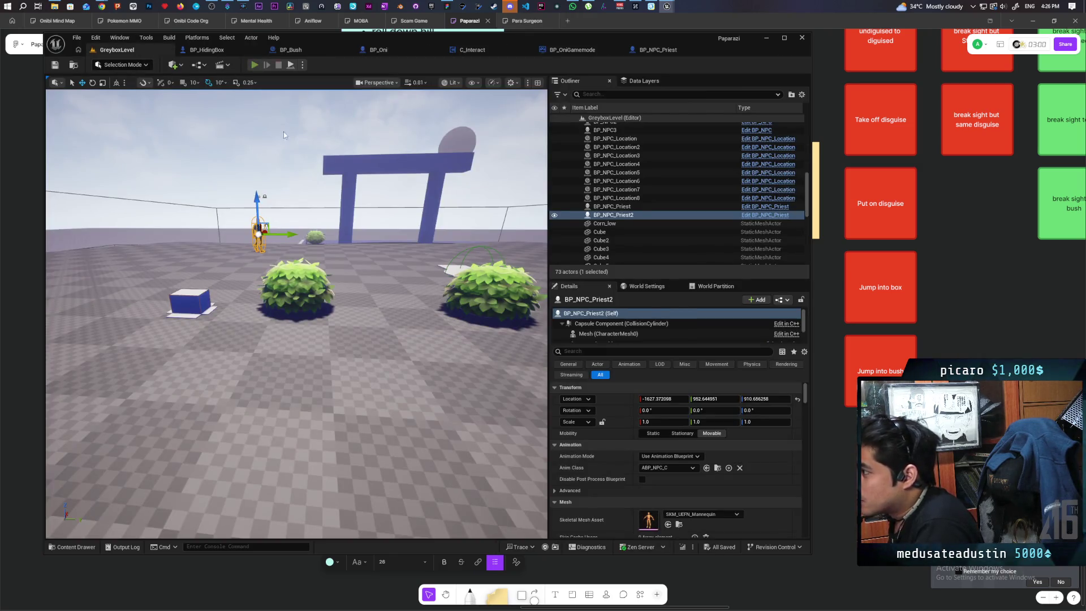
{"action": "key", "text": "alt+p"}
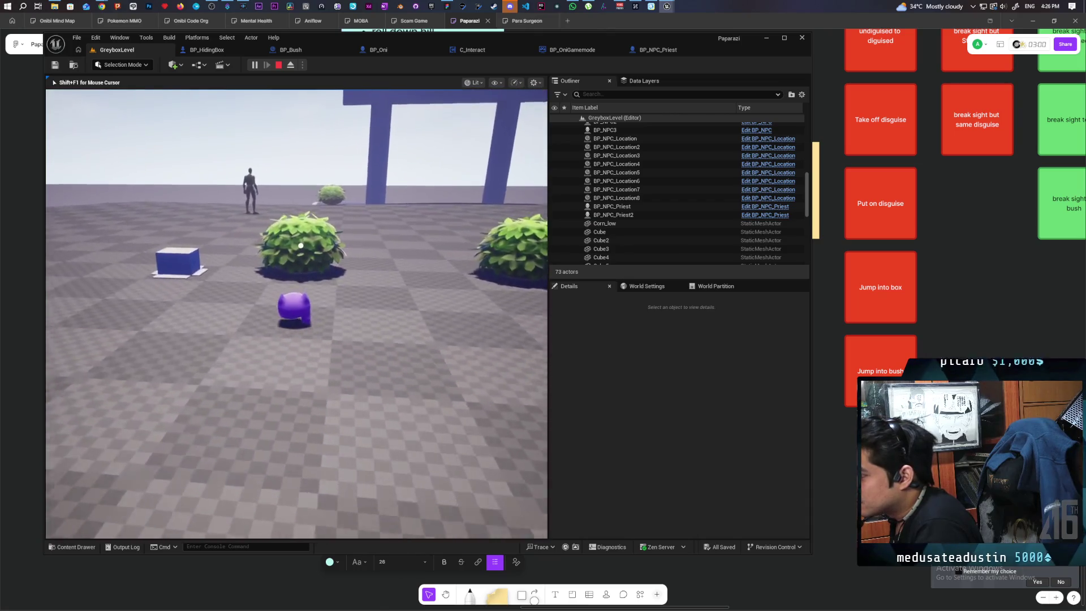
{"action": "key", "text": "w"}
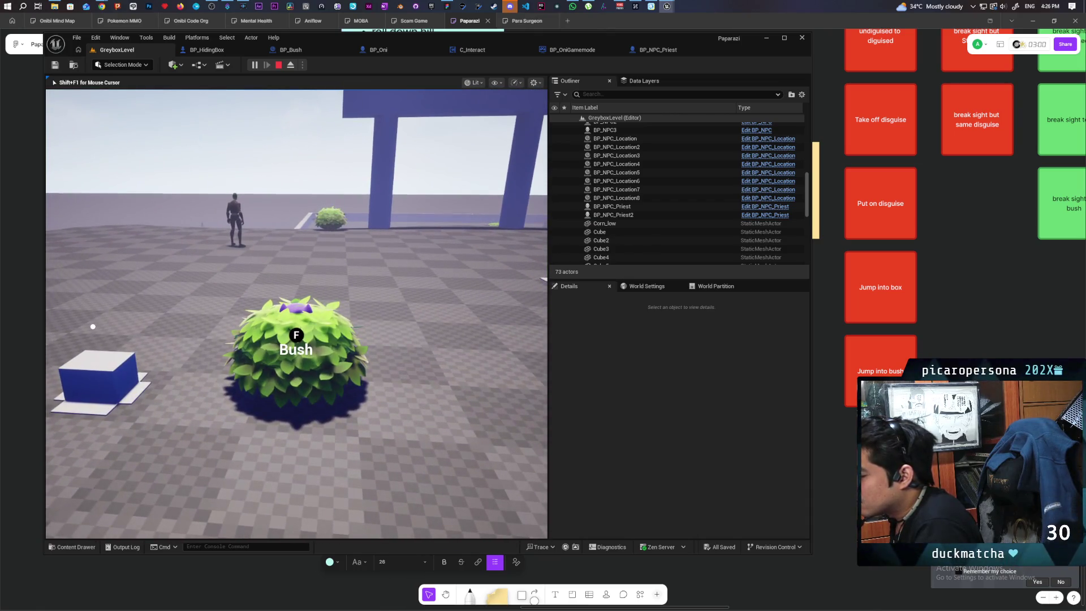
{"action": "key", "text": "f"}
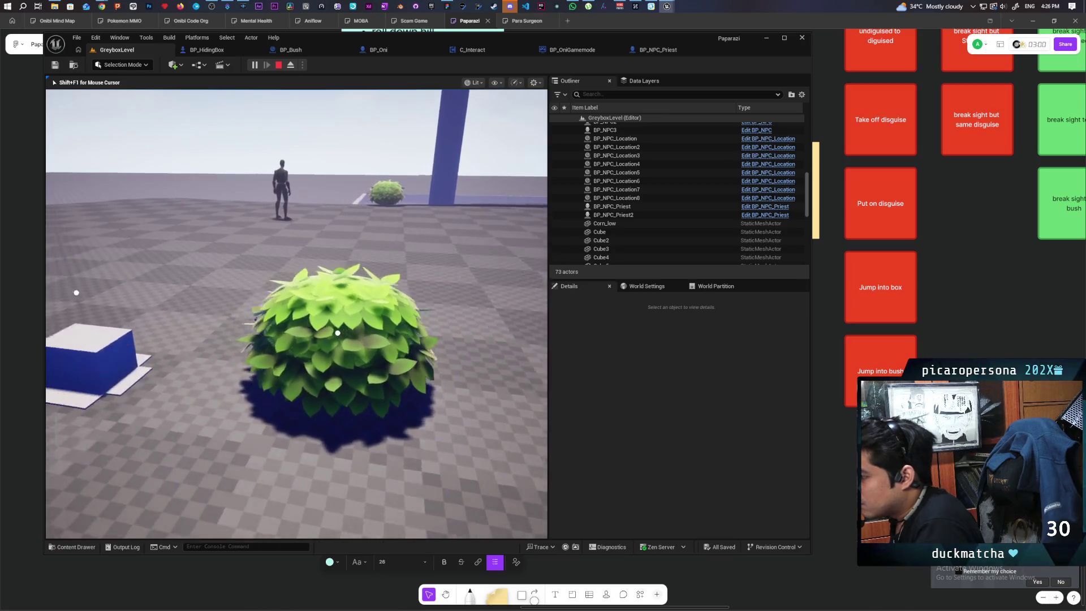
{"action": "key", "text": "f"}
{"action": "key", "text": "a"}
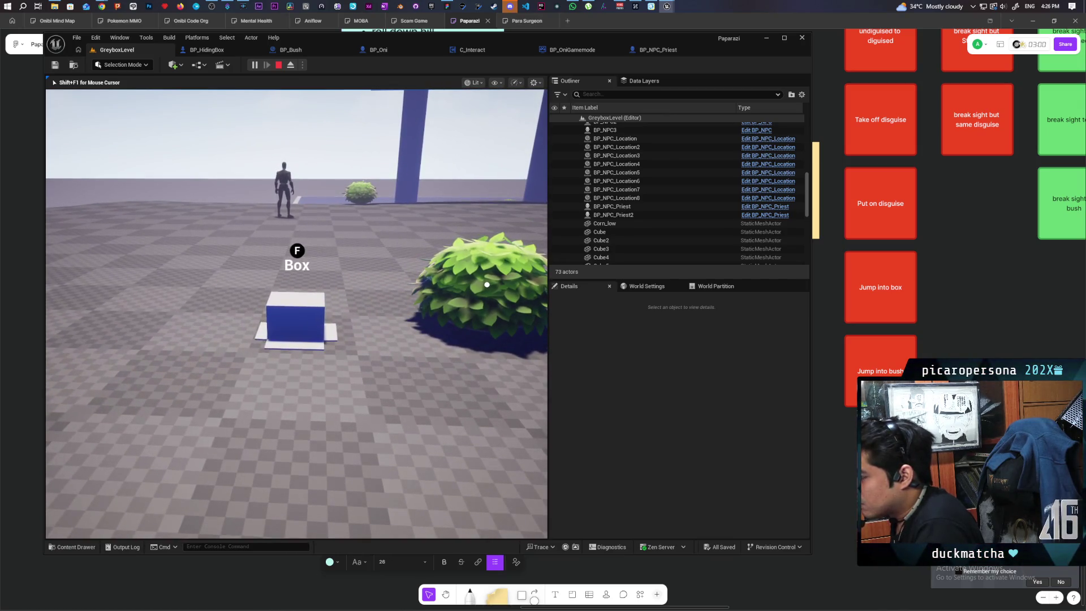
{"action": "key", "text": "f"}
{"action": "key", "text": "w"}
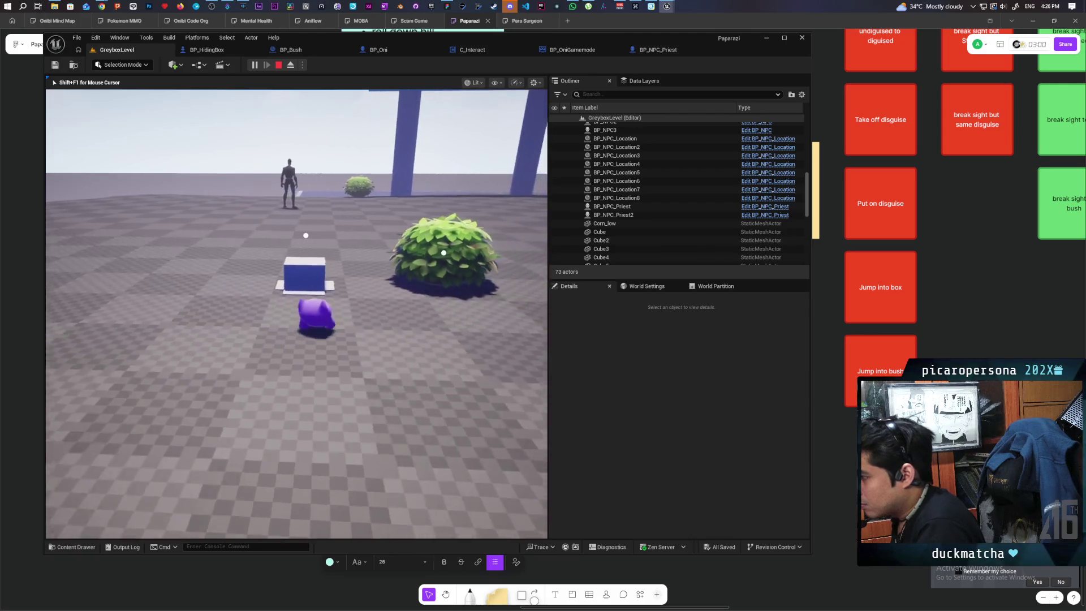
{"action": "key", "text": "w"}
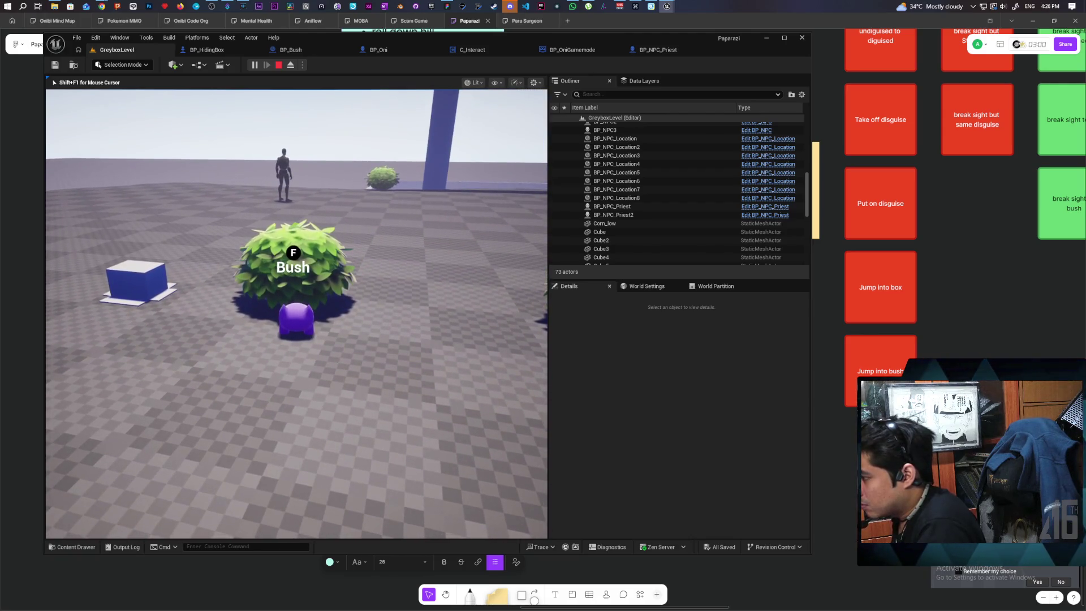
{"action": "key", "text": "f"}
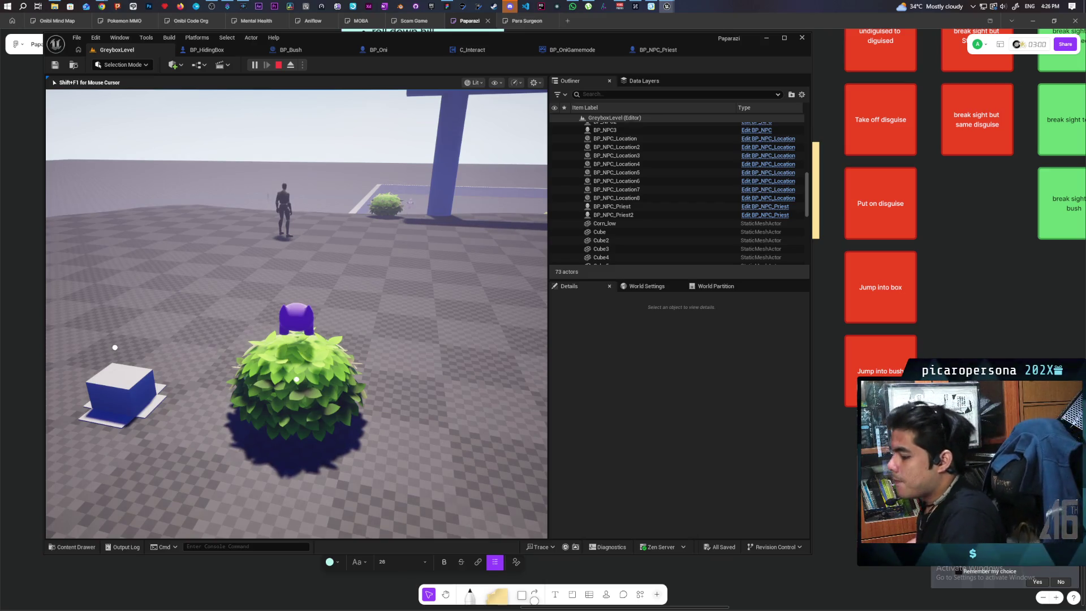
{"action": "key", "text": "Escape"}
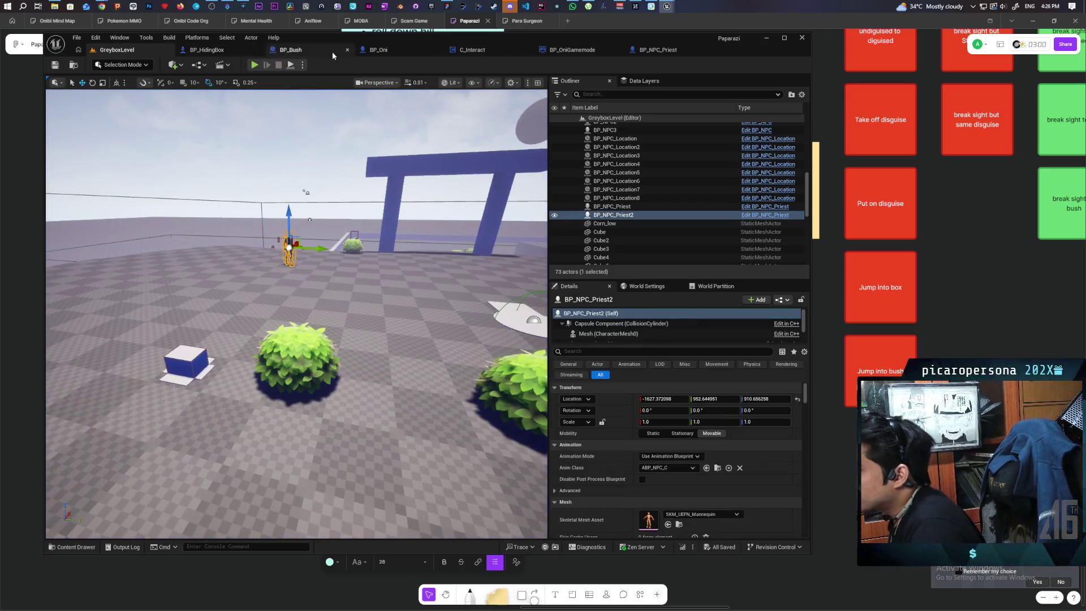
Step: Chain IA_Interact Started into End Roll and End Roll into S Interact, then return to the level
{"action": "left_click", "coordinate": [377, 50]}
{"action": "left_click_drag", "start_coordinate": [503, 246], "coordinate": [658, 211]}
{"action": "left_click_drag", "start_coordinate": [462, 284], "coordinate": [554, 286]}
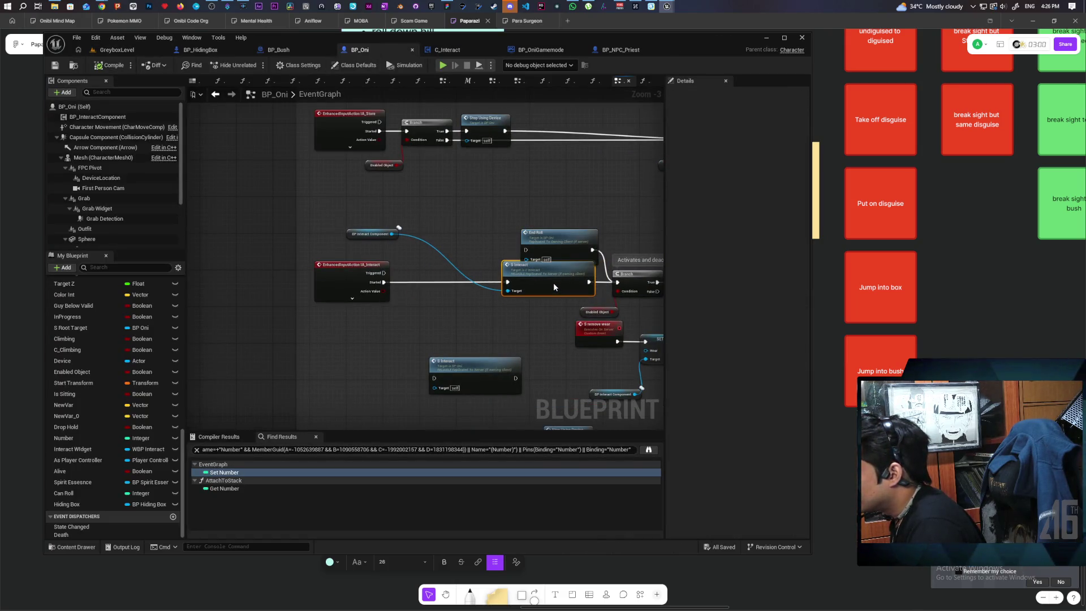
{"action": "left_click_drag", "start_coordinate": [557, 243], "coordinate": [427, 244]}
{"action": "left_click_drag", "start_coordinate": [385, 280], "coordinate": [398, 254]}
{"action": "left_click_drag", "start_coordinate": [464, 250], "coordinate": [506, 282]}
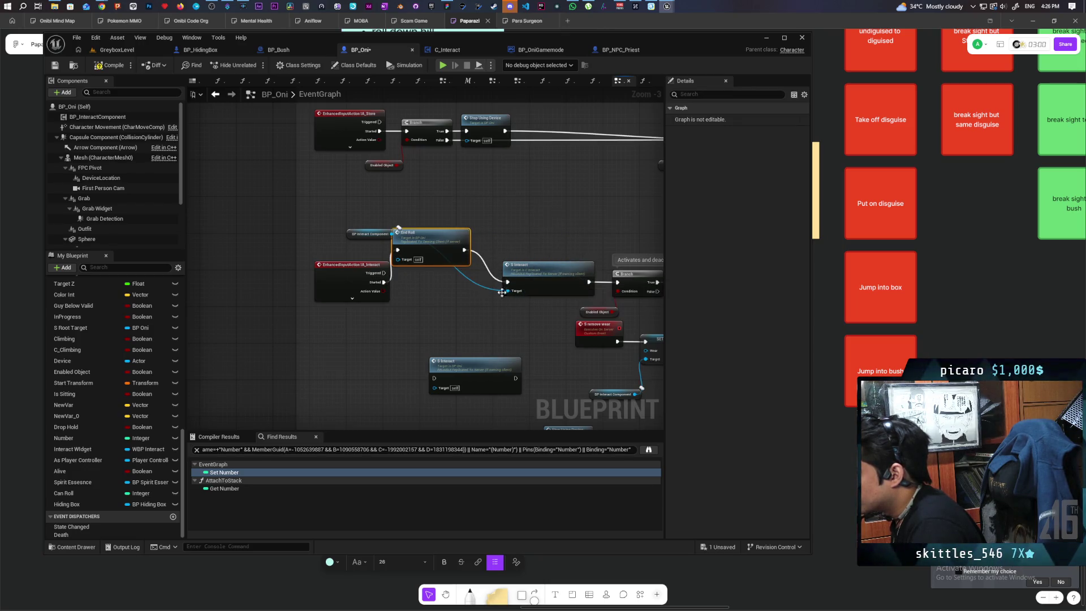
{"action": "left_click_drag", "start_coordinate": [430, 245], "coordinate": [446, 281]}
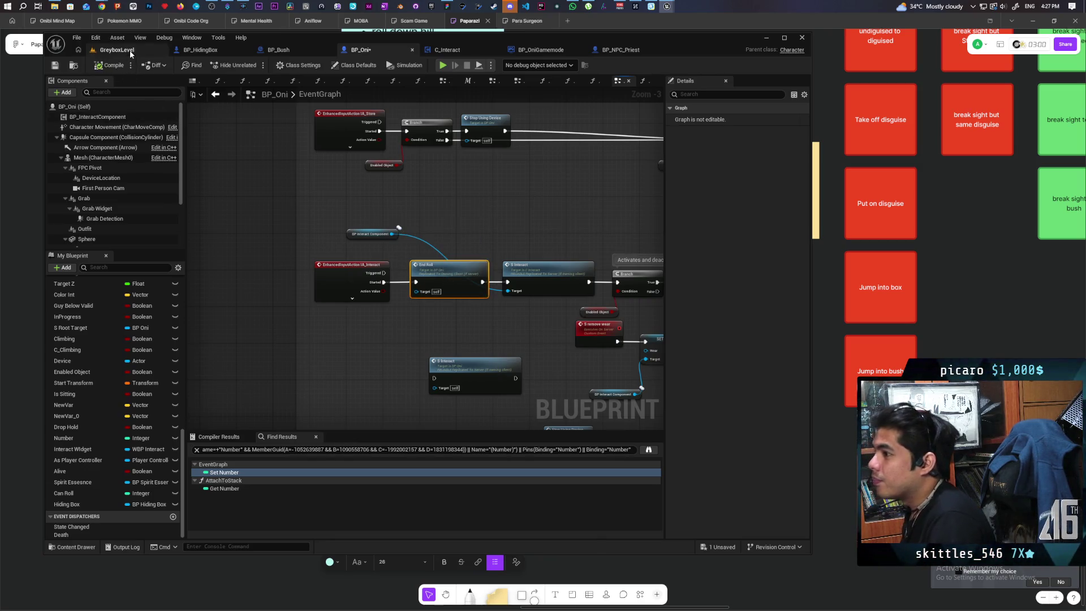
{"action": "left_click", "coordinate": [130, 49]}
Step: Play-test hiding in the bush and then inside the box, then end the session
{"action": "key", "text": "w"}
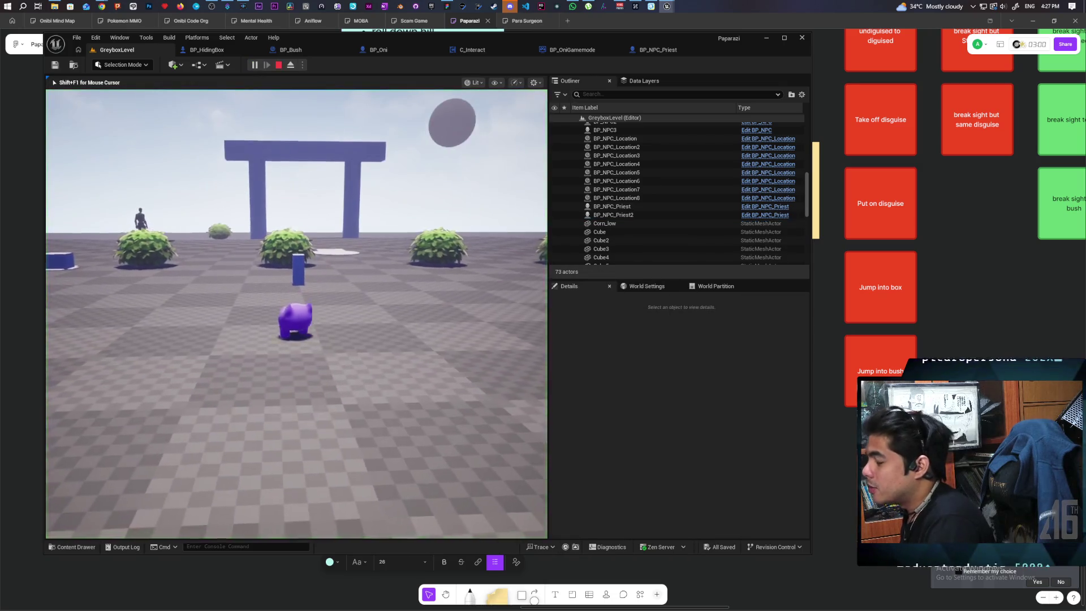
{"action": "key", "text": "w"}
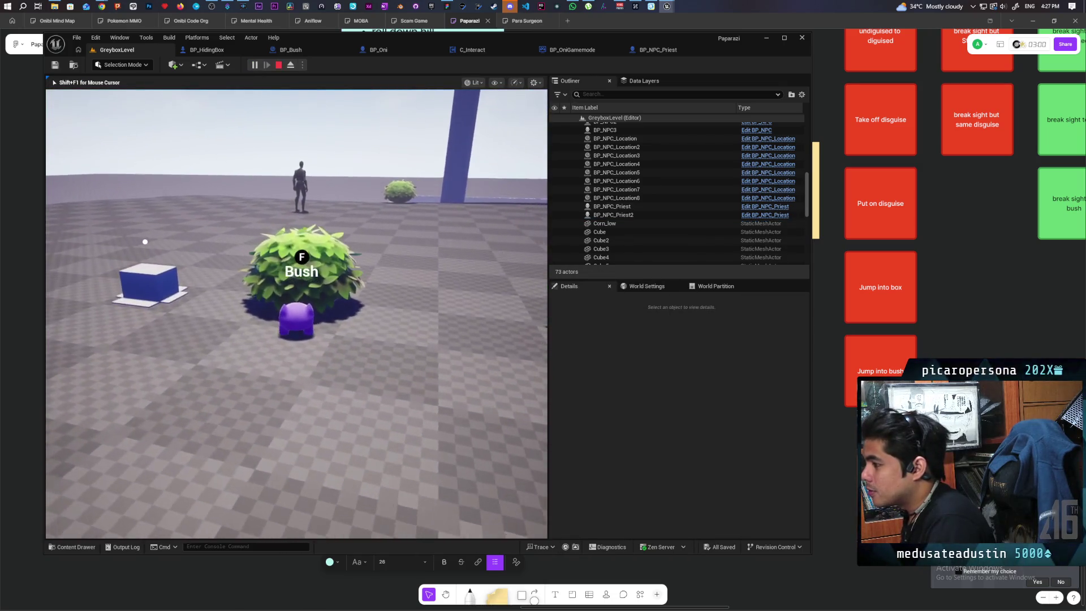
{"action": "key", "text": "f"}
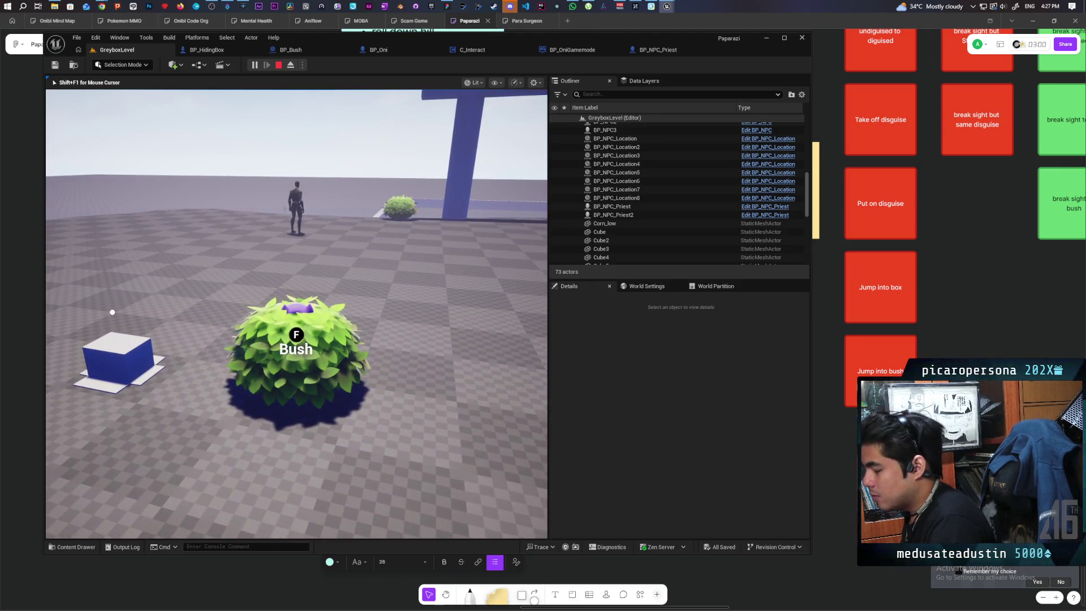
{"action": "key", "text": "f"}
{"action": "key", "text": "w"}
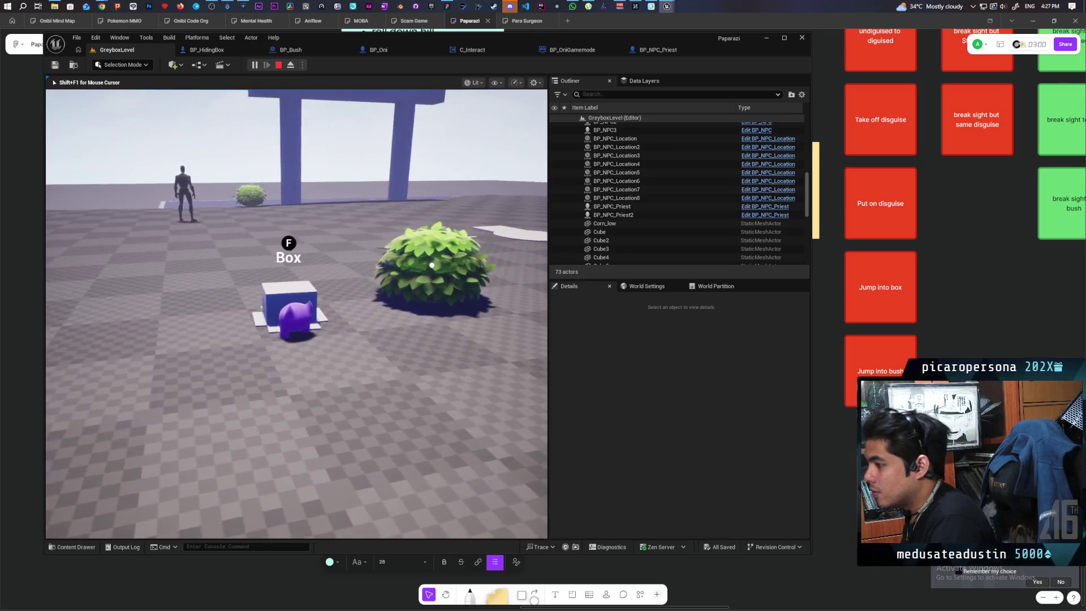
{"action": "key", "text": "f"}
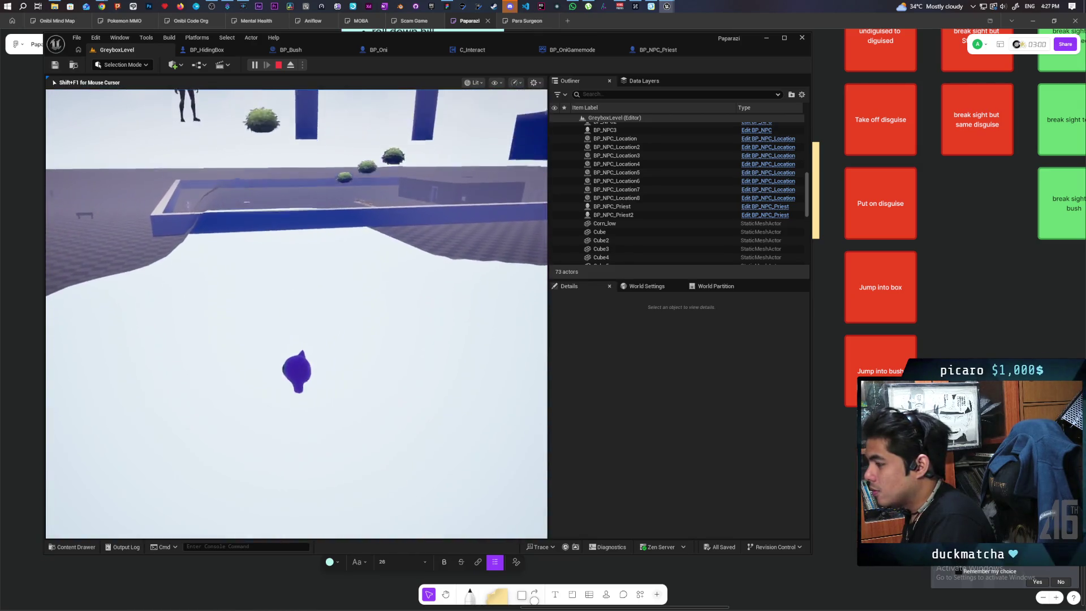
{"action": "key", "text": "Escape"}
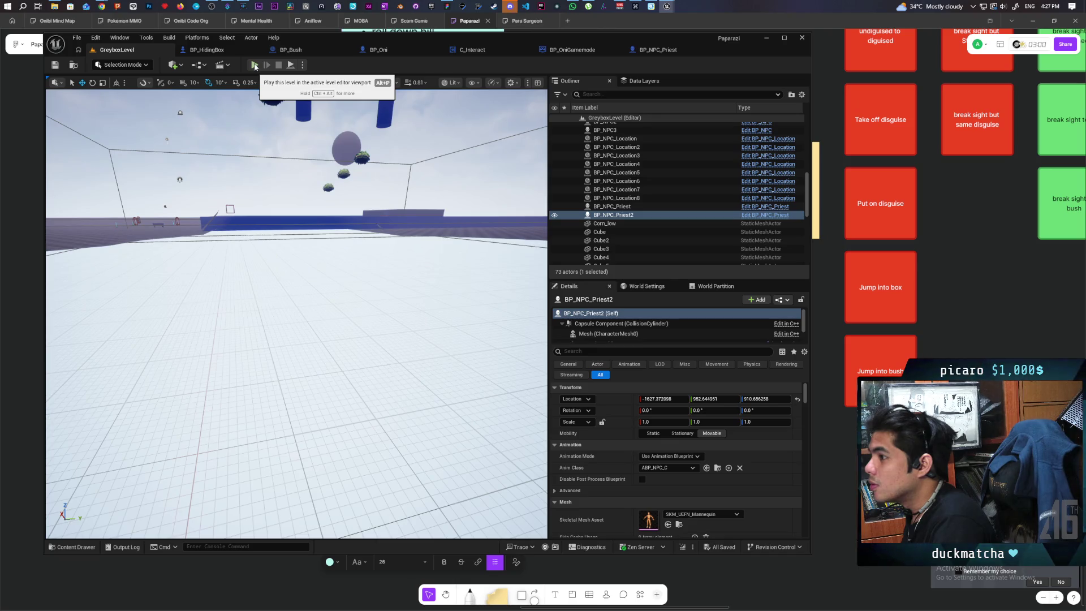
Step: Run a second play test entering the box, then stop play
{"action": "left_click", "coordinate": [255, 66]}
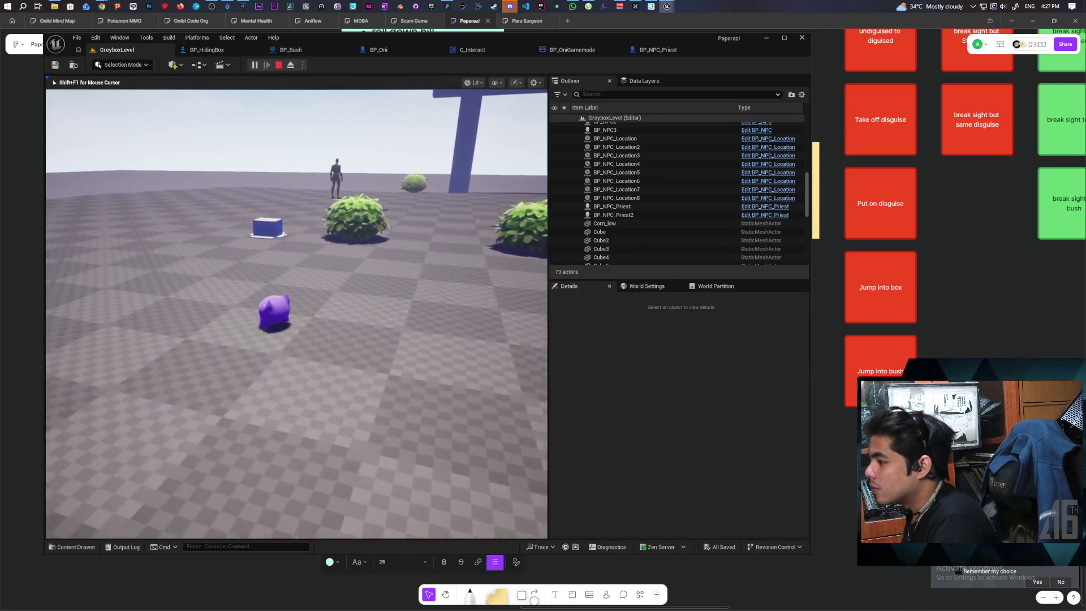
{"action": "key", "text": "w"}
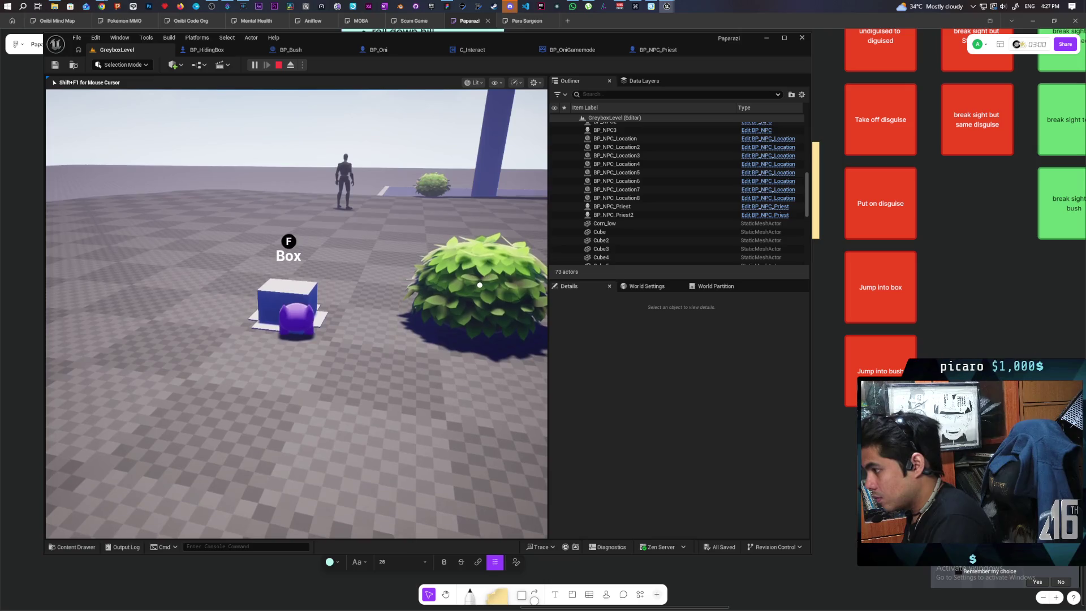
{"action": "key", "text": "f"}
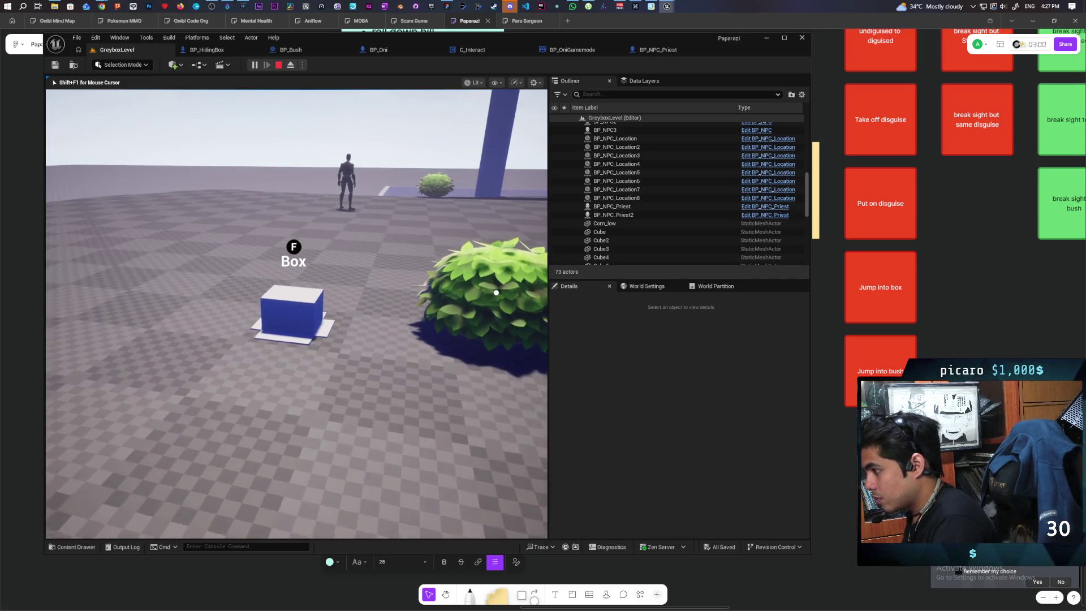
{"action": "left_click", "coordinate": [278, 65]}
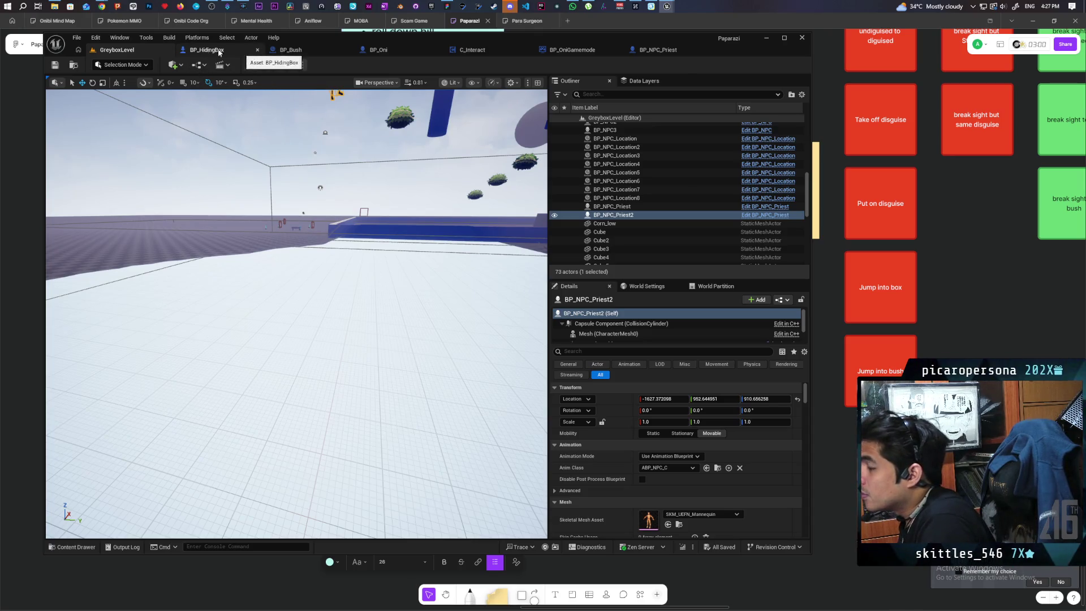
Step: Nudge the BP Interact Component node and jump to the End Roll event definition
{"action": "left_click", "coordinate": [378, 52]}
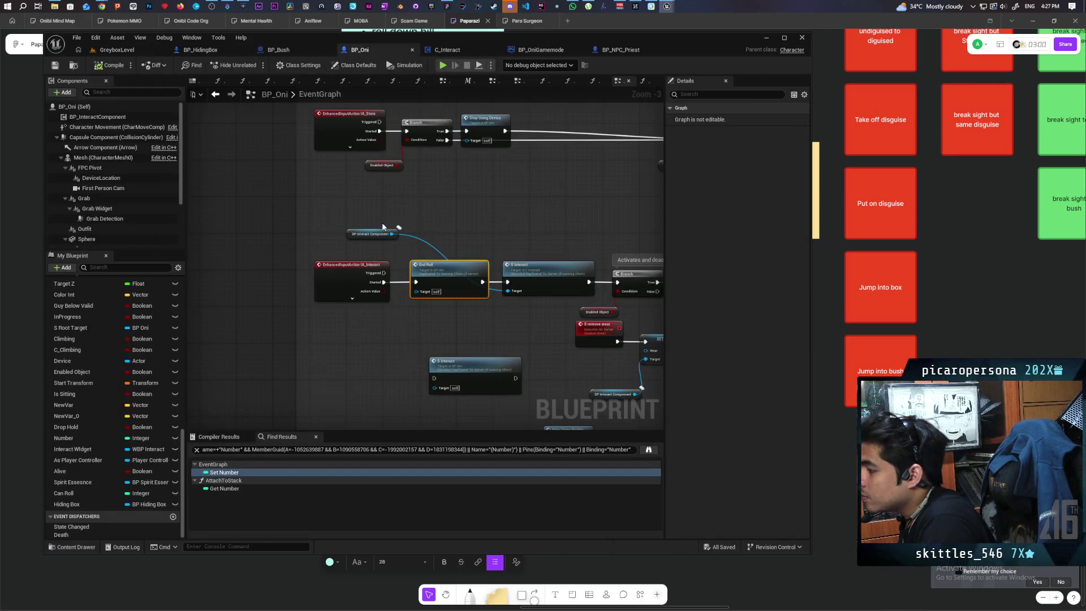
{"action": "left_click_drag", "start_coordinate": [368, 236], "coordinate": [424, 230]}
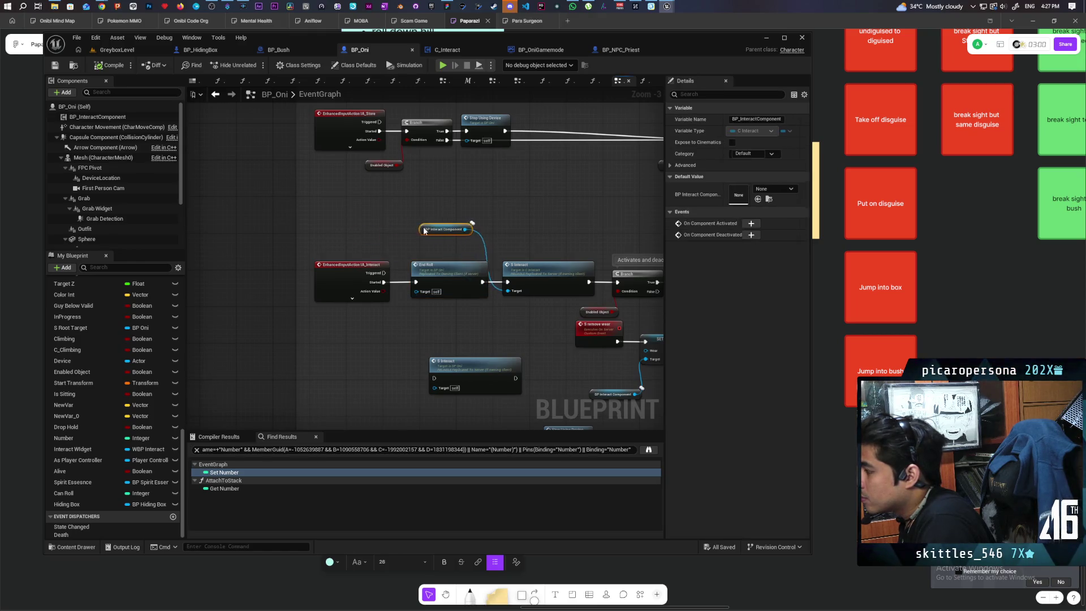
{"action": "double_click", "coordinate": [477, 286]}
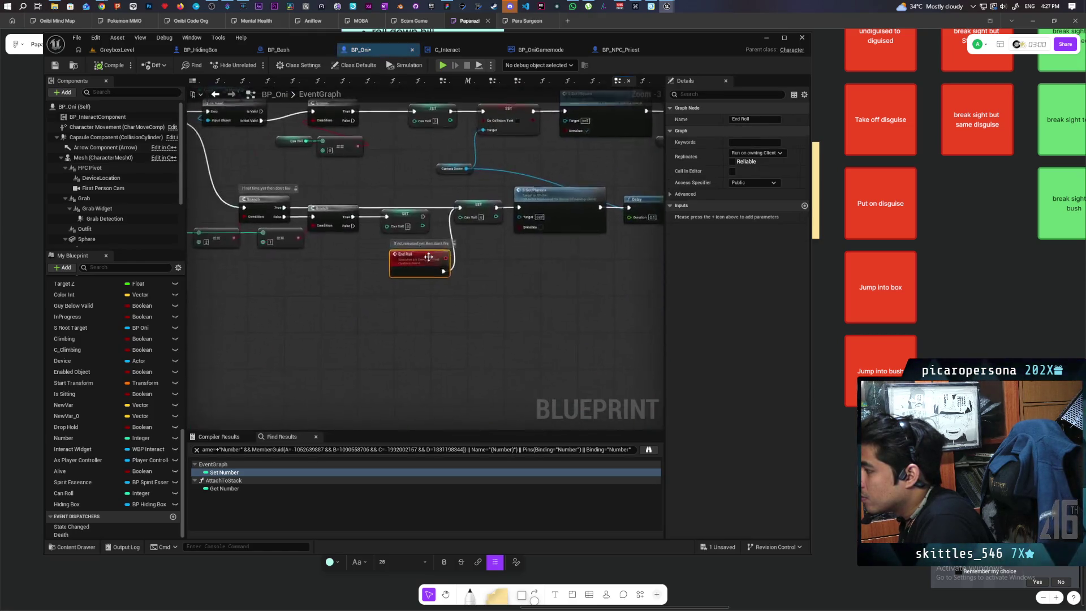
{"action": "left_click_drag", "start_coordinate": [492, 288], "coordinate": [368, 329]}
{"action": "scroll", "coordinate": [449, 310], "scroll_direction": "down", "scroll_amount": 1}
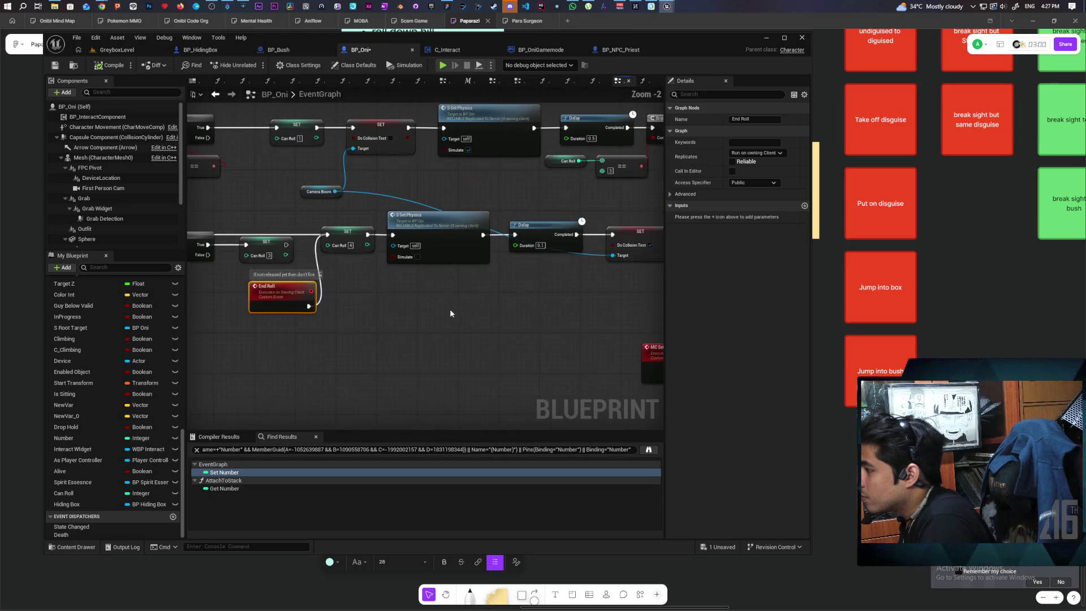
{"action": "scroll", "coordinate": [429, 311], "scroll_direction": "down", "scroll_amount": 1}
{"action": "mouse_move", "coordinate": [430, 310]}
{"action": "left_mouse_down"}
{"action": "mouse_move", "coordinate": [315, 296]}
{"action": "mouse_move", "coordinate": [504, 276]}
{"action": "mouse_move", "coordinate": [653, 284]}
{"action": "mouse_move", "coordinate": [383, 307]}
{"action": "mouse_move", "coordinate": [618, 308]}
{"action": "mouse_move", "coordinate": [328, 312]}
{"action": "left_mouse_up"}
{"action": "scroll", "coordinate": [379, 303], "scroll_direction": "down", "scroll_amount": 2}
{"action": "scroll", "coordinate": [379, 303], "scroll_direction": "up", "scroll_amount": 2}
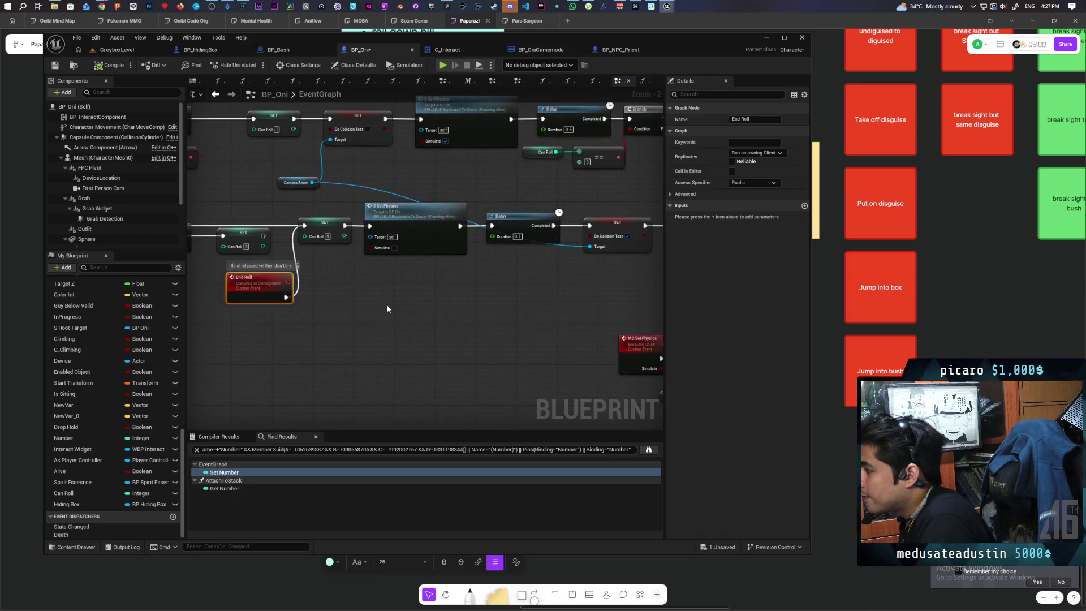
{"action": "mouse_move", "coordinate": [511, 293]}
{"action": "left_mouse_down"}
{"action": "mouse_move", "coordinate": [376, 285]}
{"action": "mouse_move", "coordinate": [659, 260]}
{"action": "left_mouse_up"}
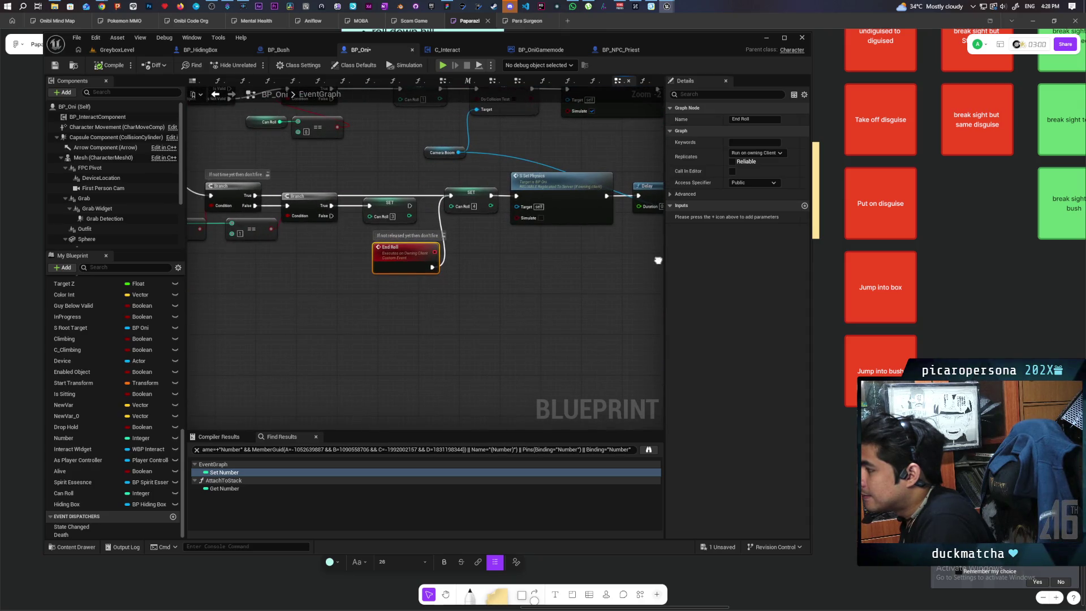
{"action": "scroll", "coordinate": [536, 277], "scroll_direction": "down", "scroll_amount": 5}
{"action": "scroll", "coordinate": [534, 273], "scroll_direction": "up", "scroll_amount": 3}
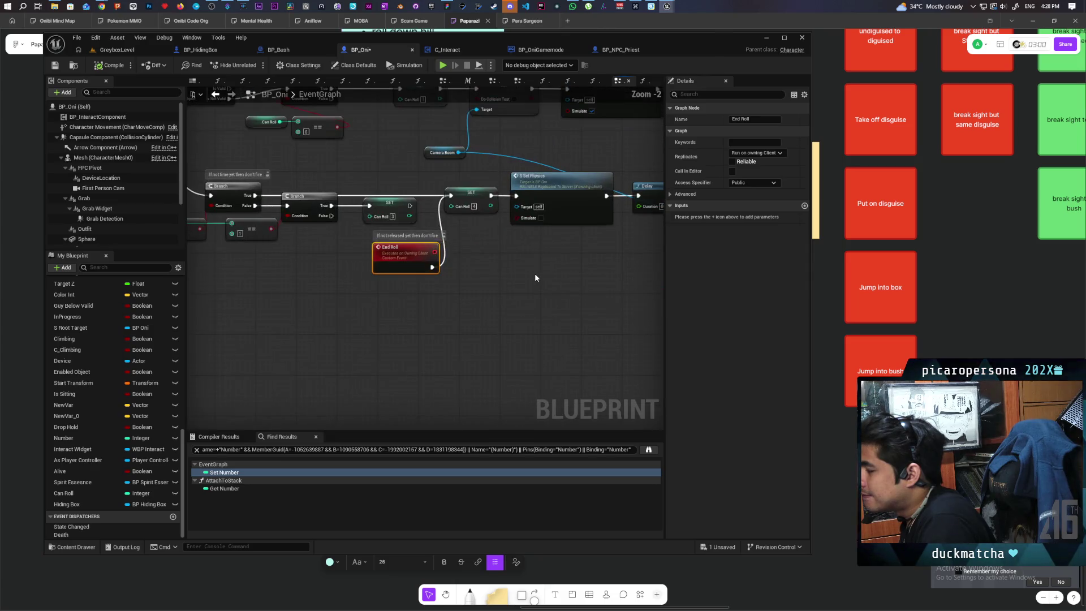
{"action": "mouse_move", "coordinate": [540, 271]}
{"action": "left_mouse_down"}
{"action": "mouse_move", "coordinate": [458, 325]}
{"action": "mouse_move", "coordinate": [491, 334]}
{"action": "left_mouse_up"}
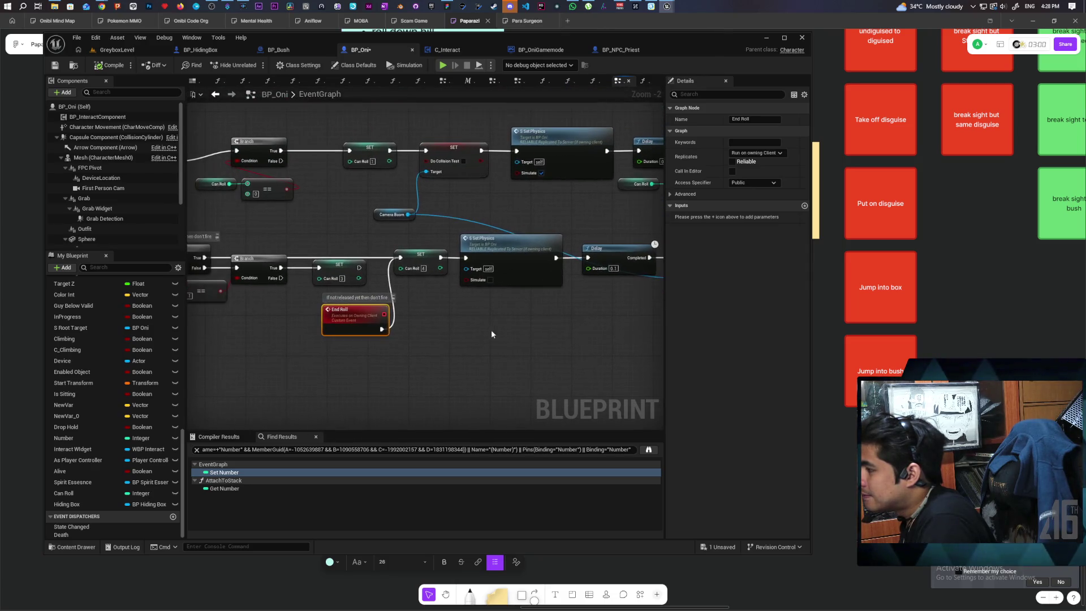
Step: Wire End Roll directly into Set Physics, delete the SET Can Roll node, and paste a custom event
{"action": "left_click_drag", "start_coordinate": [382, 328], "coordinate": [466, 258]}
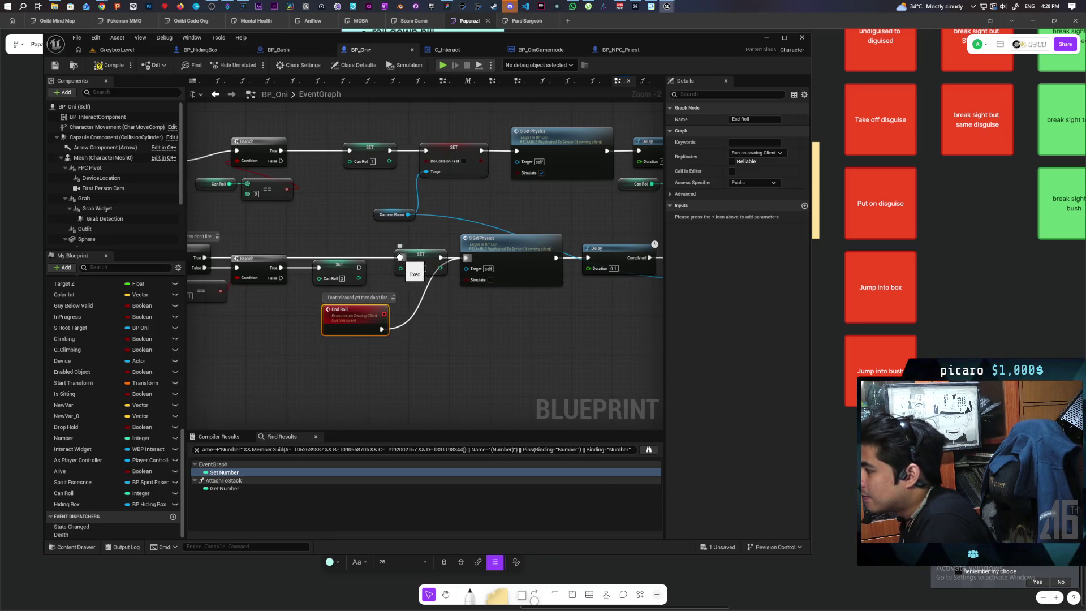
{"action": "left_click", "coordinate": [412, 269]}
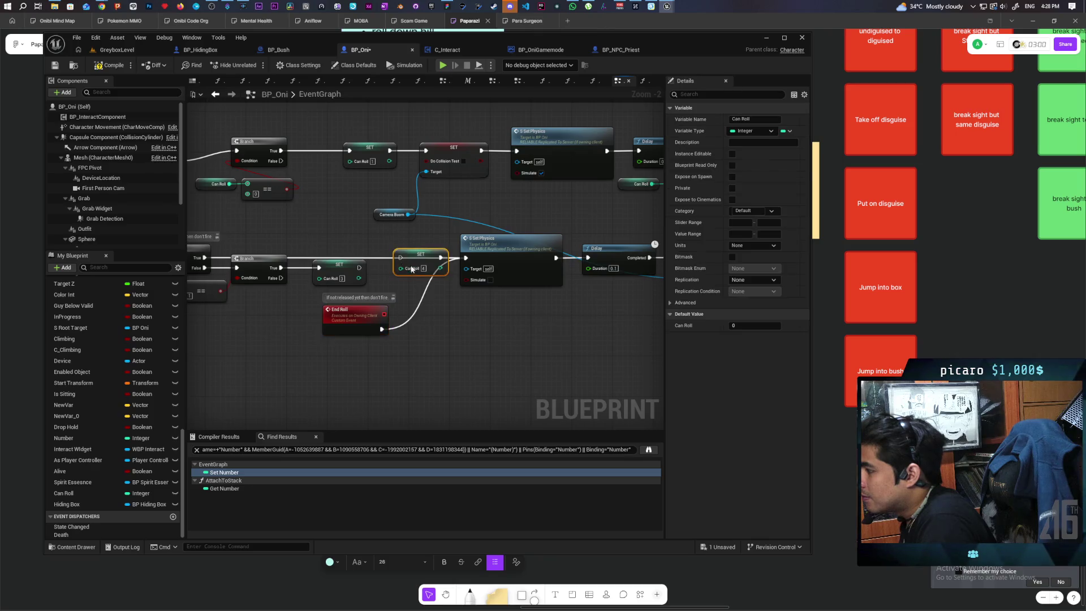
{"action": "key", "text": "Delete"}
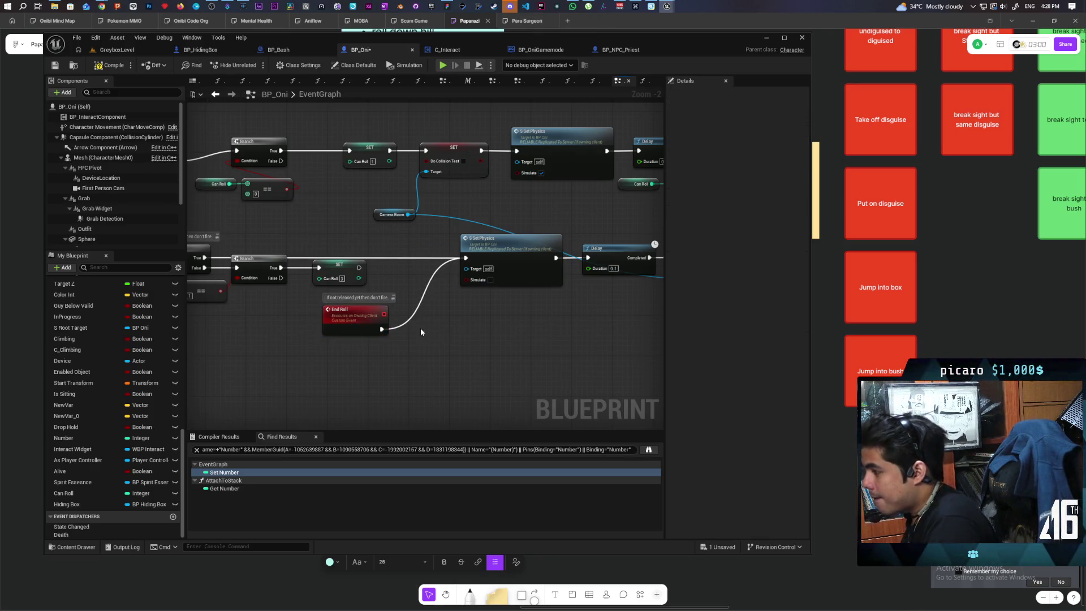
{"action": "scroll", "coordinate": [421, 332], "scroll_direction": "down", "scroll_amount": 1}
{"action": "scroll", "coordinate": [339, 339], "scroll_direction": "right", "scroll_amount": 5}
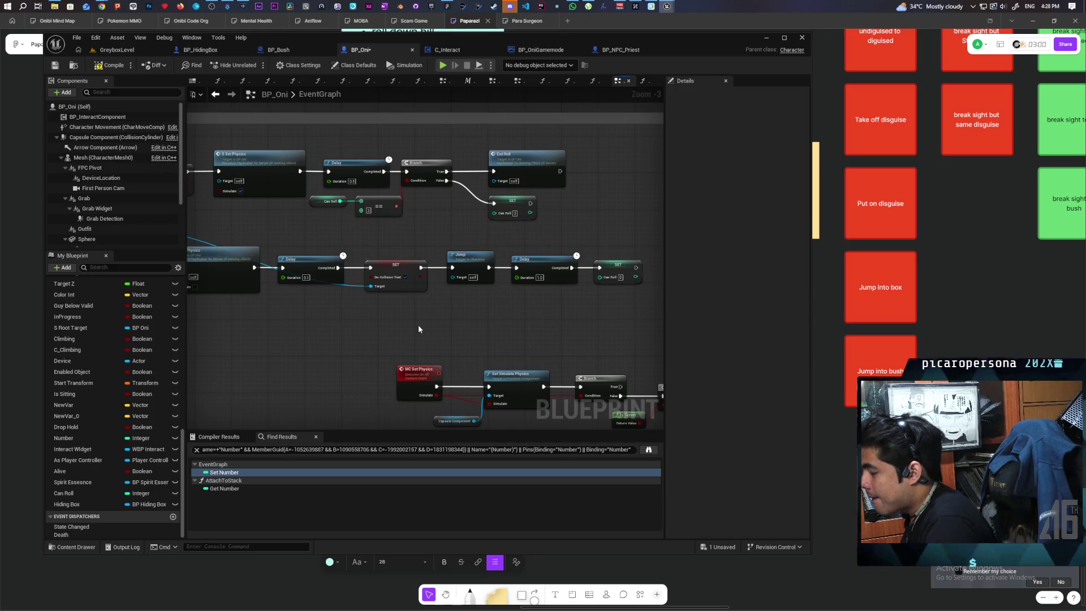
{"action": "scroll", "coordinate": [412, 321], "scroll_direction": "left", "scroll_amount": 5}
{"action": "scroll", "coordinate": [396, 305], "scroll_direction": "down", "scroll_amount": 2}
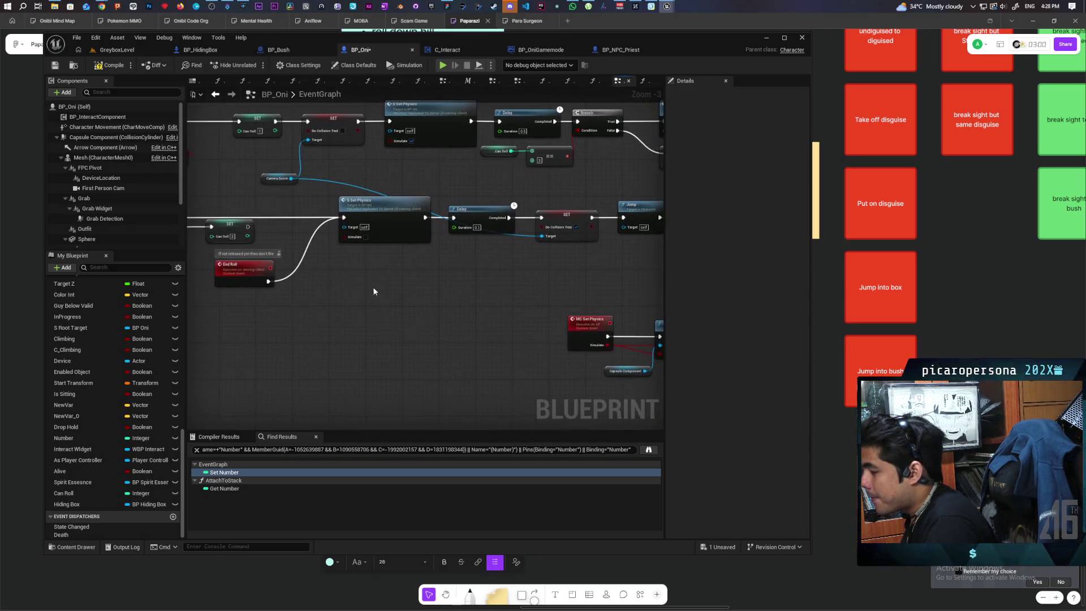
{"action": "left_click_drag", "start_coordinate": [260, 274], "coordinate": [289, 275]}
{"action": "left_click", "coordinate": [271, 317]}
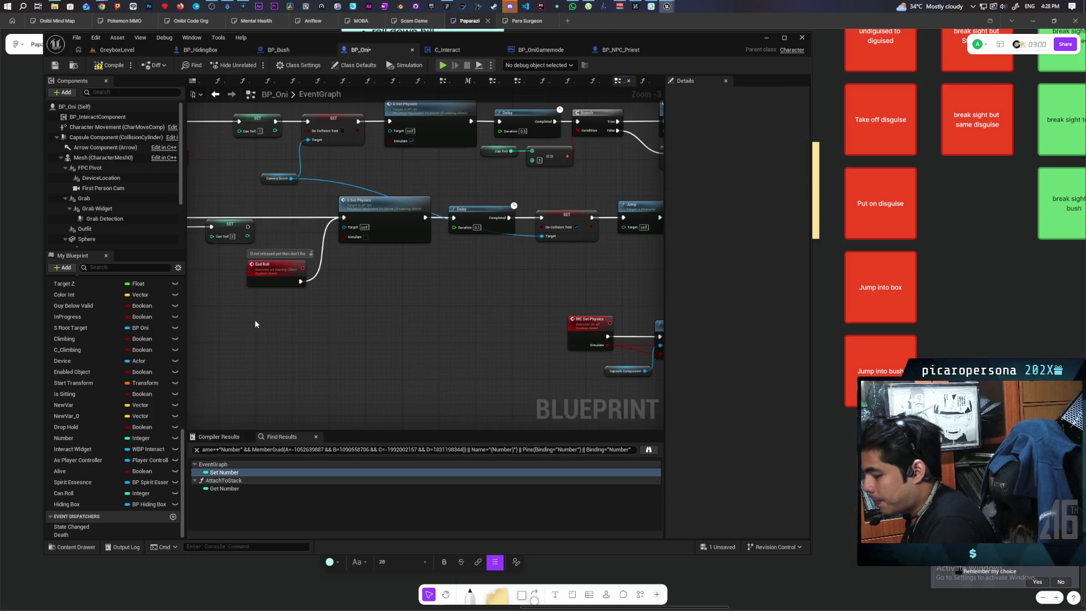
{"action": "key", "text": "ctrl+v"}
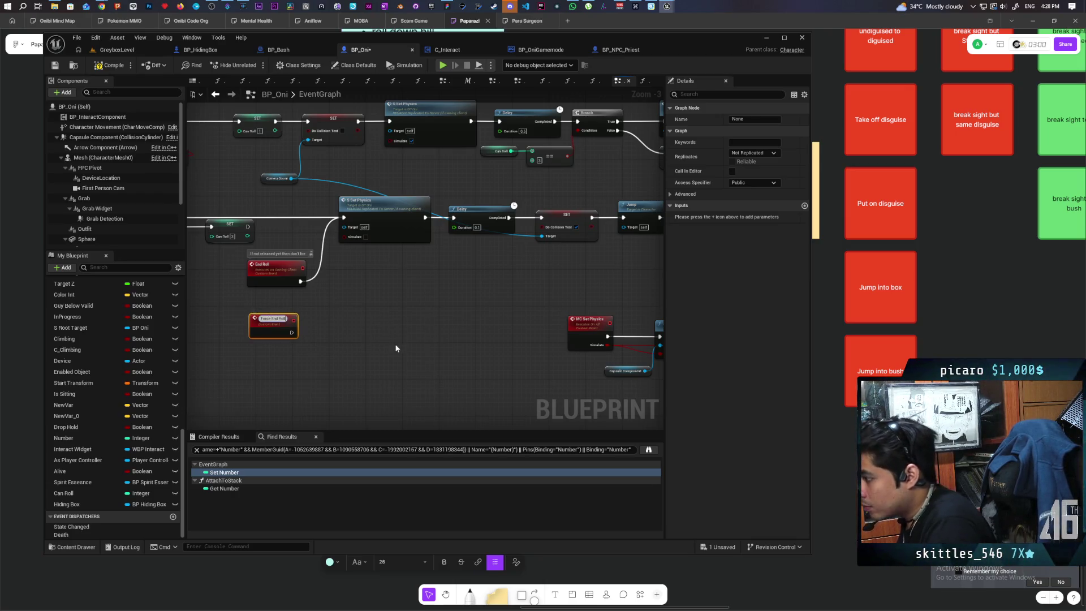
Step: Frame the new Force End Roll event and drag a Can Roll getter in beneath it
{"action": "left_click", "coordinate": [366, 320]}
{"action": "mouse_move", "coordinate": [425, 278]}
{"action": "left_mouse_down"}
{"action": "mouse_move", "coordinate": [362, 313]}
{"action": "mouse_move", "coordinate": [414, 289]}
{"action": "mouse_move", "coordinate": [571, 284]}
{"action": "mouse_move", "coordinate": [538, 305]}
{"action": "mouse_move", "coordinate": [349, 308]}
{"action": "mouse_move", "coordinate": [500, 298]}
{"action": "mouse_move", "coordinate": [514, 328]}
{"action": "mouse_move", "coordinate": [245, 337]}
{"action": "left_mouse_up"}
{"action": "mouse_move", "coordinate": [351, 336]}
{"action": "left_mouse_down"}
{"action": "mouse_move", "coordinate": [606, 318]}
{"action": "mouse_move", "coordinate": [458, 319]}
{"action": "left_mouse_up"}
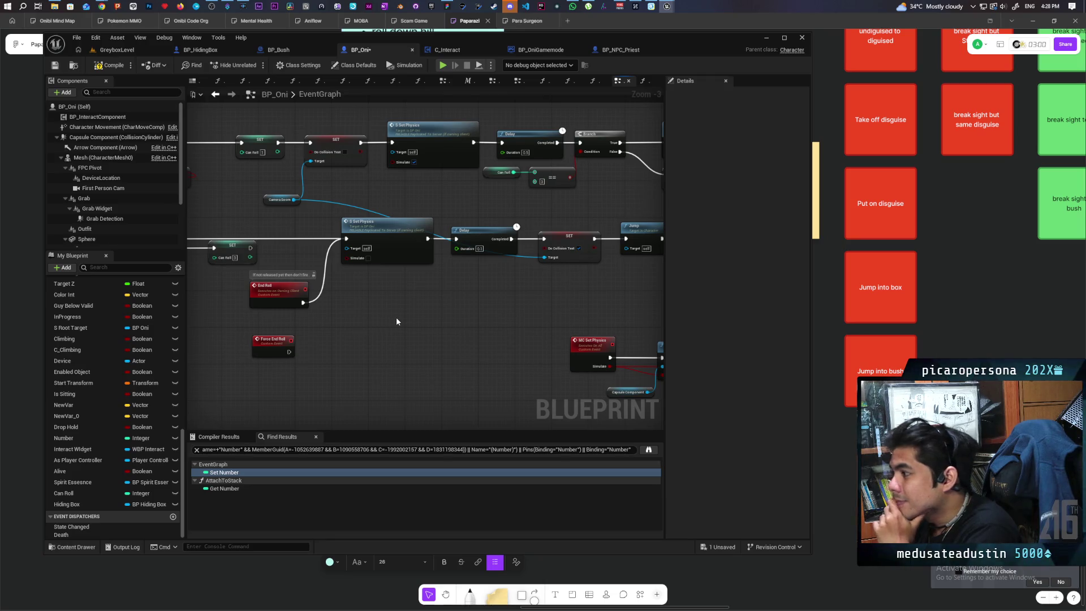
{"action": "mouse_move", "coordinate": [396, 320]}
{"action": "left_mouse_down"}
{"action": "mouse_move", "coordinate": [245, 334]}
{"action": "mouse_move", "coordinate": [524, 325]}
{"action": "mouse_move", "coordinate": [596, 341]}
{"action": "mouse_move", "coordinate": [485, 315]}
{"action": "mouse_move", "coordinate": [219, 310]}
{"action": "mouse_move", "coordinate": [432, 308]}
{"action": "mouse_move", "coordinate": [387, 305]}
{"action": "mouse_move", "coordinate": [521, 290]}
{"action": "mouse_move", "coordinate": [490, 293]}
{"action": "left_mouse_up"}
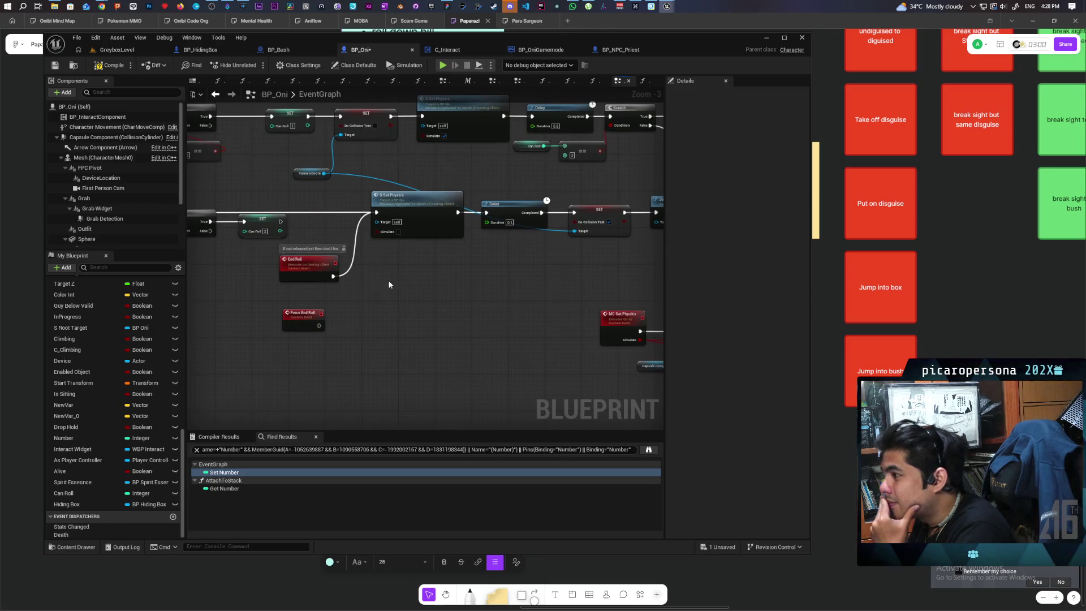
{"action": "left_click_drag", "start_coordinate": [388, 284], "coordinate": [422, 328]}
{"action": "mouse_move", "coordinate": [72, 495]}
{"action": "left_mouse_down"}
{"action": "mouse_move", "coordinate": [392, 375]}
{"action": "mouse_move", "coordinate": [389, 389]}
{"action": "mouse_move", "coordinate": [433, 376]}
{"action": "left_mouse_up"}
{"action": "left_click", "coordinate": [389, 389]}
{"action": "scroll", "coordinate": [390, 389], "scroll_direction": "up", "scroll_amount": 2}
Step: Add a greater-than check on Can Roll and a Branch driven by Force End Roll
{"action": "type", "text": ">"}
{"action": "key", "text": "Return"}
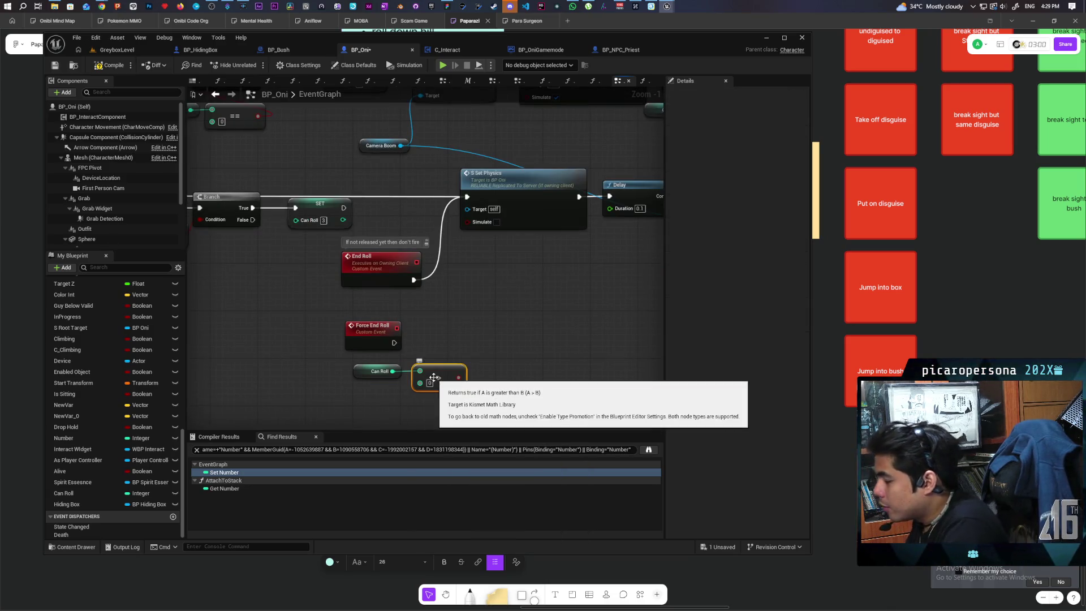
{"action": "left_click", "coordinate": [439, 329]}
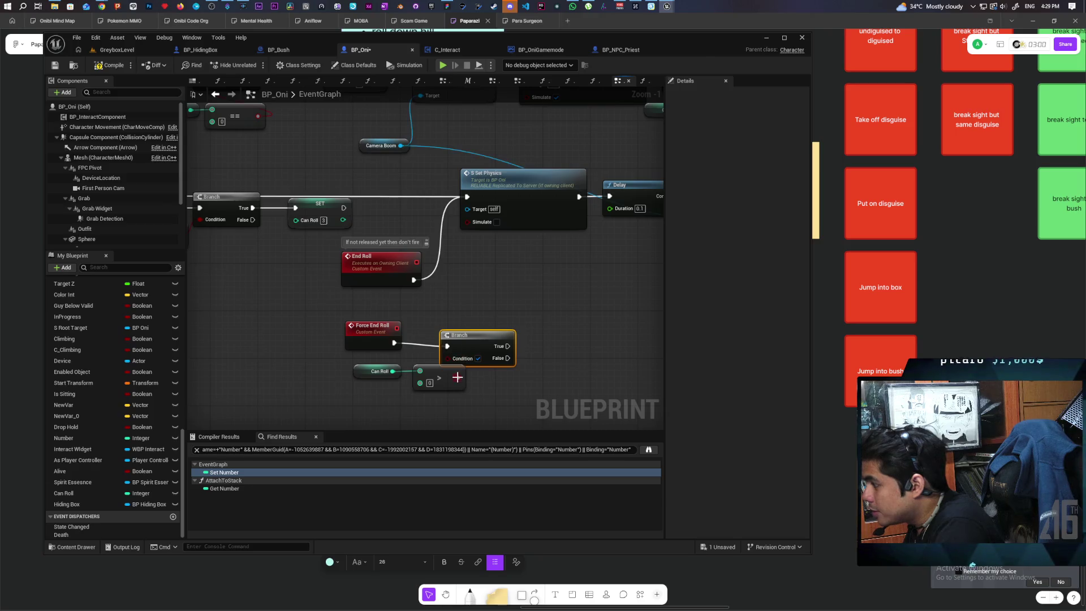
{"action": "left_click_drag", "start_coordinate": [394, 343], "coordinate": [483, 342]}
{"action": "mouse_move", "coordinate": [340, 396]}
{"action": "left_mouse_down"}
{"action": "mouse_move", "coordinate": [443, 369]}
{"action": "mouse_move", "coordinate": [424, 369]}
{"action": "left_mouse_up"}
{"action": "left_click", "coordinate": [373, 327]}
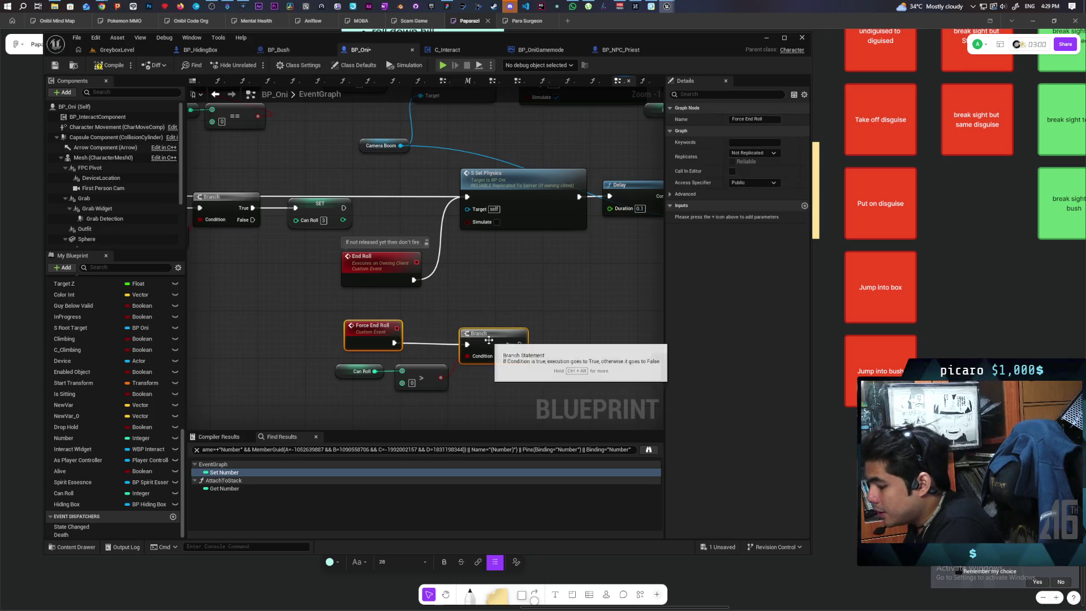
{"action": "scroll", "coordinate": [419, 342], "scroll_direction": "down", "scroll_amount": 4}
{"action": "scroll", "coordinate": [419, 342], "scroll_direction": "up", "scroll_amount": 3}
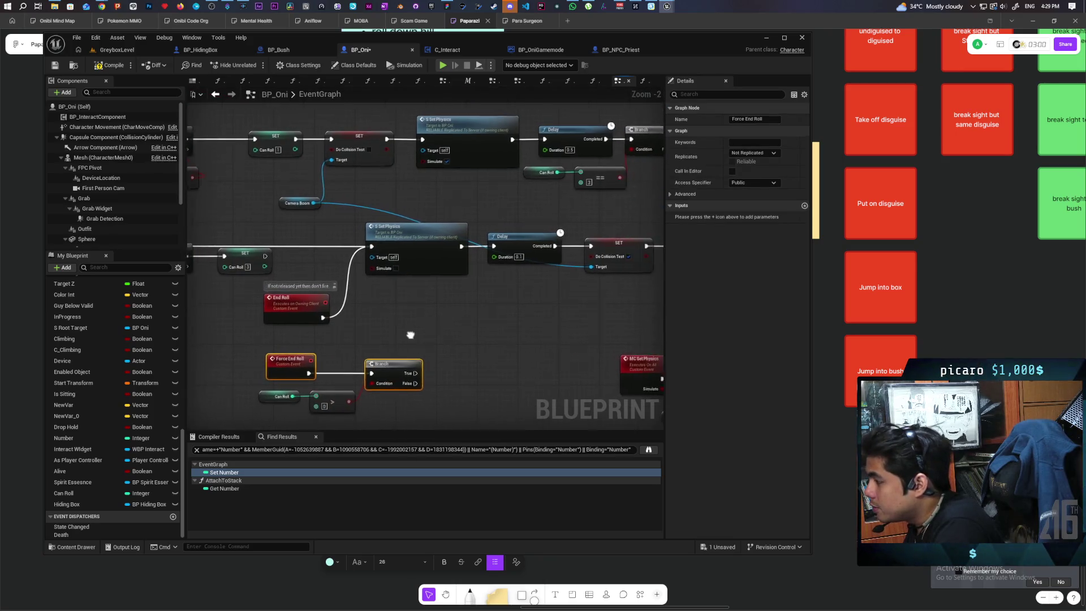
Step: Paste copies of Set Physics and SET Do Collision Test after True, targeting Camera Boom
{"action": "left_click", "coordinate": [397, 238]}
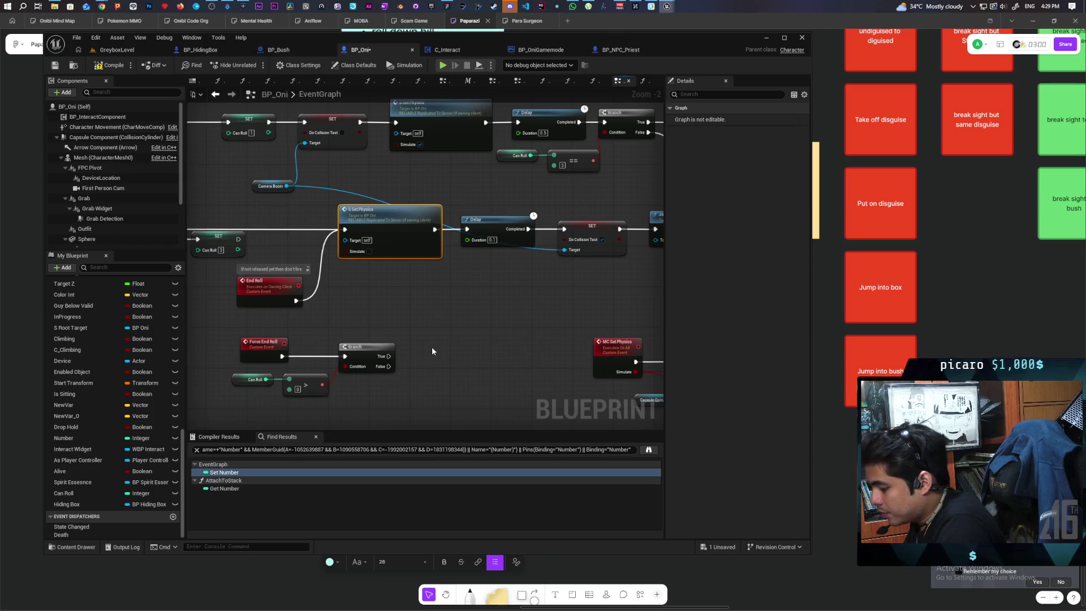
{"action": "key", "text": "ctrl+v"}
{"action": "mouse_move", "coordinate": [389, 357]}
{"action": "left_mouse_down"}
{"action": "mouse_move", "coordinate": [426, 366]}
{"action": "mouse_move", "coordinate": [442, 352]}
{"action": "left_mouse_up"}
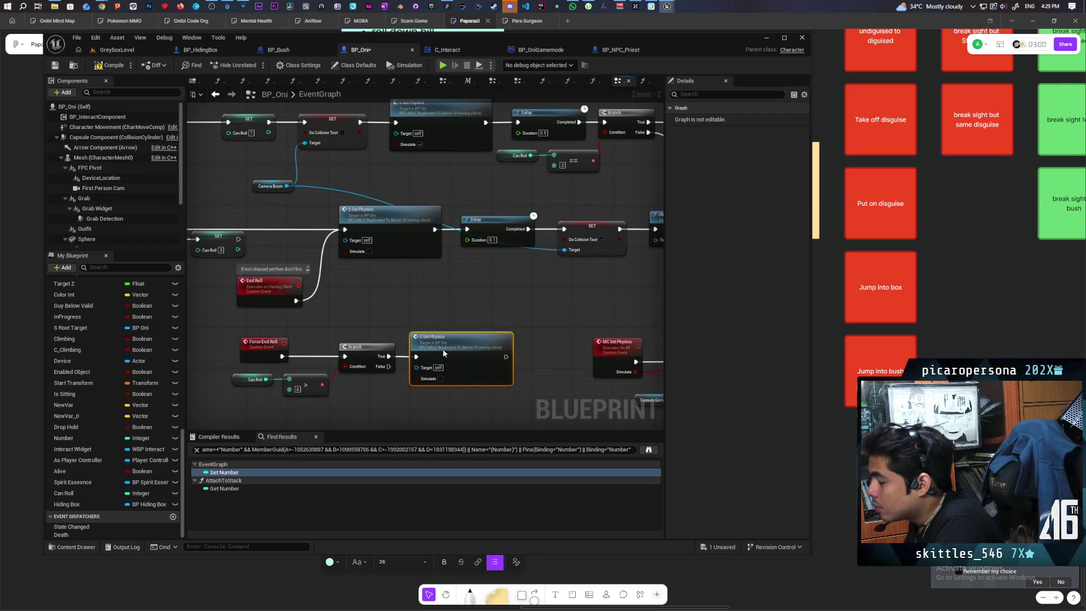
{"action": "mouse_move", "coordinate": [265, 334]}
{"action": "left_mouse_down"}
{"action": "mouse_move", "coordinate": [469, 392]}
{"action": "mouse_move", "coordinate": [406, 351]}
{"action": "mouse_move", "coordinate": [358, 356]}
{"action": "left_mouse_up"}
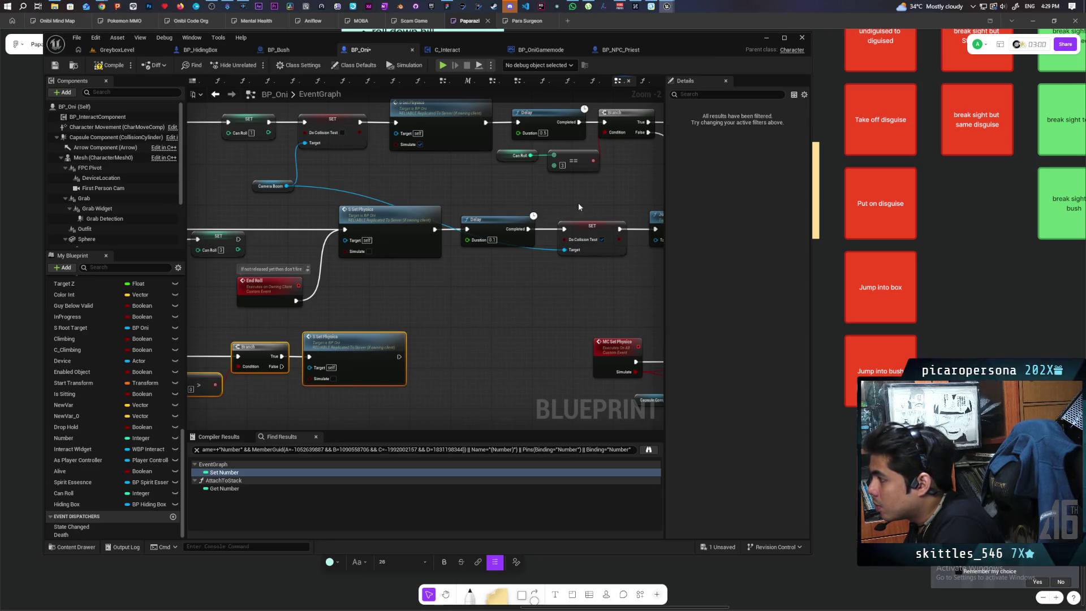
{"action": "left_click", "coordinate": [574, 229]}
{"action": "key", "text": "ctrl+v"}
{"action": "left_click_drag", "start_coordinate": [399, 356], "coordinate": [451, 356]}
{"action": "mouse_move", "coordinate": [287, 186]}
{"action": "left_mouse_down"}
{"action": "mouse_move", "coordinate": [455, 365]}
{"action": "mouse_move", "coordinate": [453, 377]}
{"action": "left_mouse_up"}
{"action": "scroll", "coordinate": [528, 301], "scroll_direction": "down", "scroll_amount": 1}
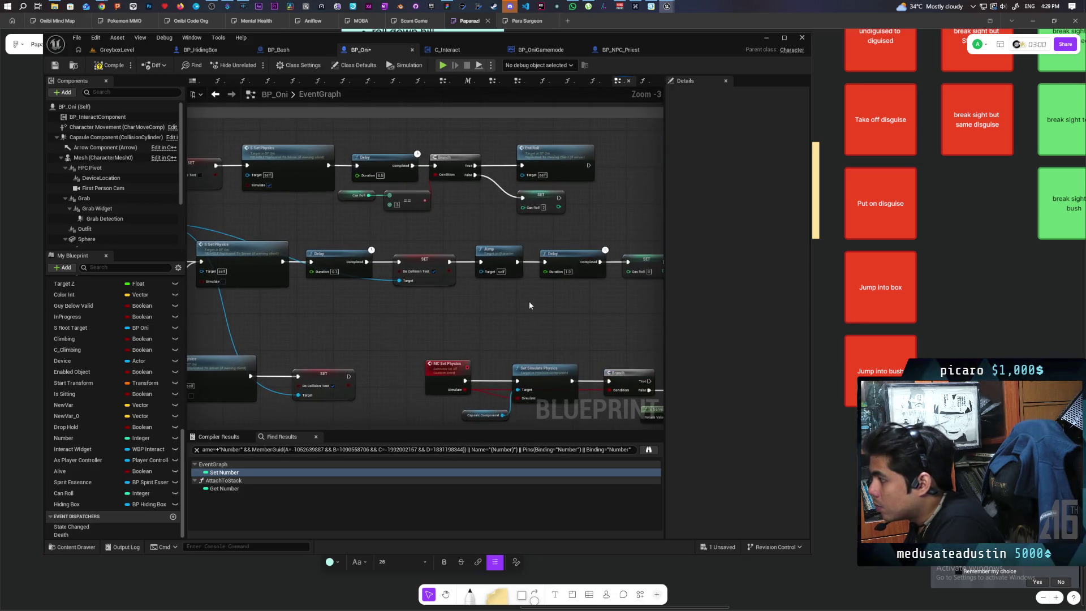
{"action": "mouse_move", "coordinate": [563, 299]}
{"action": "left_mouse_down"}
{"action": "mouse_move", "coordinate": [473, 303]}
{"action": "mouse_move", "coordinate": [502, 273]}
{"action": "mouse_move", "coordinate": [647, 243]}
{"action": "mouse_move", "coordinate": [502, 255]}
{"action": "mouse_move", "coordinate": [469, 246]}
{"action": "mouse_move", "coordinate": [572, 226]}
{"action": "mouse_move", "coordinate": [606, 243]}
{"action": "mouse_move", "coordinate": [715, 215]}
{"action": "left_mouse_up"}
{"action": "left_click", "coordinate": [579, 195]}
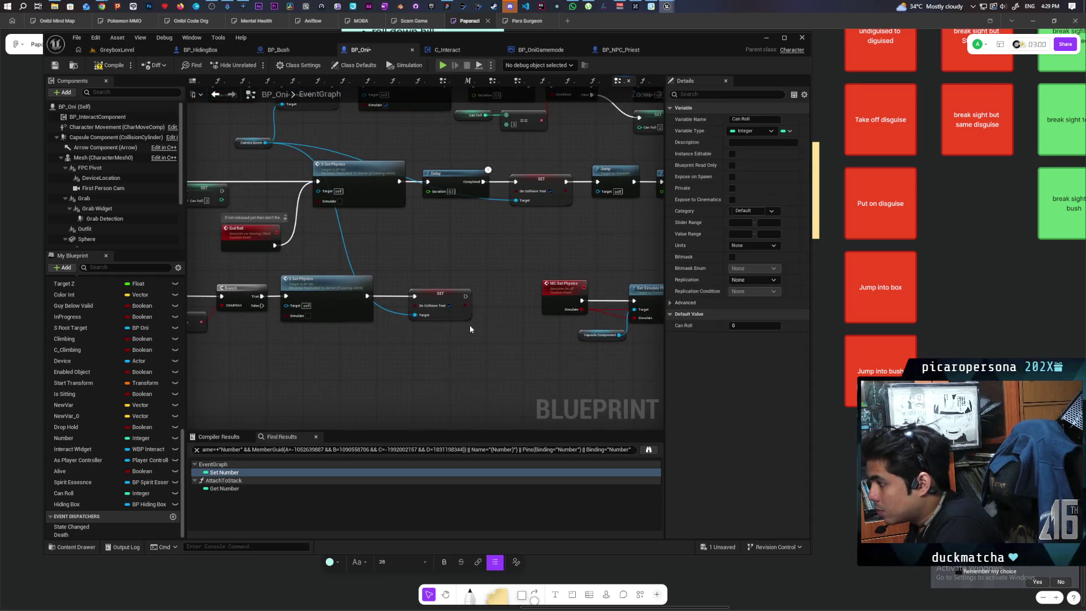
Step: Paste a SET Can Roll copy after Do Collision Test in the Force End Roll chain
{"action": "left_click", "coordinate": [460, 266]}
{"action": "key", "text": "ctrl+v"}
{"action": "left_click_drag", "start_coordinate": [434, 295], "coordinate": [419, 296]}
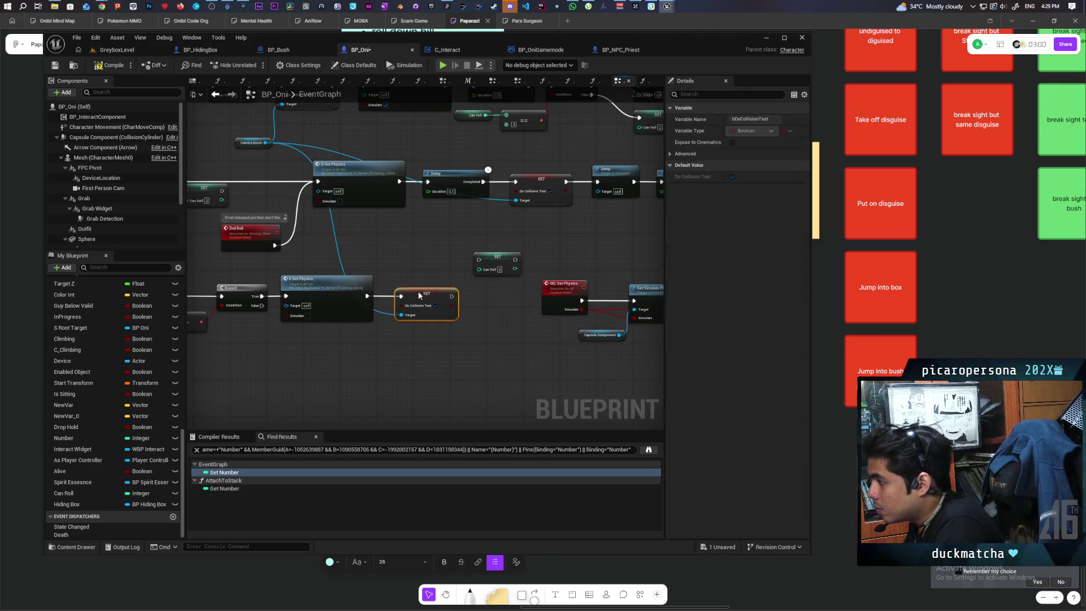
{"action": "mouse_move", "coordinate": [488, 259]}
{"action": "left_mouse_down"}
{"action": "mouse_move", "coordinate": [484, 290]}
{"action": "mouse_move", "coordinate": [463, 300]}
{"action": "mouse_move", "coordinate": [483, 296]}
{"action": "left_mouse_up"}
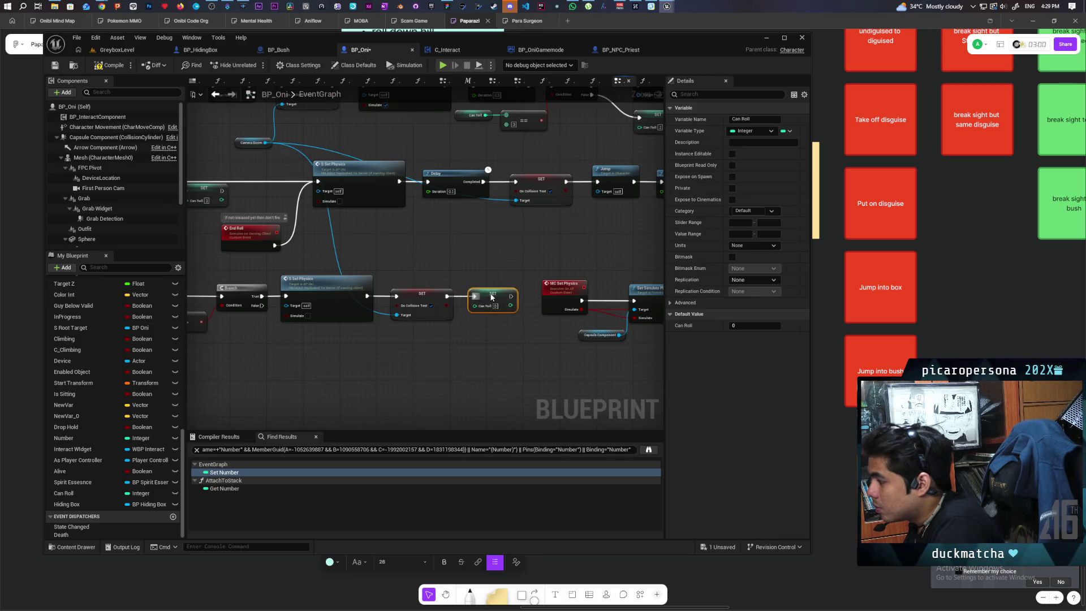
{"action": "scroll", "coordinate": [491, 296], "scroll_direction": "down", "scroll_amount": 4}
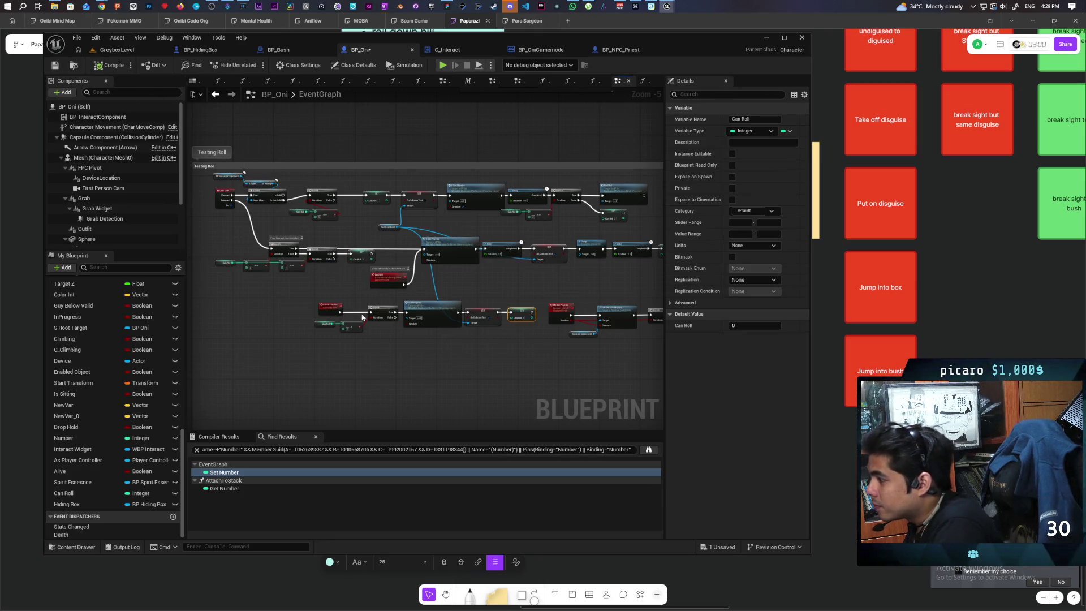
{"action": "scroll", "coordinate": [395, 283], "scroll_direction": "down", "scroll_amount": 4}
{"action": "mouse_move", "coordinate": [453, 246]}
{"action": "left_mouse_down"}
{"action": "mouse_move", "coordinate": [284, 354]}
{"action": "mouse_move", "coordinate": [312, 399]}
{"action": "mouse_move", "coordinate": [525, 340]}
{"action": "left_mouse_up"}
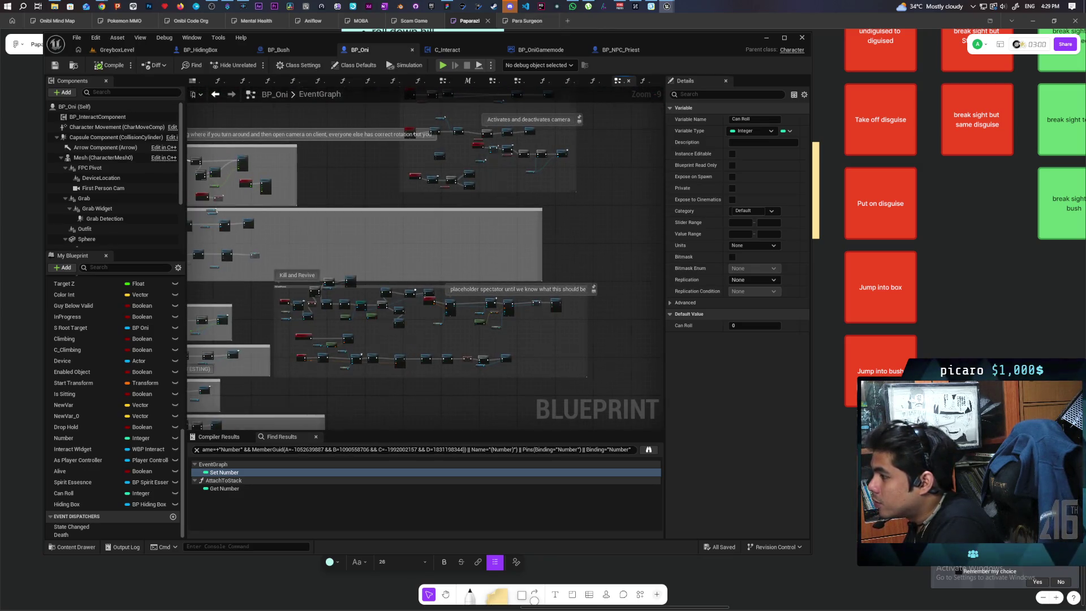
{"action": "scroll", "coordinate": [342, 337], "scroll_direction": "up", "scroll_amount": 7}
{"action": "left_click", "coordinate": [428, 300]}
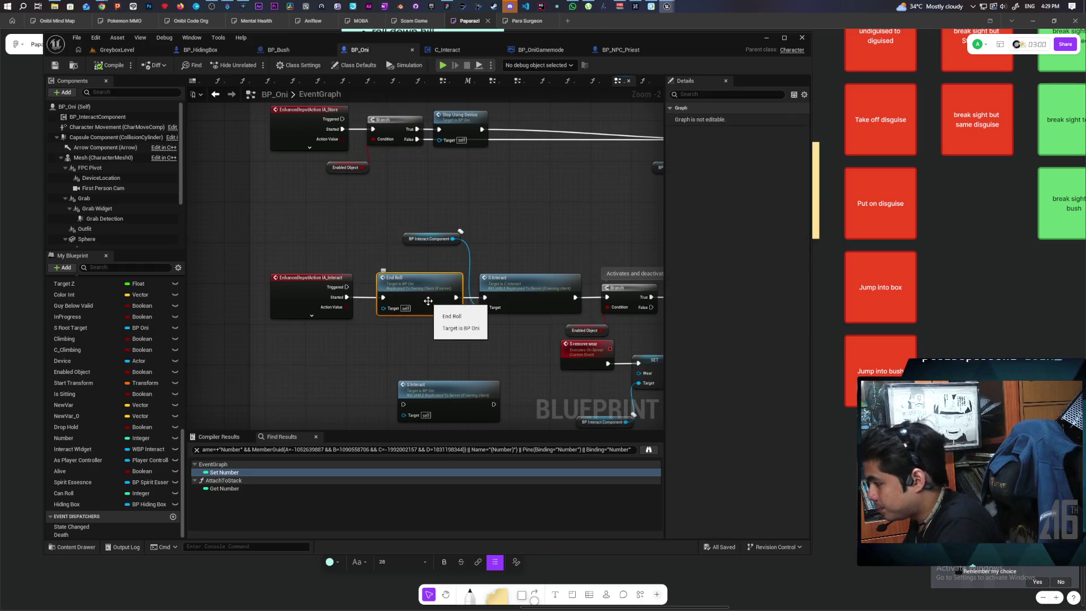
Step: Replace IA_Interact Started's End Roll call with Force End Roll feeding S Interact, then save BP_Oni
{"action": "key", "text": "Delete"}
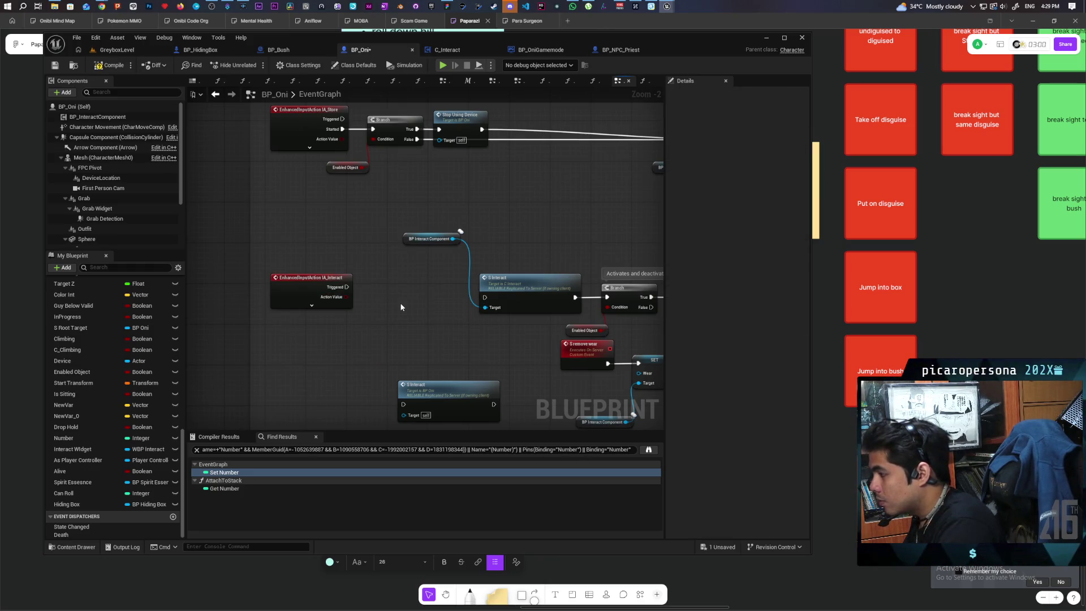
{"action": "left_click", "coordinate": [333, 309]}
{"action": "left_click_drag", "start_coordinate": [347, 297], "coordinate": [378, 297]}
{"action": "type", "text": "force end roll"}
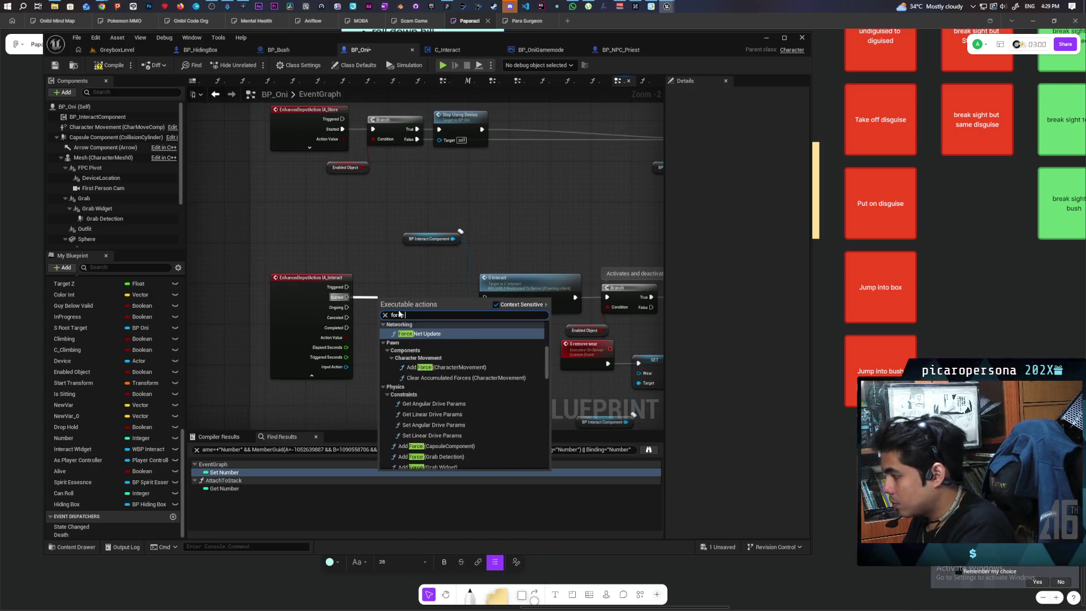
{"action": "key", "text": "Return"}
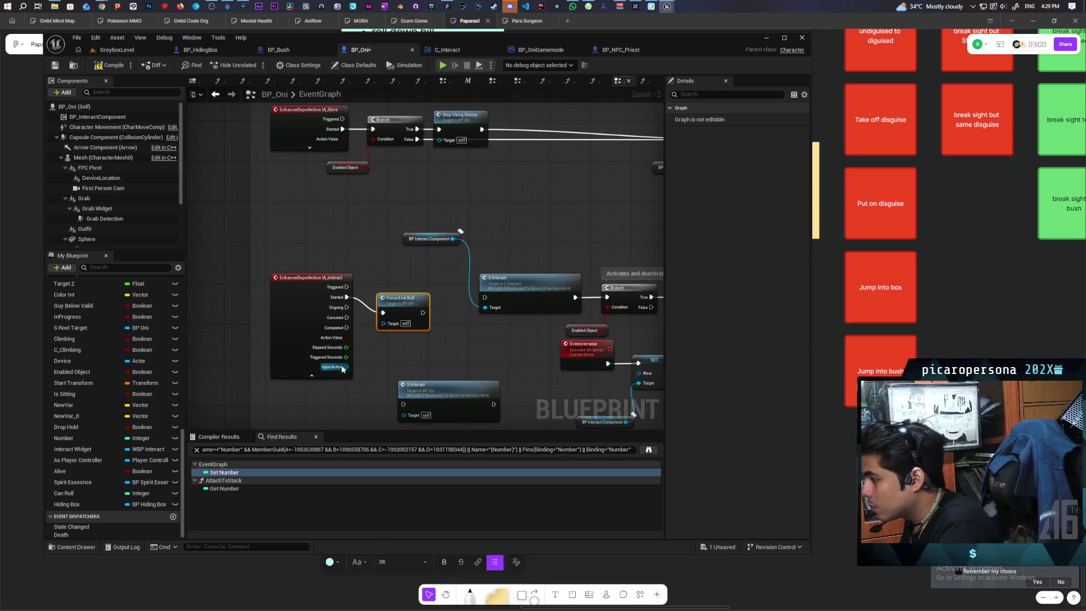
{"action": "left_click", "coordinate": [312, 375]}
{"action": "mouse_move", "coordinate": [422, 312]}
{"action": "left_mouse_down"}
{"action": "mouse_move", "coordinate": [485, 300]}
{"action": "mouse_move", "coordinate": [420, 286]}
{"action": "left_mouse_up"}
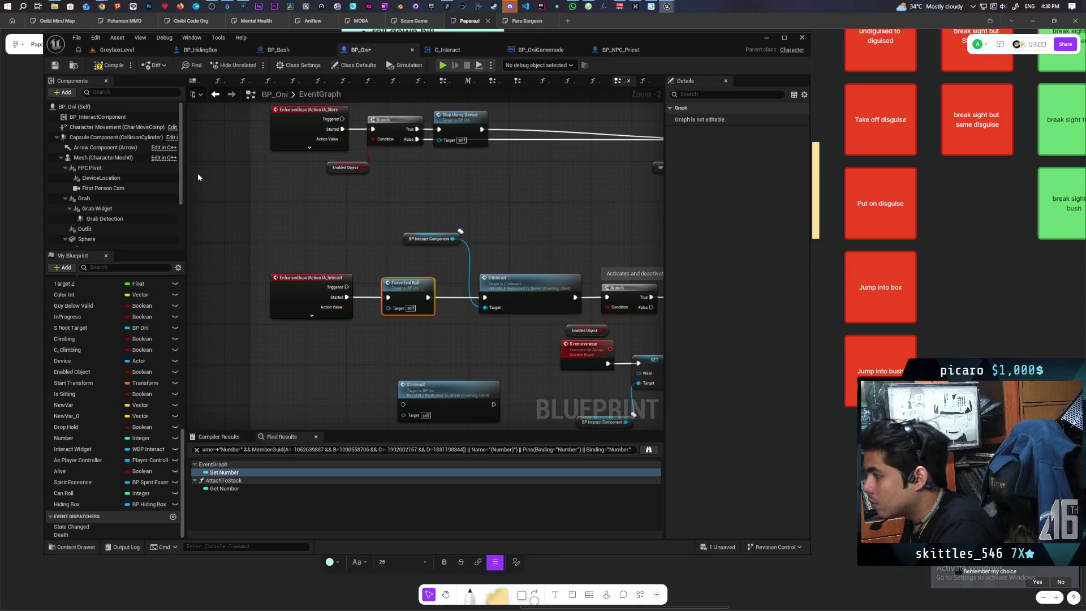
{"action": "key", "text": "ctrl+s"}
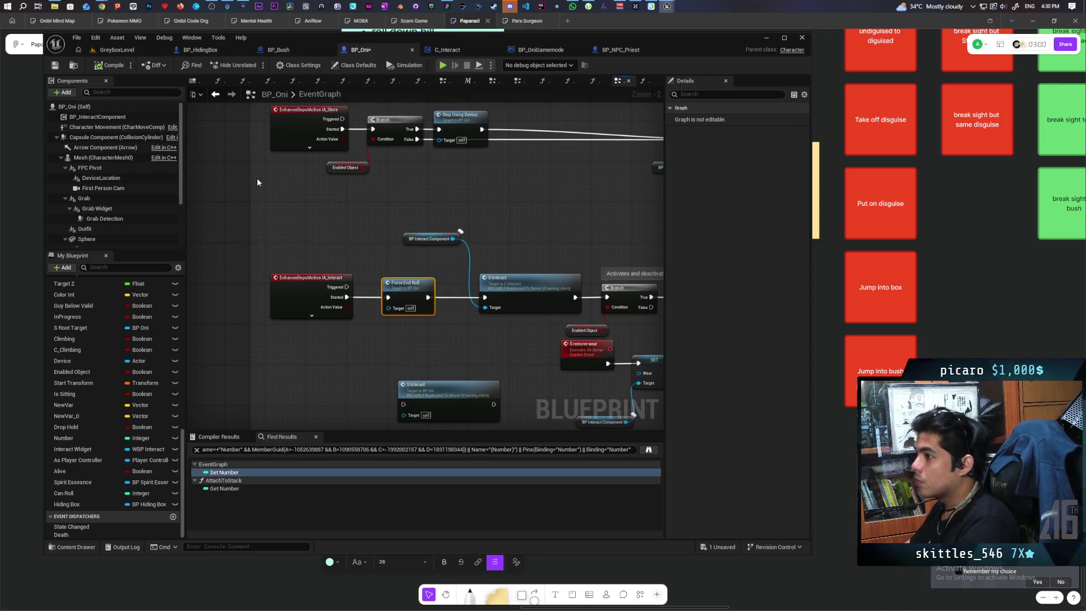
{"action": "left_click", "coordinate": [147, 51]}
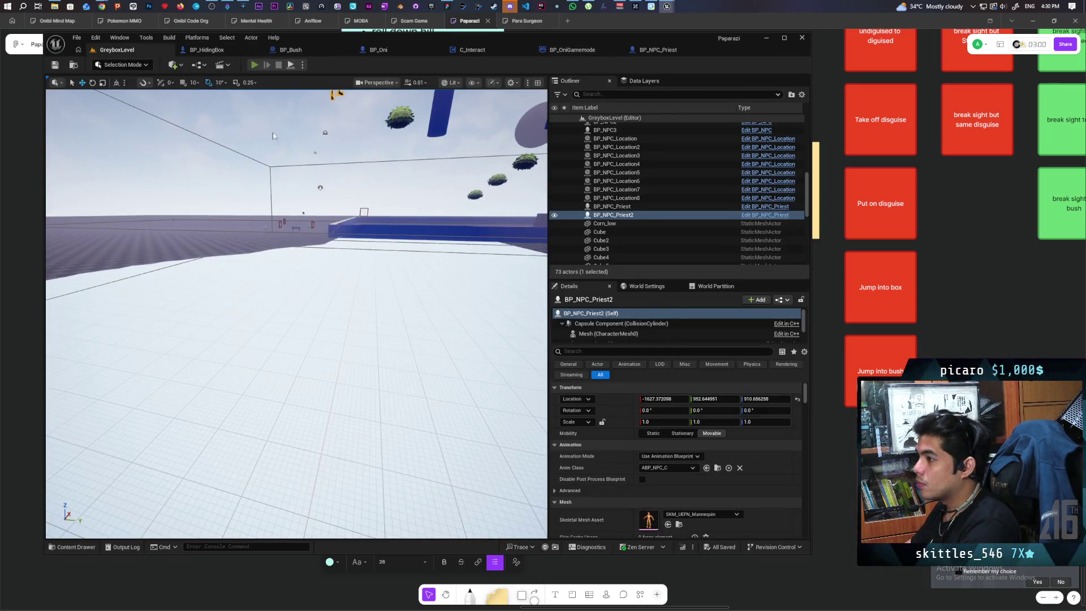
Step: Play-test walking to the blue box and hiding with F, then view BP_NPC_Priest's event graph
{"action": "key", "text": "alt+p"}
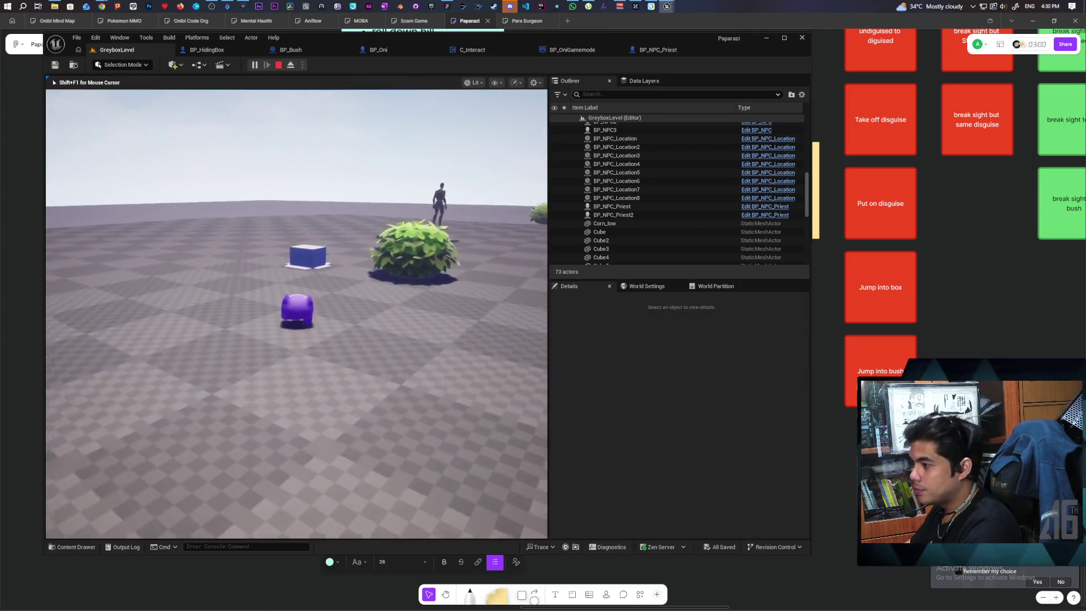
{"action": "key", "text": "w"}
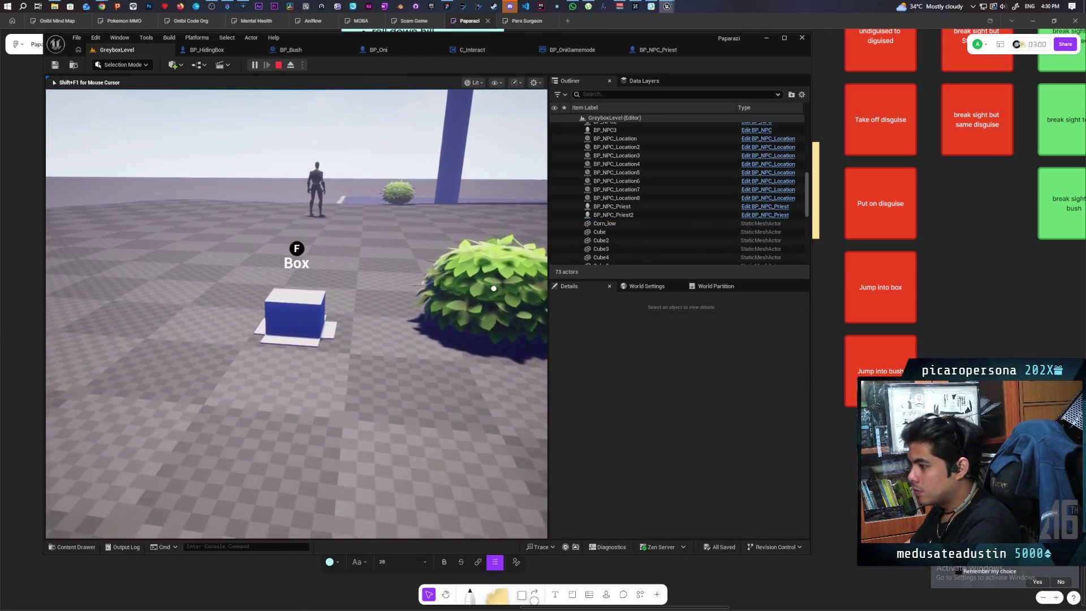
{"action": "key", "text": "f"}
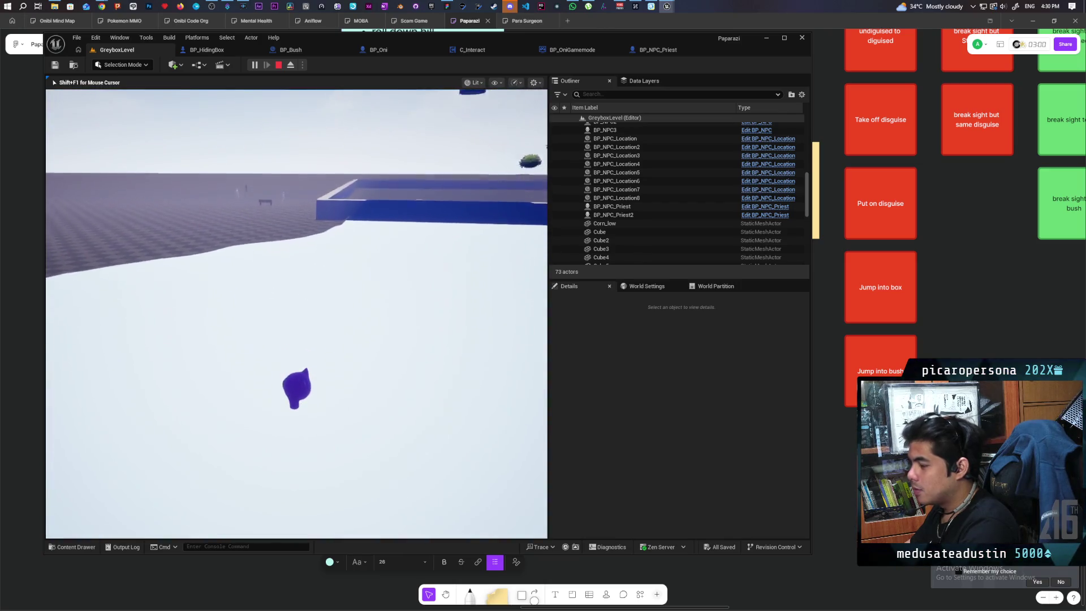
{"action": "key", "text": "Escape"}
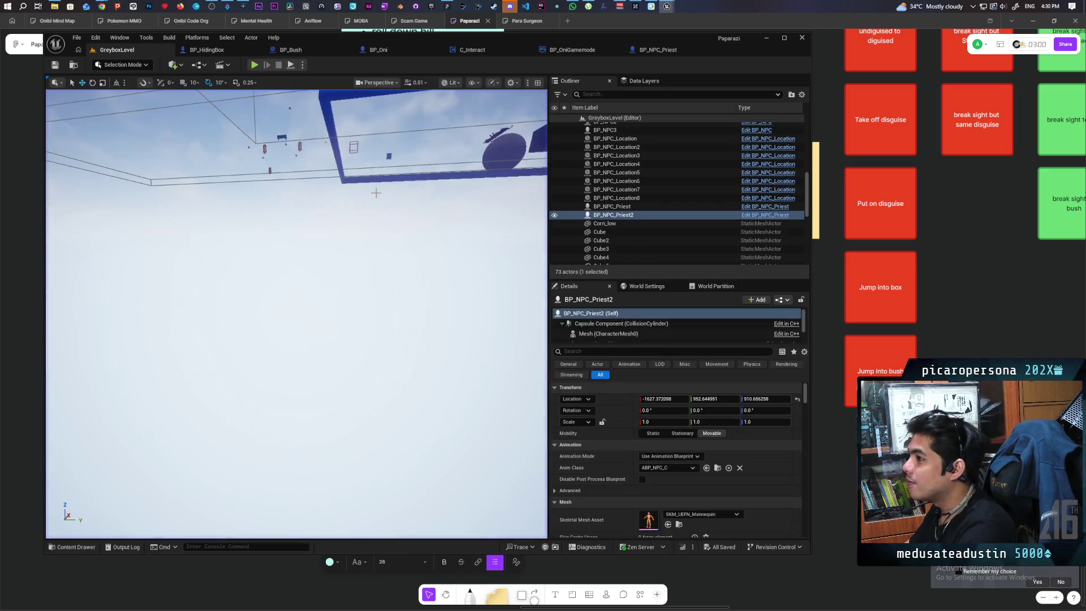
{"action": "left_click", "coordinate": [653, 50]}
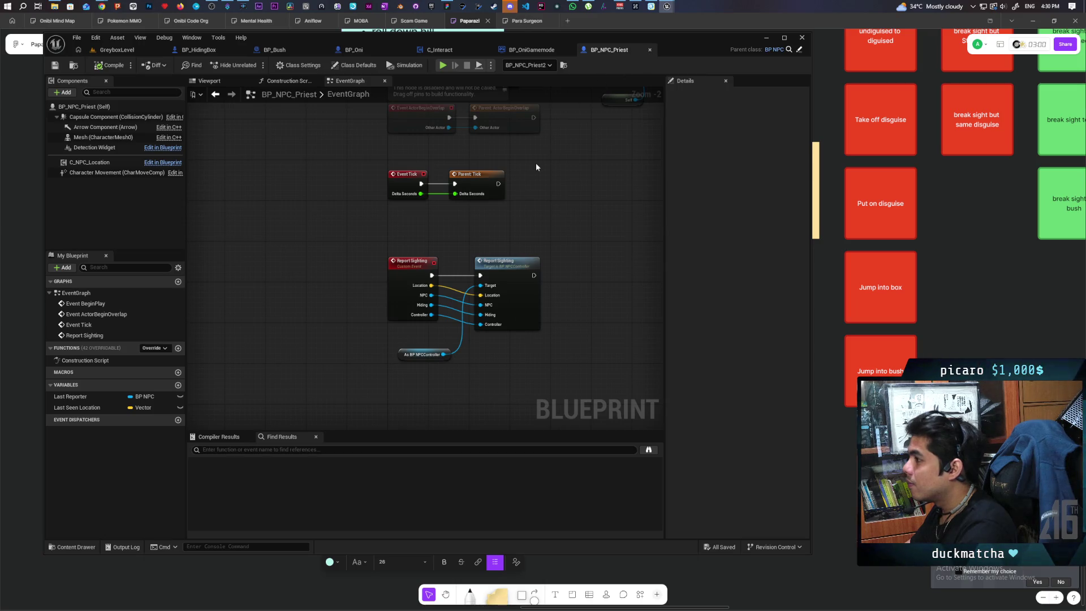
Step: In BP_Oni, select the Force End Roll nodes and move the == node down-left
{"action": "left_click", "coordinate": [356, 50]}
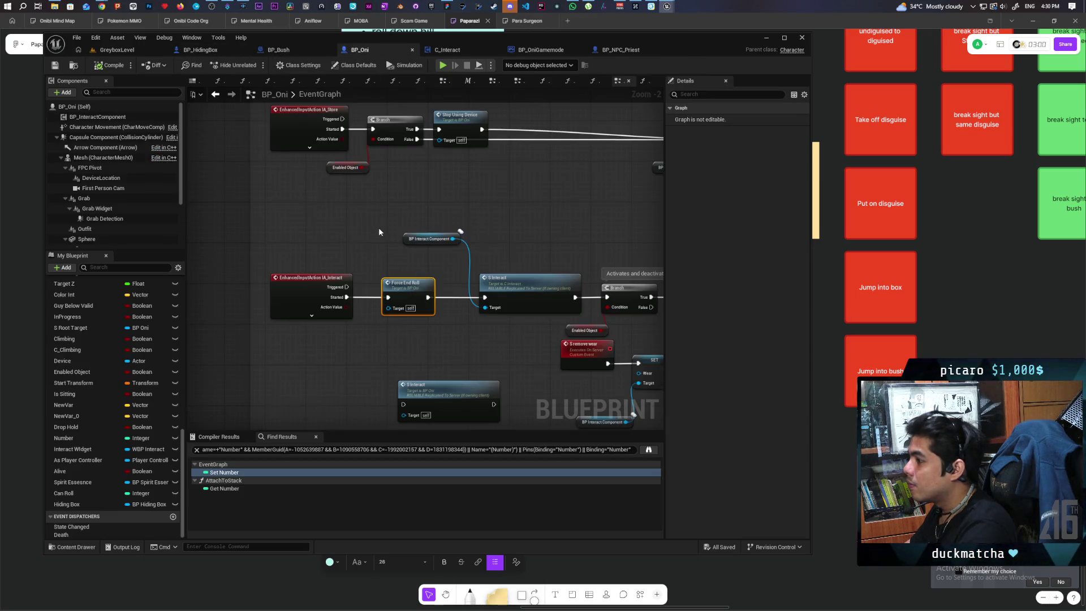
{"action": "scroll", "coordinate": [395, 257], "scroll_direction": "up", "scroll_amount": 6}
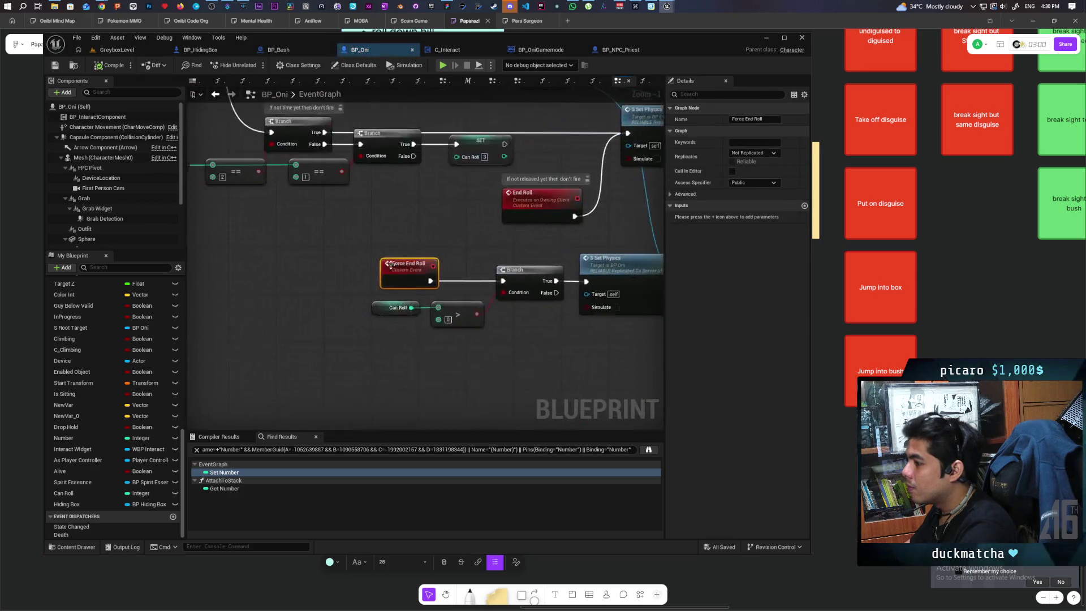
{"action": "scroll", "coordinate": [362, 259], "scroll_direction": "down", "scroll_amount": 2}
{"action": "mouse_move", "coordinate": [362, 259]}
{"action": "left_mouse_down"}
{"action": "mouse_move", "coordinate": [326, 301]}
{"action": "mouse_move", "coordinate": [182, 312]}
{"action": "mouse_move", "coordinate": [655, 355]}
{"action": "left_mouse_up"}
{"action": "mouse_move", "coordinate": [208, 268]}
{"action": "left_mouse_down"}
{"action": "mouse_move", "coordinate": [334, 304]}
{"action": "mouse_move", "coordinate": [375, 331]}
{"action": "left_mouse_up"}
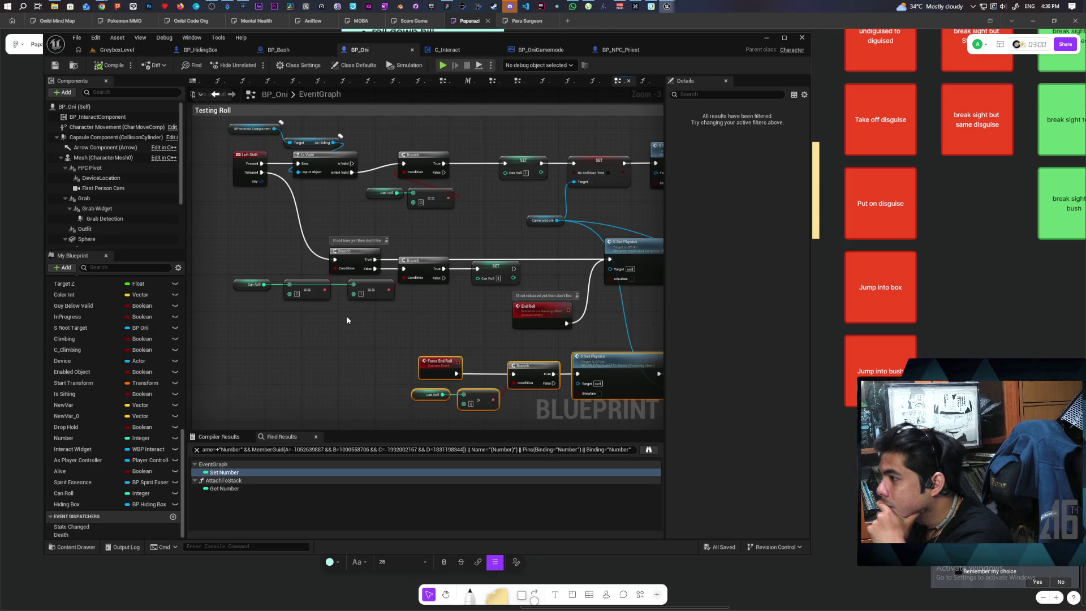
{"action": "mouse_move", "coordinate": [321, 303]}
{"action": "left_mouse_down"}
{"action": "mouse_move", "coordinate": [315, 317]}
{"action": "mouse_move", "coordinate": [314, 296]}
{"action": "left_mouse_up"}
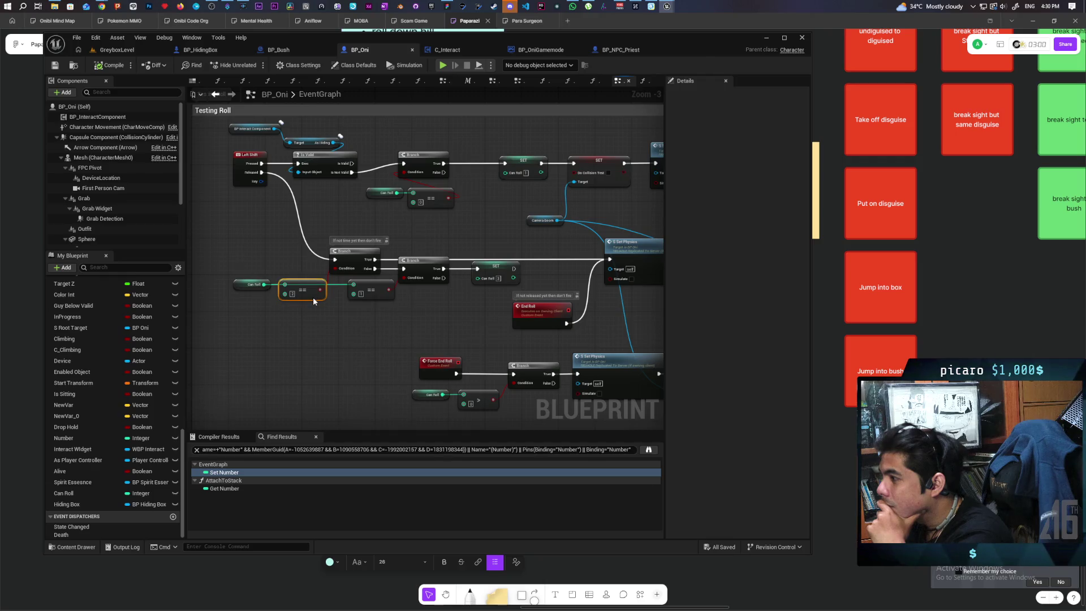
Step: Add an F9 breakpoint on the Testing Roll Branch node and save BP_Oni
{"action": "left_click", "coordinate": [351, 257]}
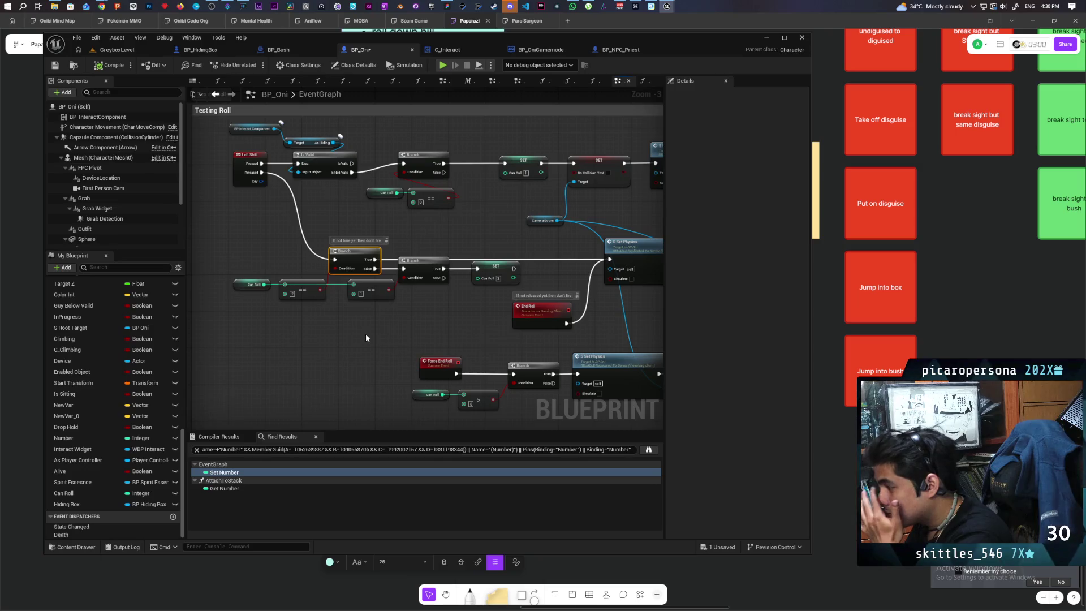
{"action": "key", "text": "F9"}
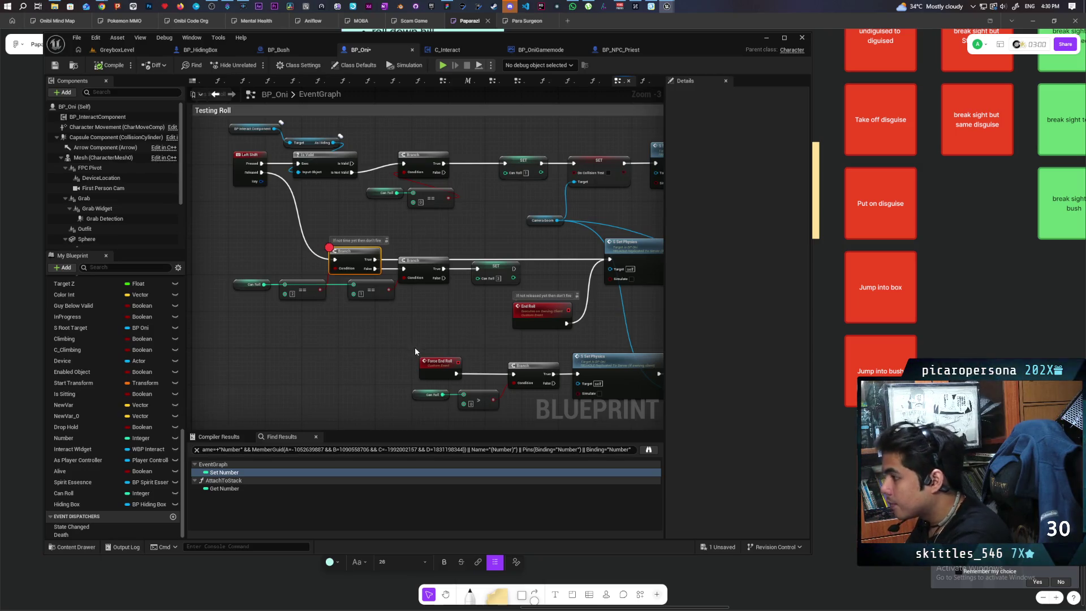
{"action": "key", "text": "ctrl+s"}
{"action": "scroll", "coordinate": [371, 212], "scroll_direction": "down", "scroll_amount": 2}
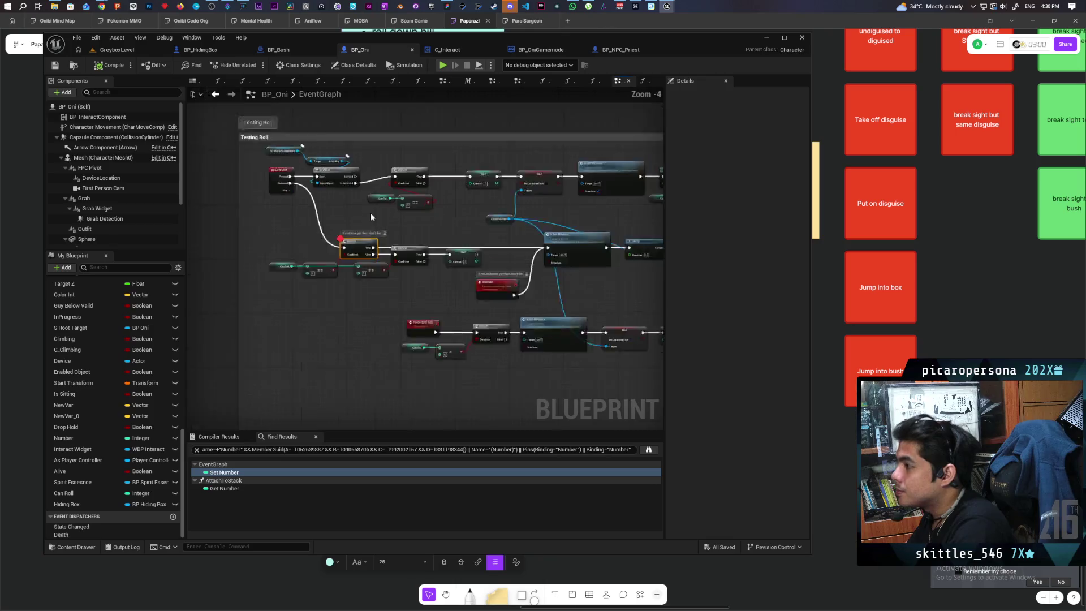
{"action": "scroll", "coordinate": [337, 312], "scroll_direction": "up", "scroll_amount": 1}
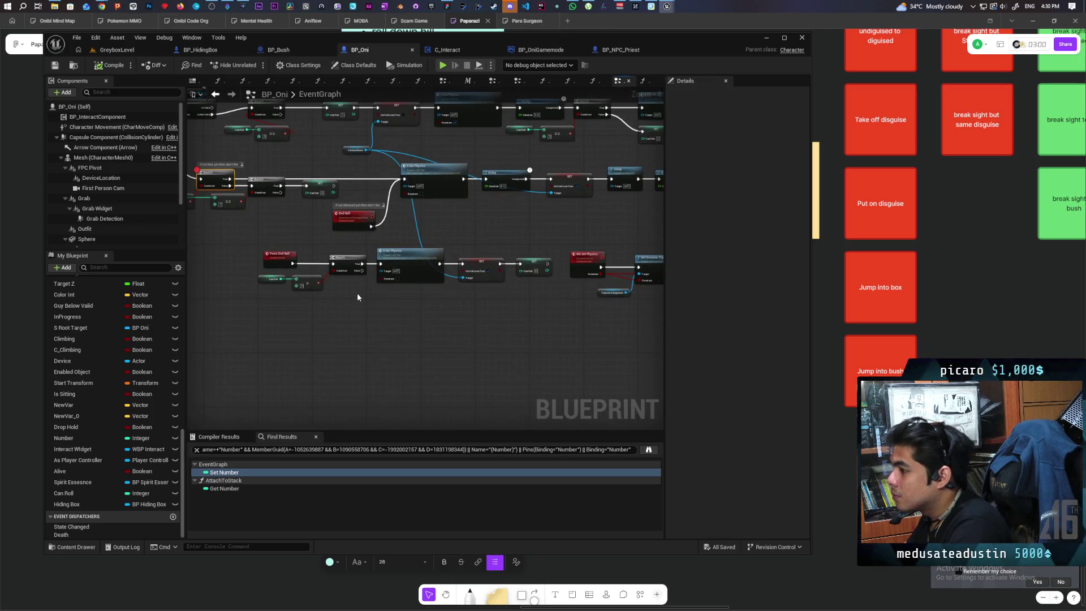
{"action": "mouse_move", "coordinate": [324, 280]}
{"action": "left_mouse_down"}
{"action": "mouse_move", "coordinate": [330, 320]}
{"action": "mouse_move", "coordinate": [376, 287]}
{"action": "left_mouse_up"}
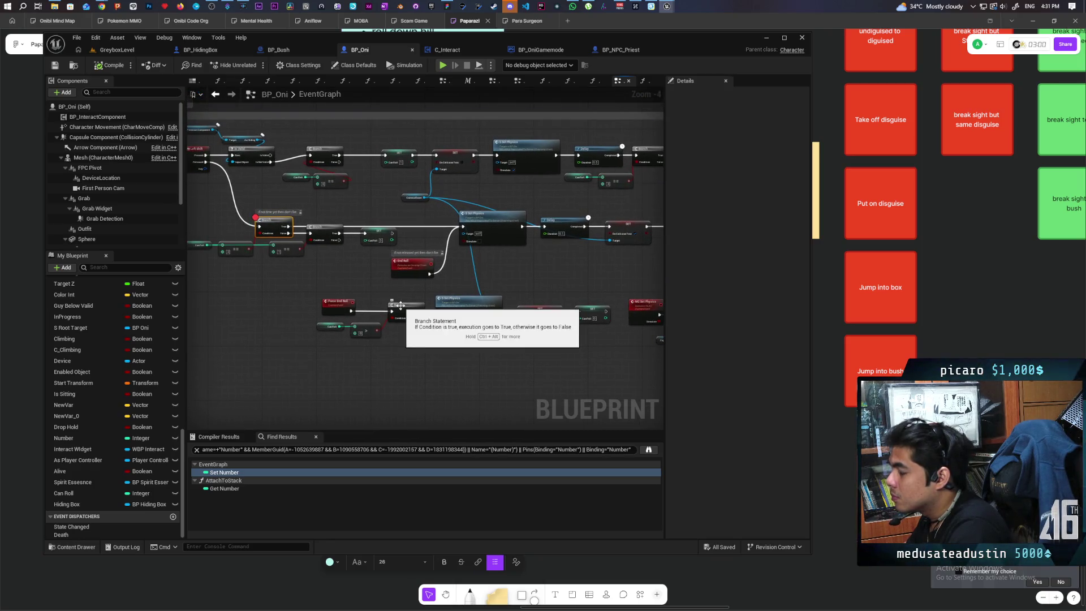
{"action": "left_click_drag", "start_coordinate": [531, 353], "coordinate": [439, 352]}
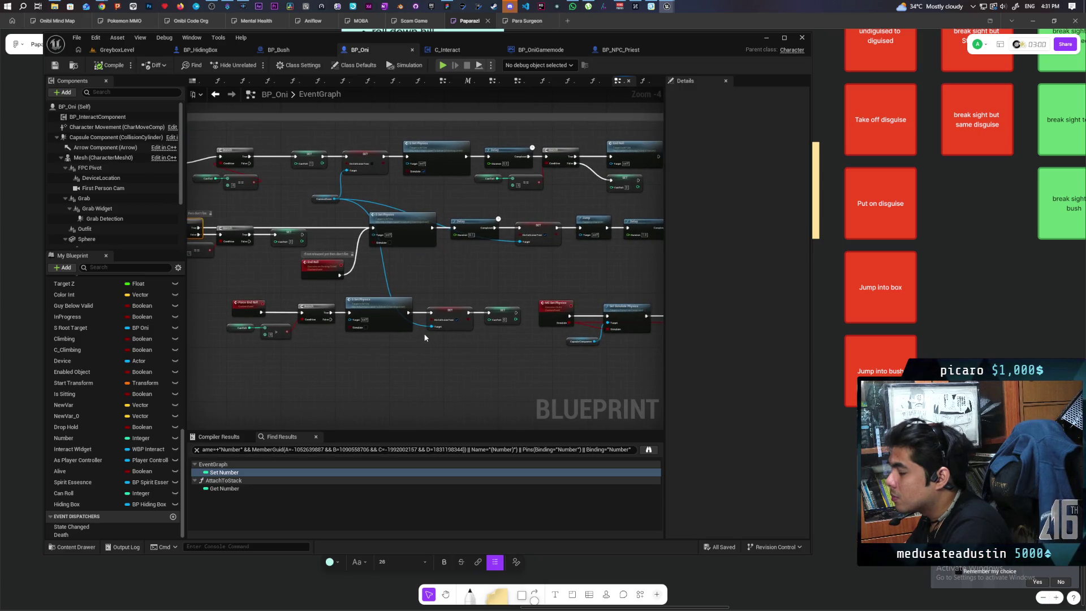
Step: Jump to the S Set Physics event and select the seven movement and physics nodes
{"action": "double_click", "coordinate": [391, 308]}
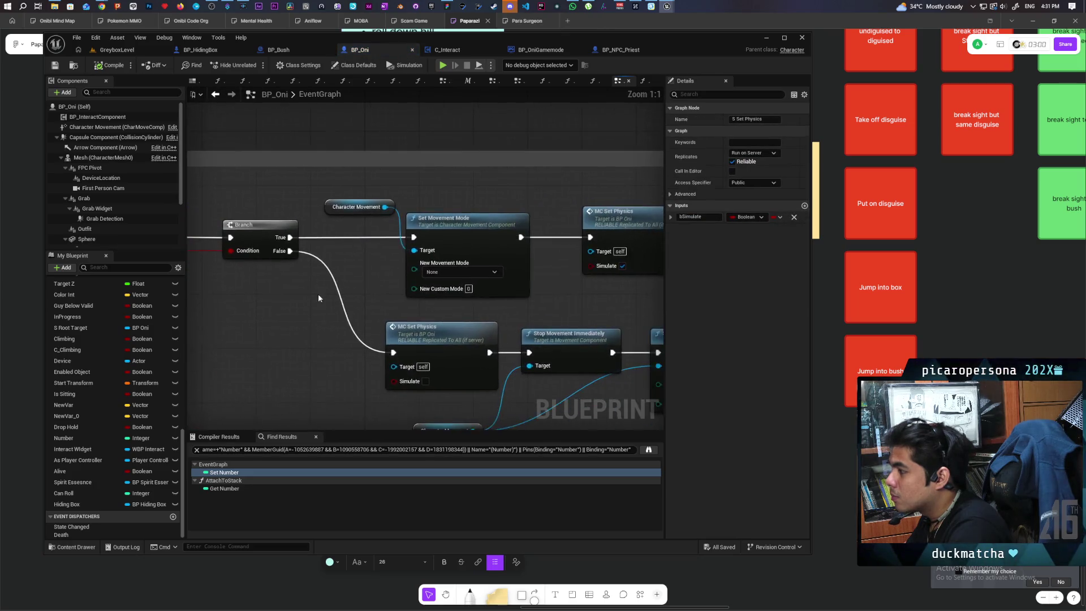
{"action": "scroll", "coordinate": [318, 299], "scroll_direction": "down", "scroll_amount": 2}
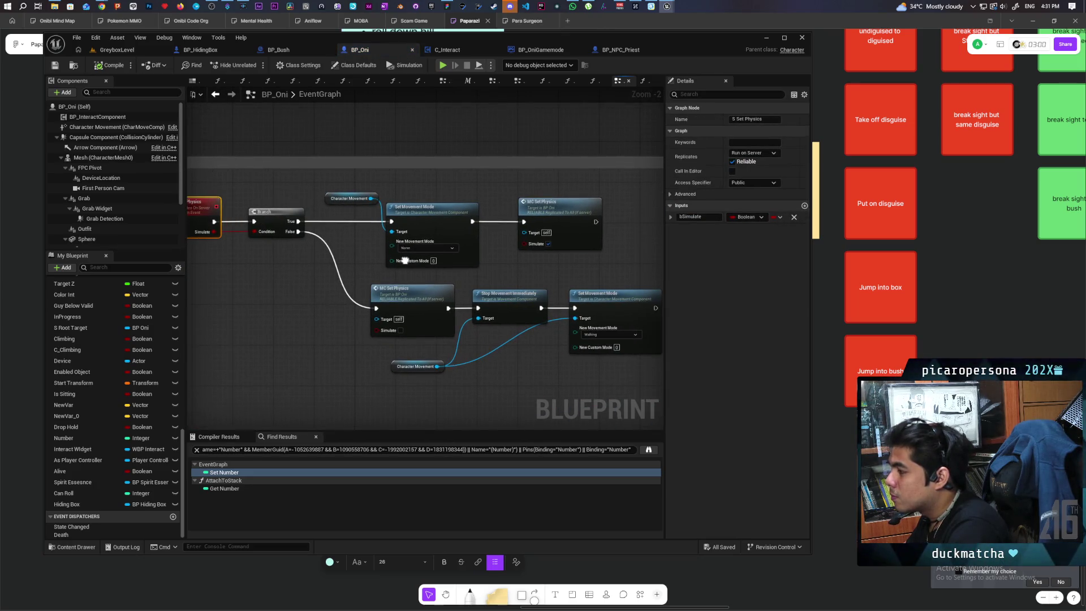
{"action": "mouse_move", "coordinate": [404, 260]}
{"action": "left_mouse_down"}
{"action": "mouse_move", "coordinate": [449, 255]}
{"action": "mouse_move", "coordinate": [381, 254]}
{"action": "left_mouse_up"}
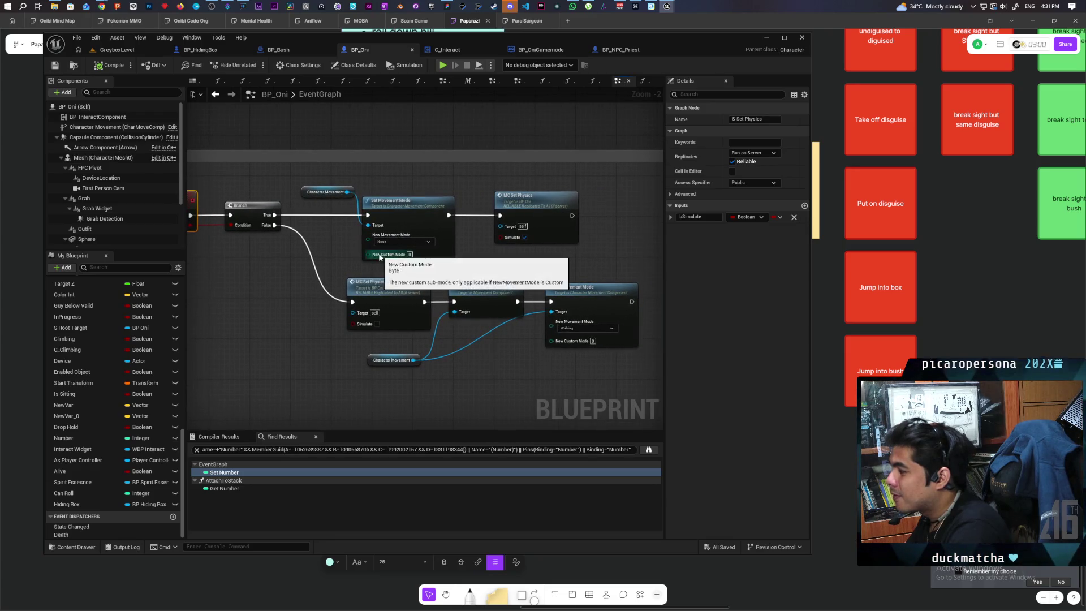
{"action": "left_click_drag", "start_coordinate": [293, 179], "coordinate": [585, 381]}
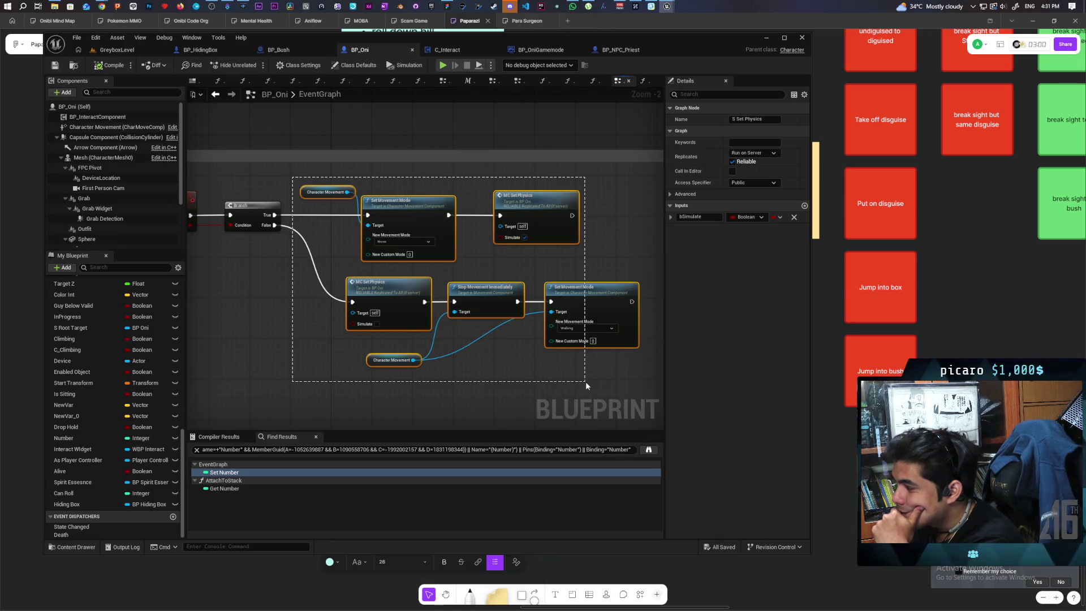
{"action": "left_click_drag", "start_coordinate": [585, 381], "coordinate": [584, 380]}
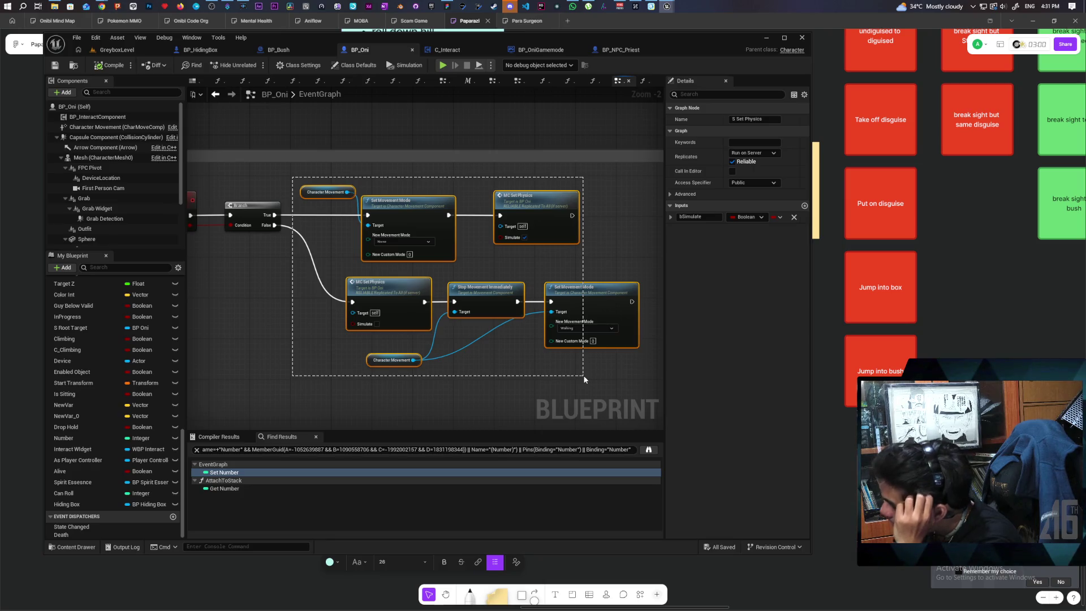
{"action": "left_click_drag", "start_coordinate": [585, 375], "coordinate": [585, 375]}
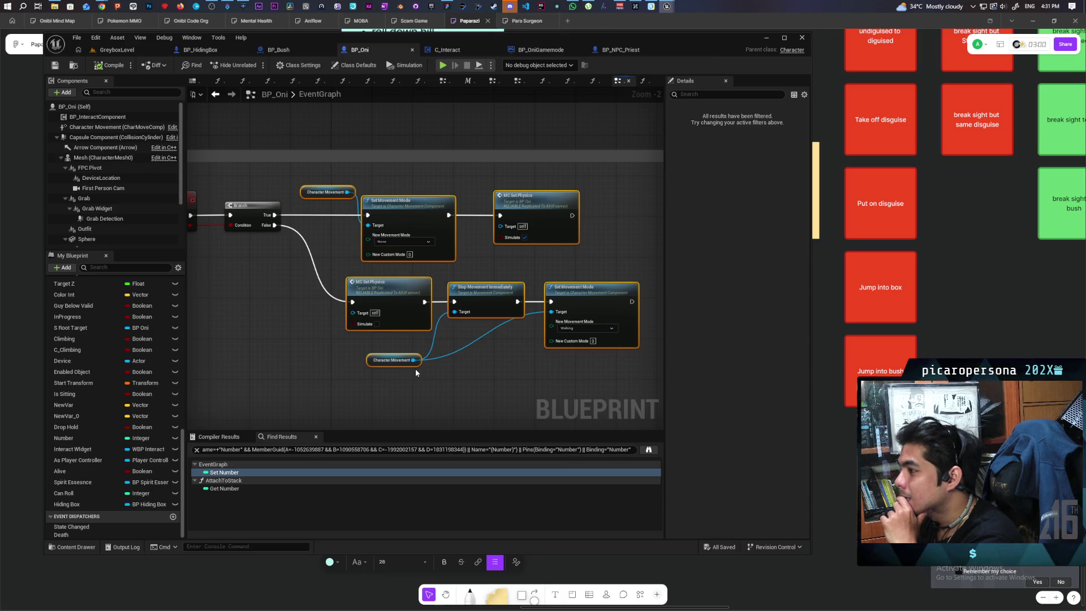
Step: Shift MC Set Physics and Stop Movement Immediately slightly left, then save BP_Oni
{"action": "scroll", "coordinate": [415, 368], "scroll_direction": "down", "scroll_amount": 5}
{"action": "left_click_drag", "start_coordinate": [316, 322], "coordinate": [595, 254]}
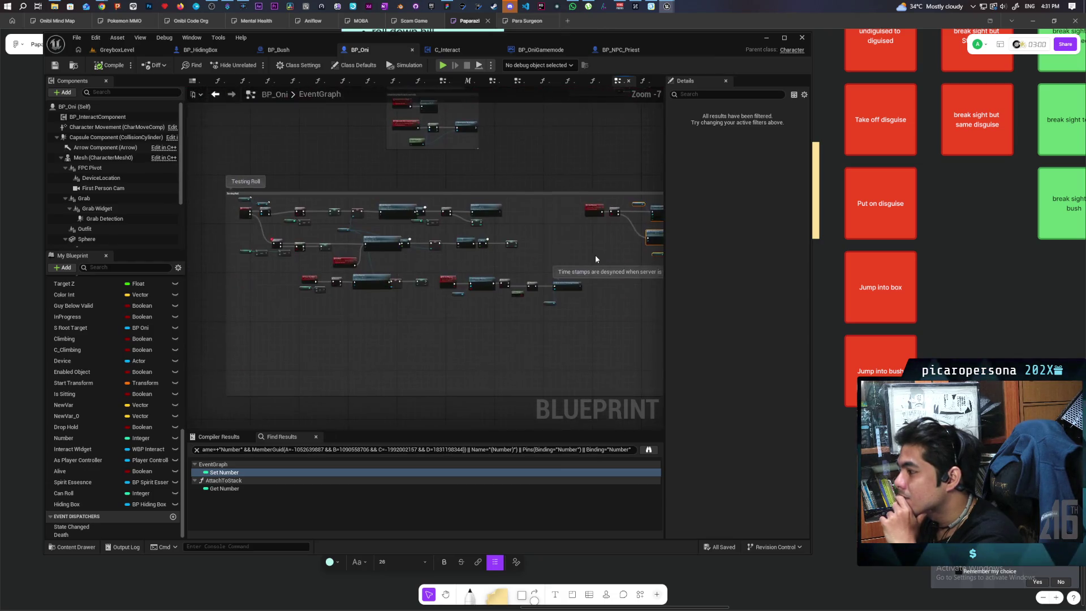
{"action": "scroll", "coordinate": [356, 297], "scroll_direction": "up", "scroll_amount": 2}
{"action": "scroll", "coordinate": [389, 292], "scroll_direction": "up", "scroll_amount": 4}
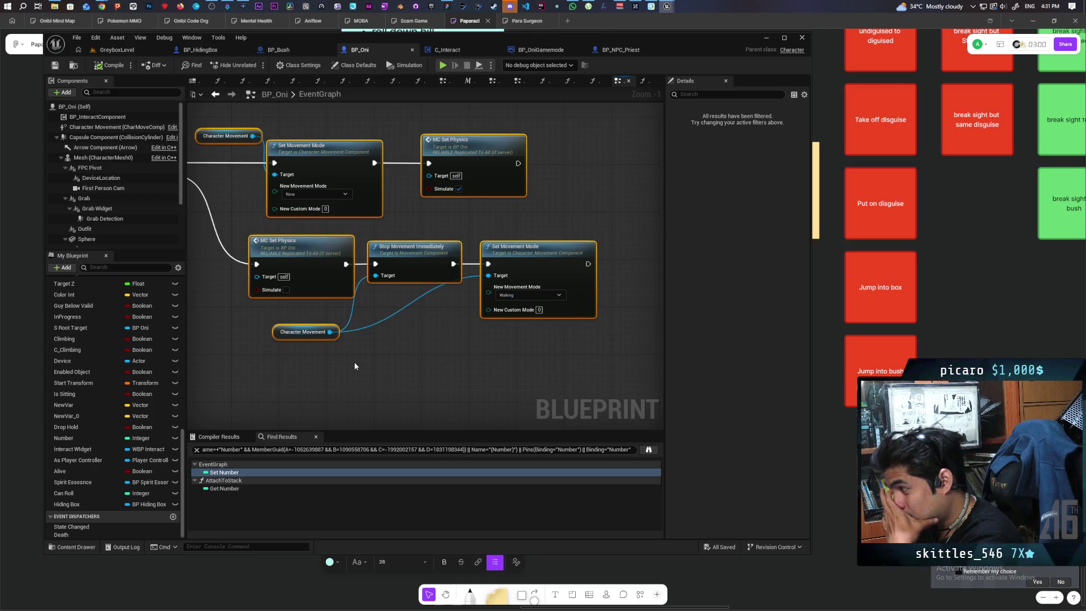
{"action": "mouse_move", "coordinate": [311, 358]}
{"action": "left_mouse_down"}
{"action": "mouse_move", "coordinate": [588, 283]}
{"action": "mouse_move", "coordinate": [588, 352]}
{"action": "left_mouse_up"}
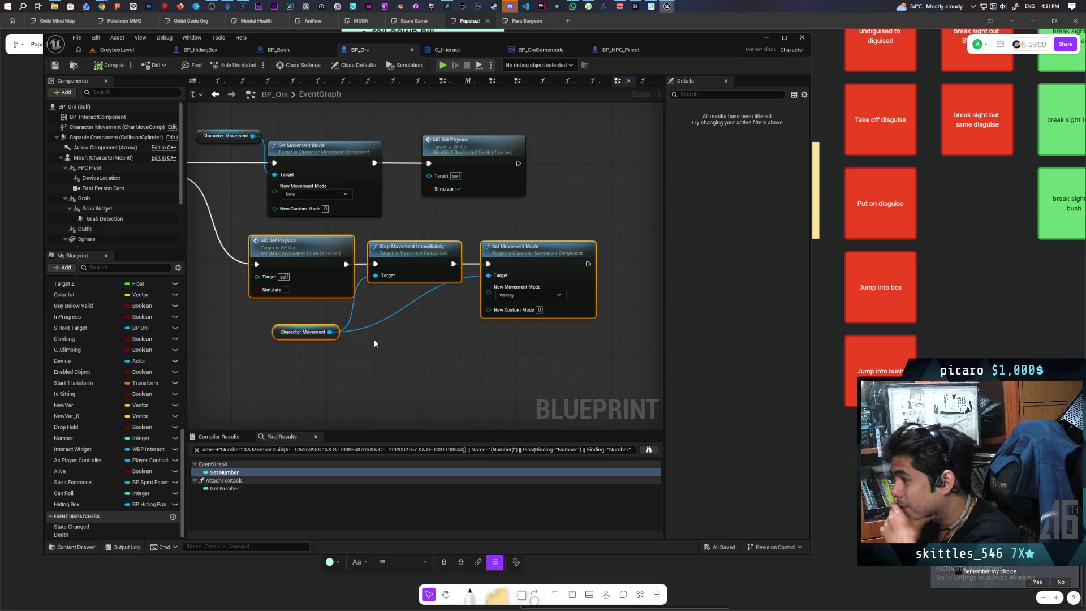
{"action": "left_click", "coordinate": [348, 328]}
{"action": "left_click_drag", "start_coordinate": [336, 288], "coordinate": [327, 282]}
{"action": "left_click_drag", "start_coordinate": [420, 262], "coordinate": [416, 266]}
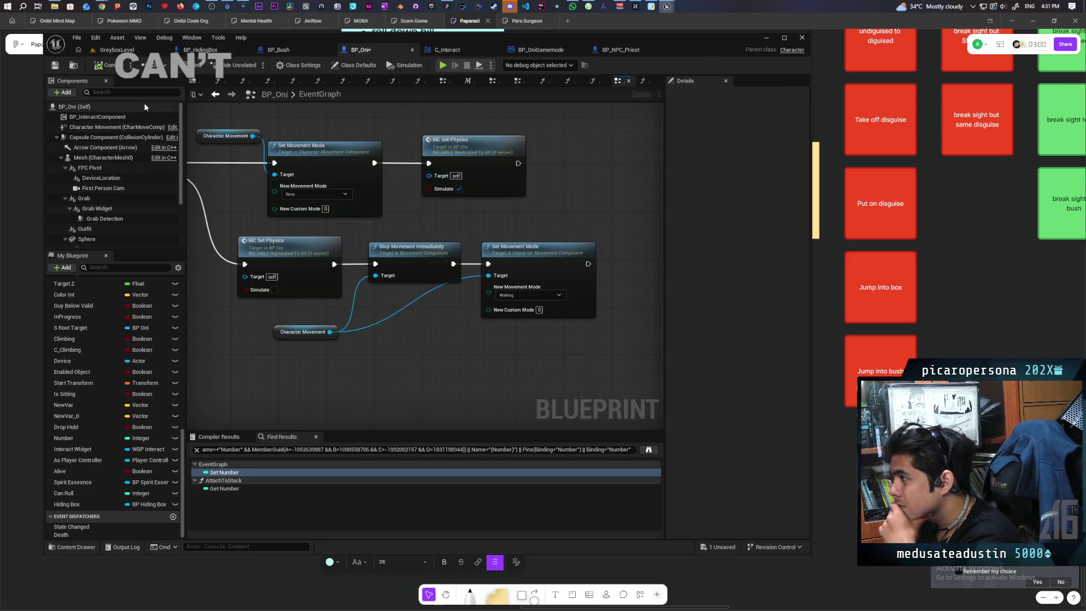
{"action": "key", "text": "ctrl+s"}
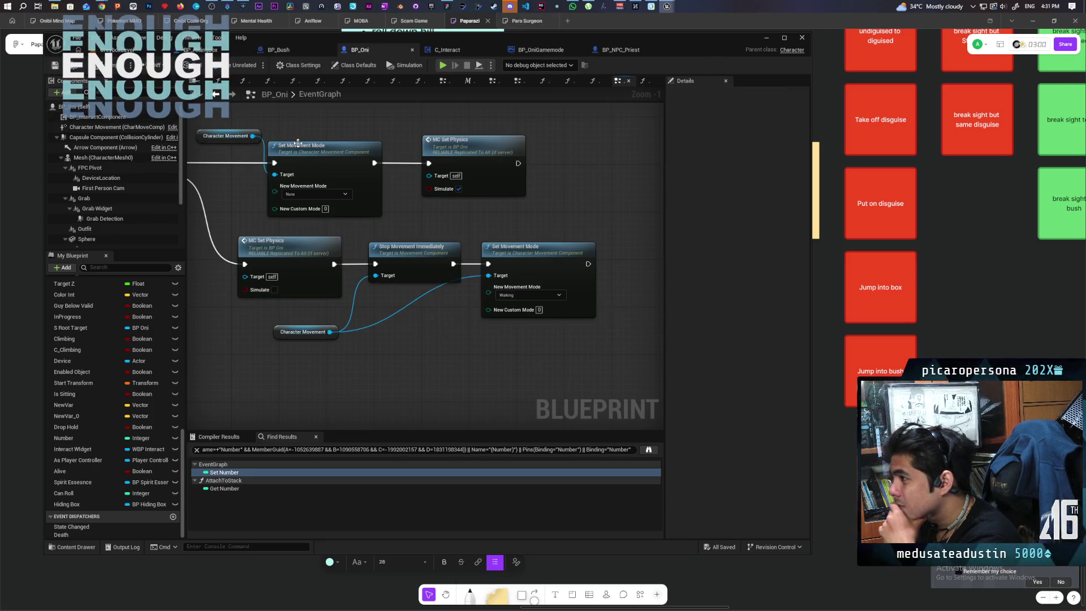
{"action": "scroll", "coordinate": [240, 135], "scroll_direction": "down", "scroll_amount": 2}
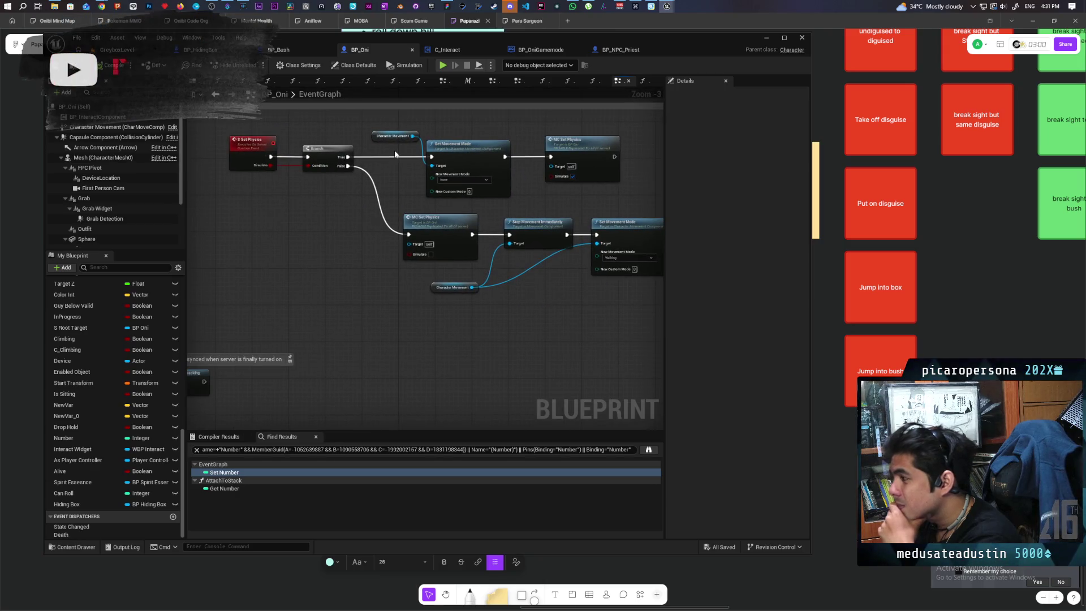
Step: Play GreyboxLevel, hide in the box, and step past the Branch breakpoint with F10 and F8
{"action": "left_click", "coordinate": [116, 49]}
{"action": "left_click", "coordinate": [254, 65]}
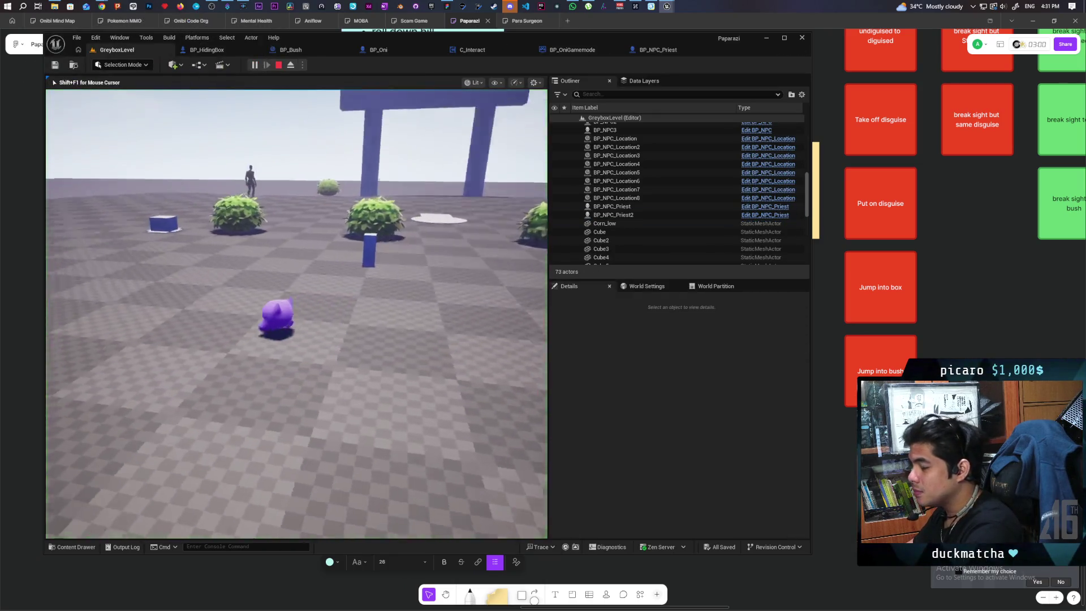
{"action": "key", "text": "w"}
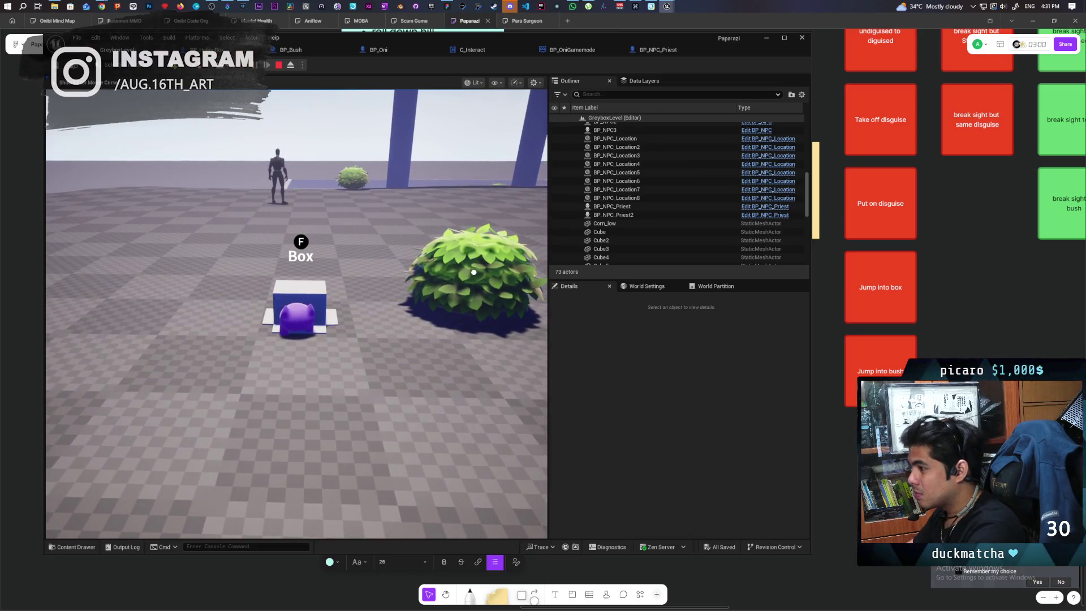
{"action": "key", "text": "f"}
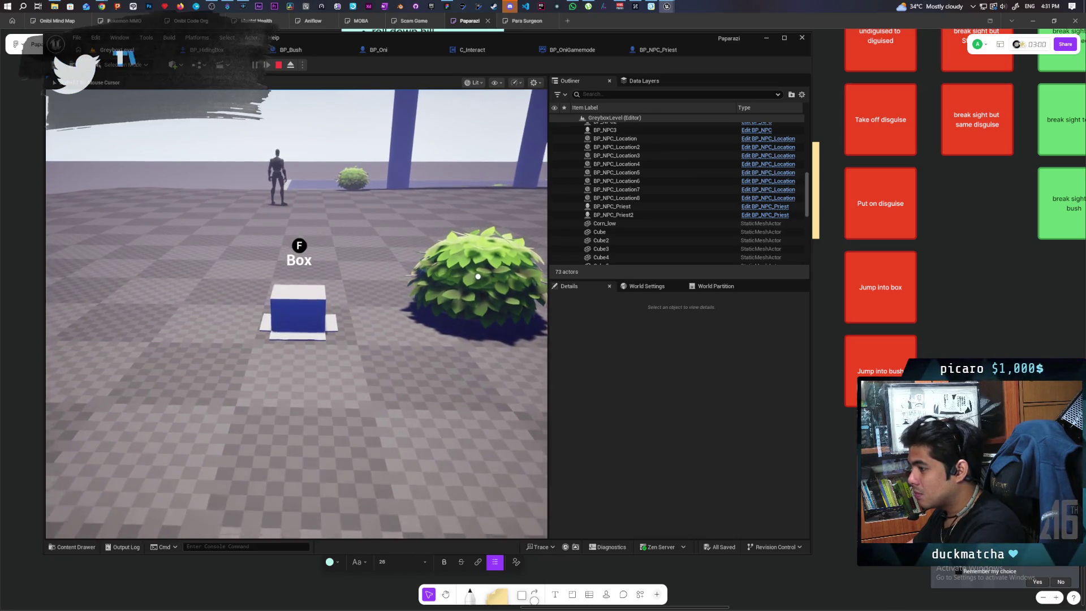
{"action": "key", "text": "shift"}
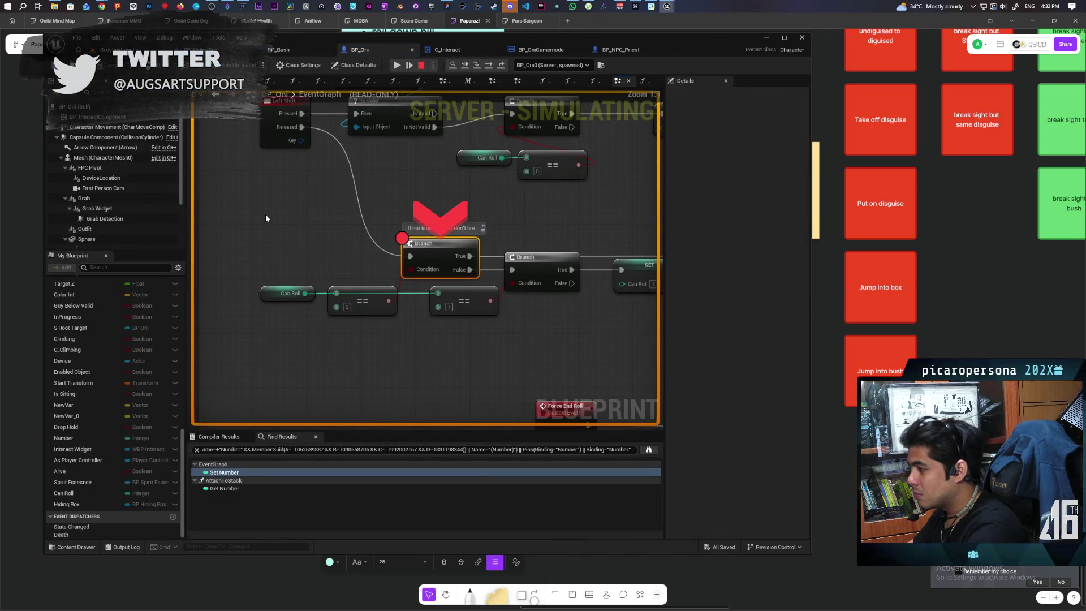
{"action": "key", "text": "F10"}
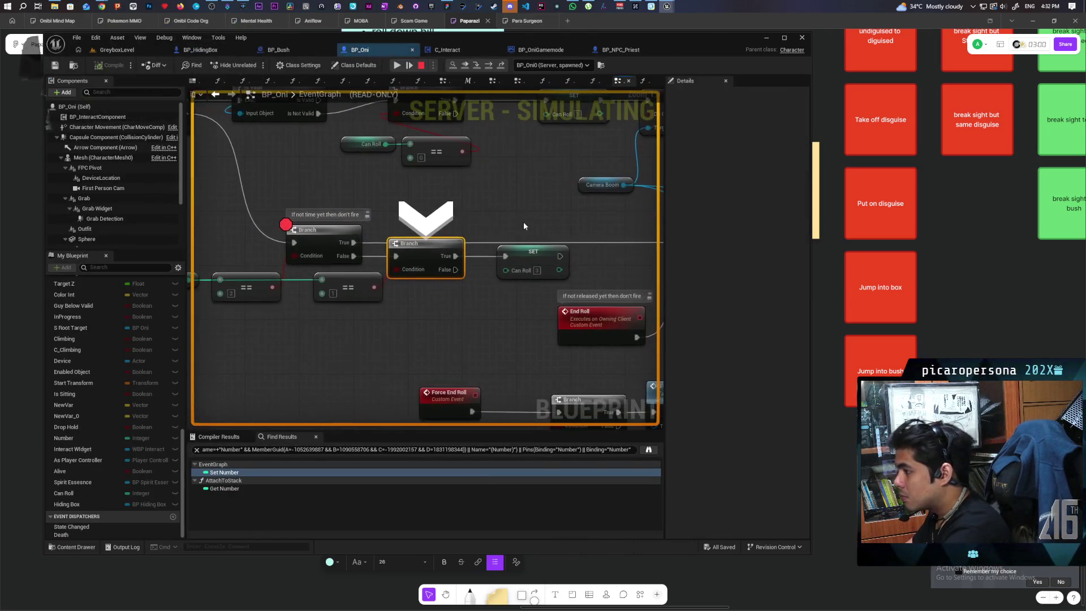
{"action": "key", "text": "F8"}
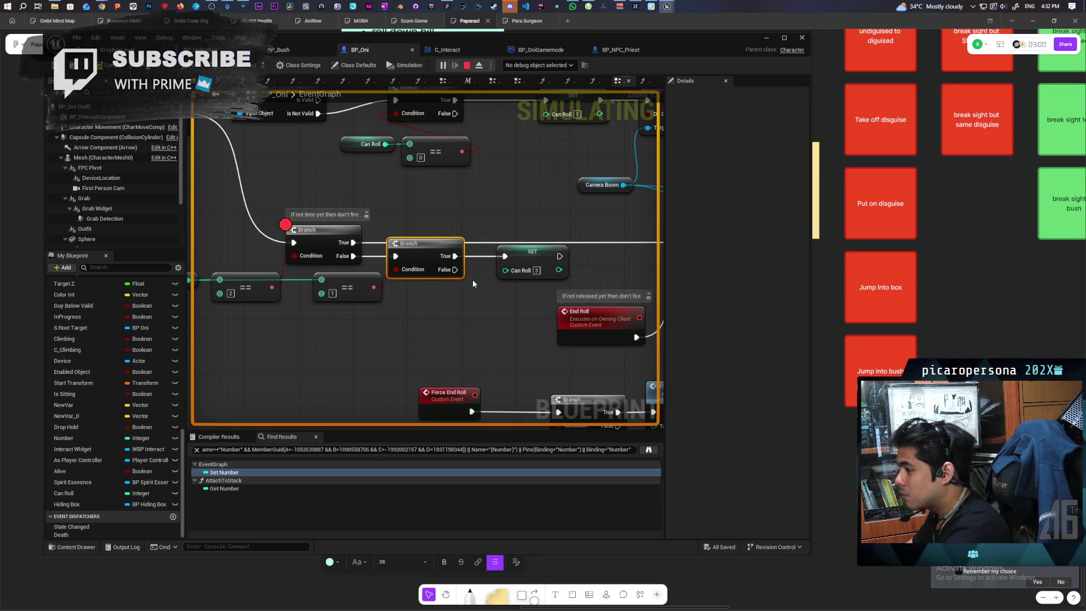
Step: Retrigger the end-roll breakpoint, resume, toggle hiding in and out of the box, then stop play
{"action": "left_click", "coordinate": [120, 51]}
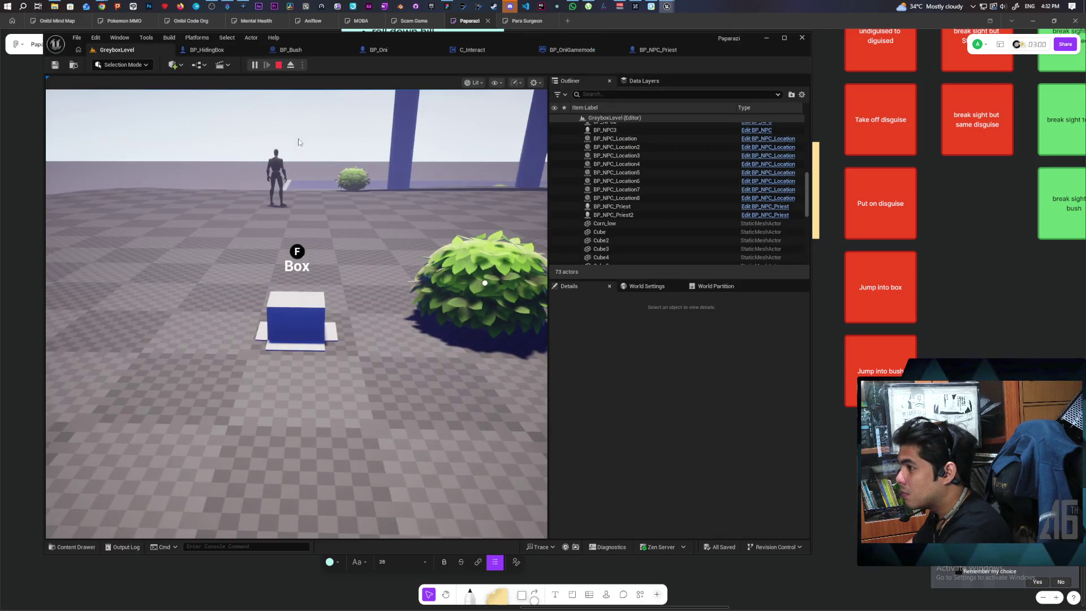
{"action": "left_click", "coordinate": [311, 232]}
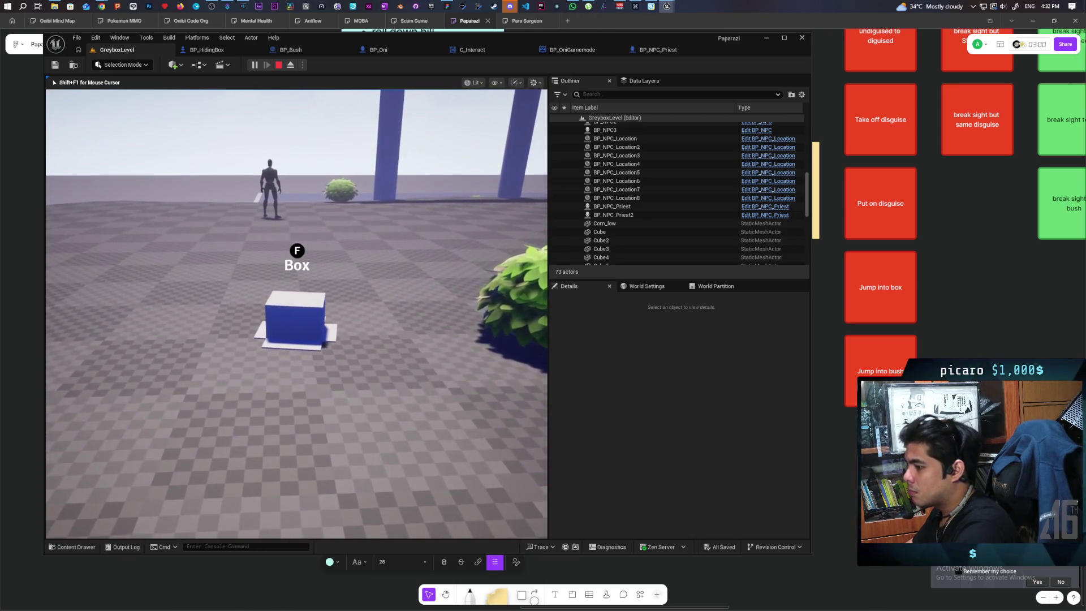
{"action": "key", "text": "f"}
{"action": "key", "text": "f"}
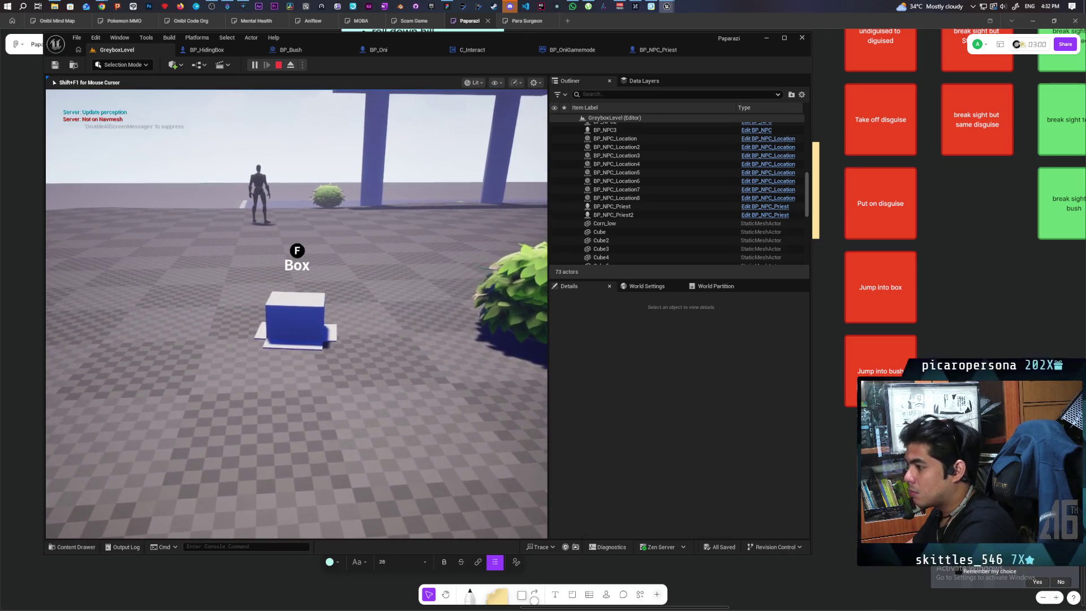
{"action": "key", "text": "shift"}
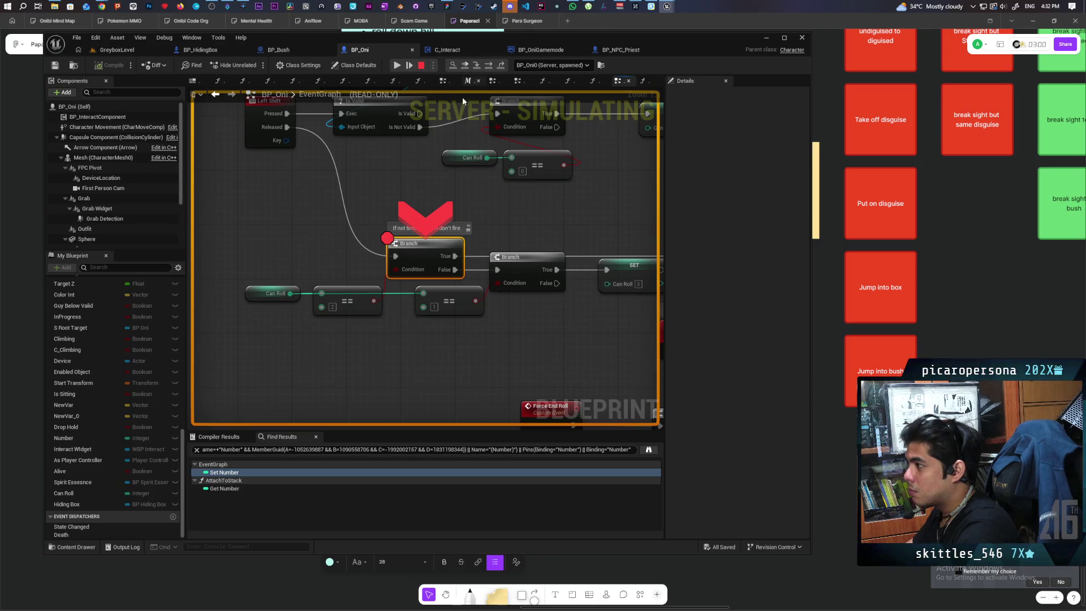
{"action": "left_click", "coordinate": [466, 64]}
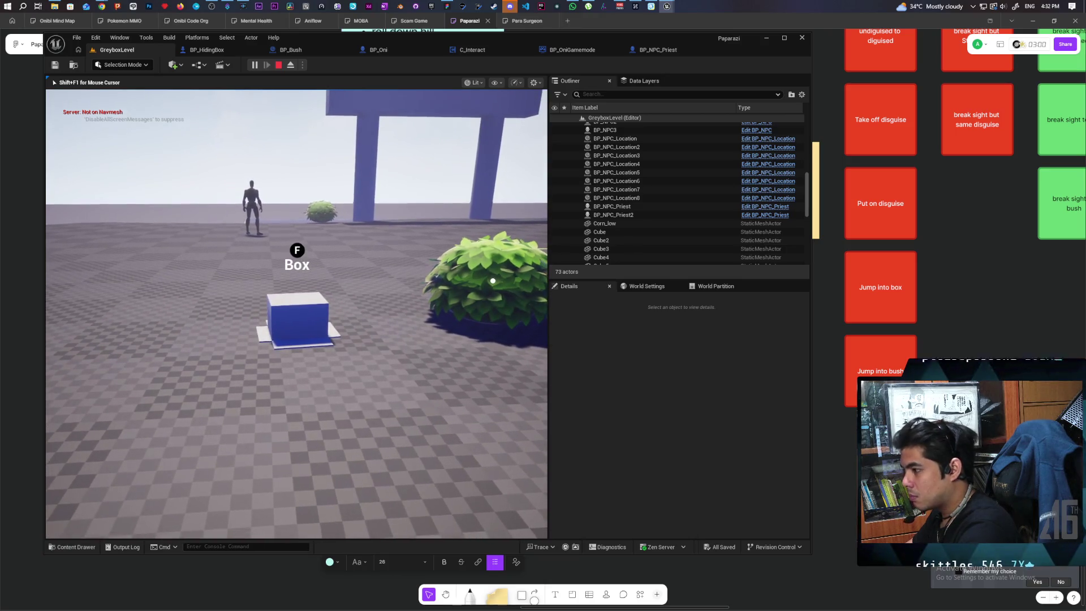
{"action": "key", "text": "f"}
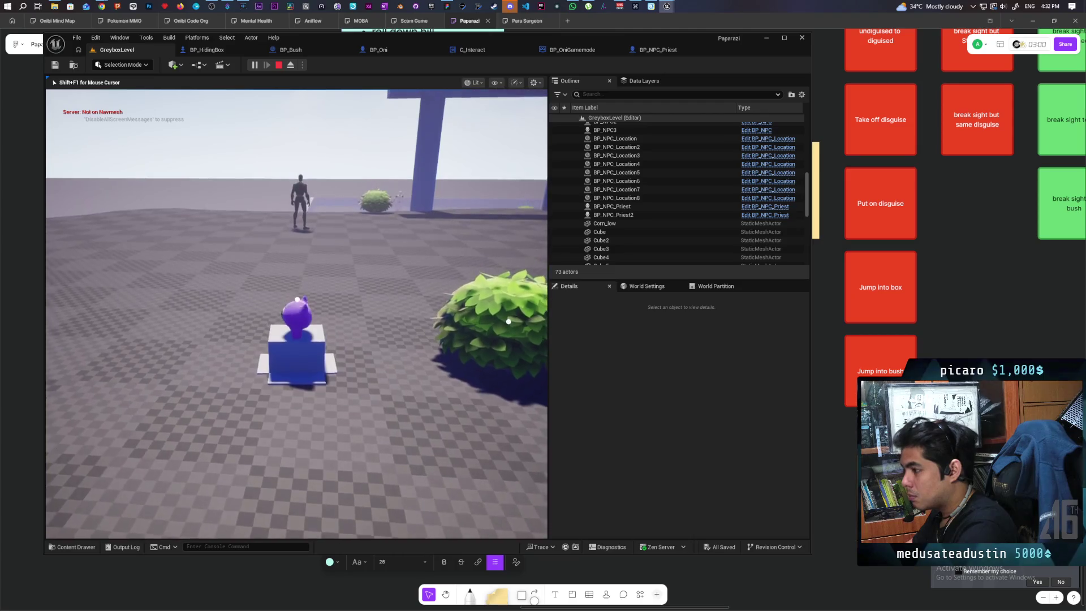
{"action": "key", "text": "f"}
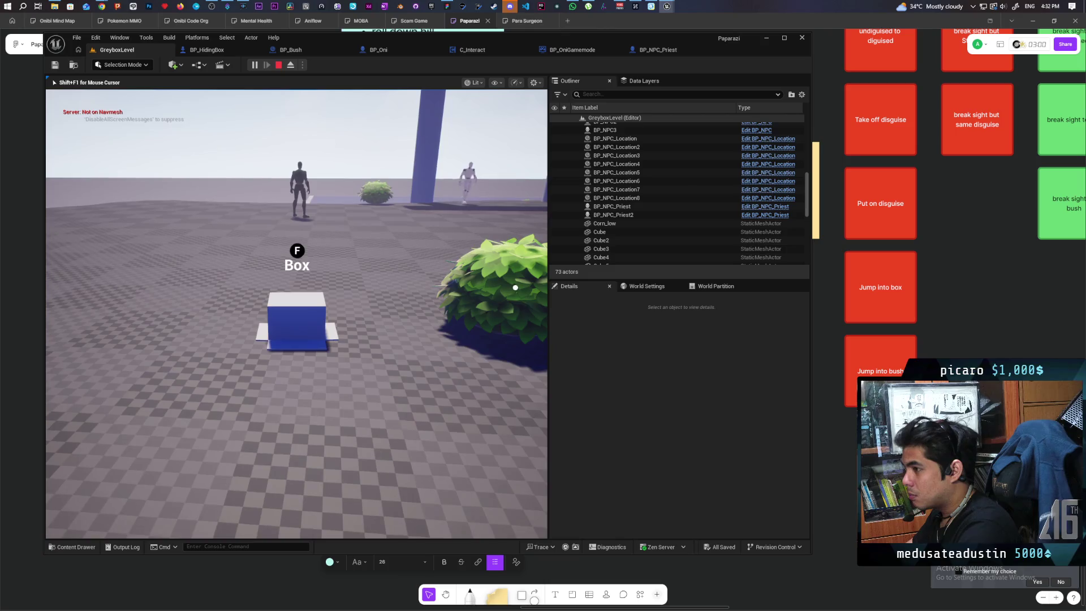
{"action": "key", "text": "f"}
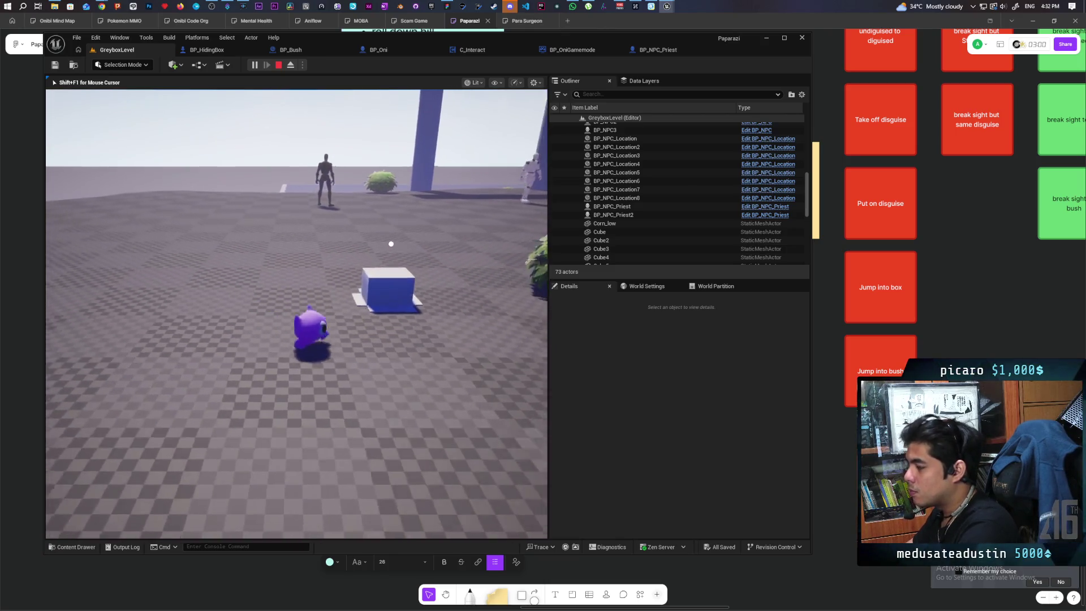
{"action": "key", "text": "f"}
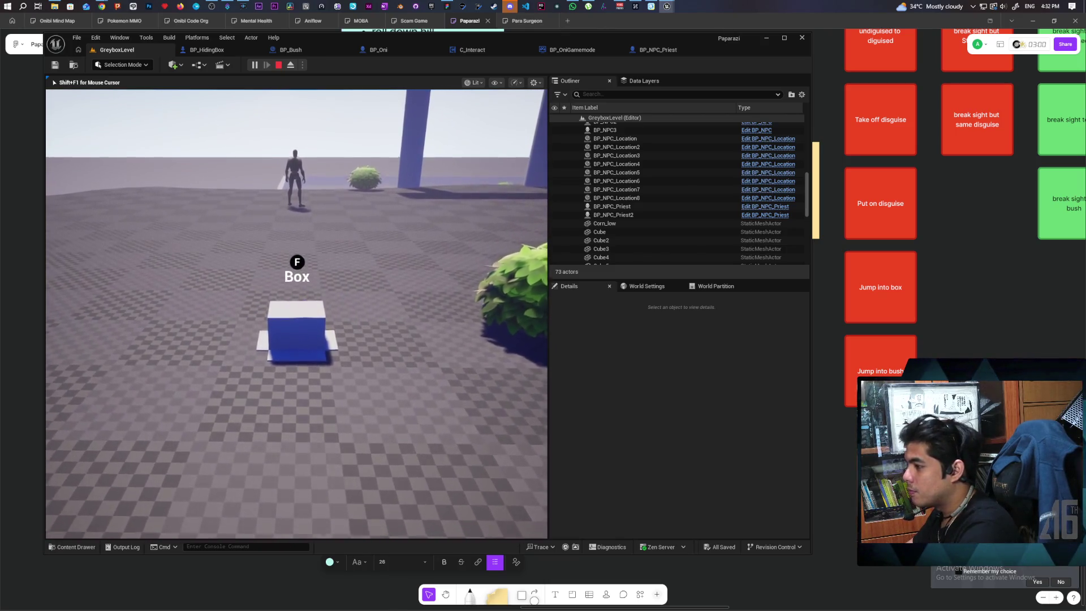
{"action": "key", "text": "Escape"}
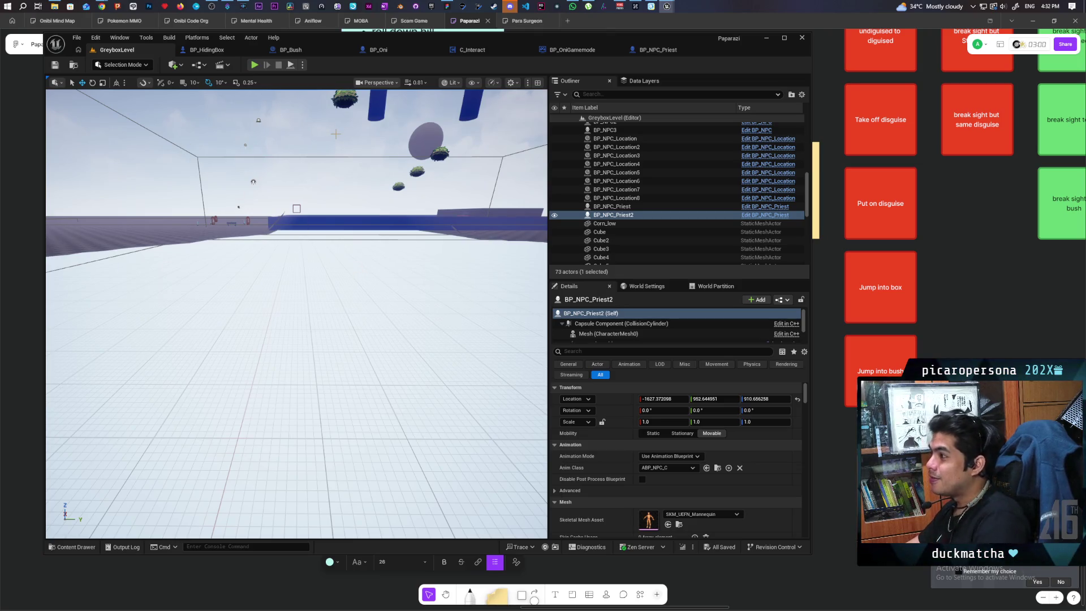
Step: Cycle through the BP_HidingBox and GreyboxLevel tabs back to BP_Oni's event graph
{"action": "left_click", "coordinate": [207, 50]}
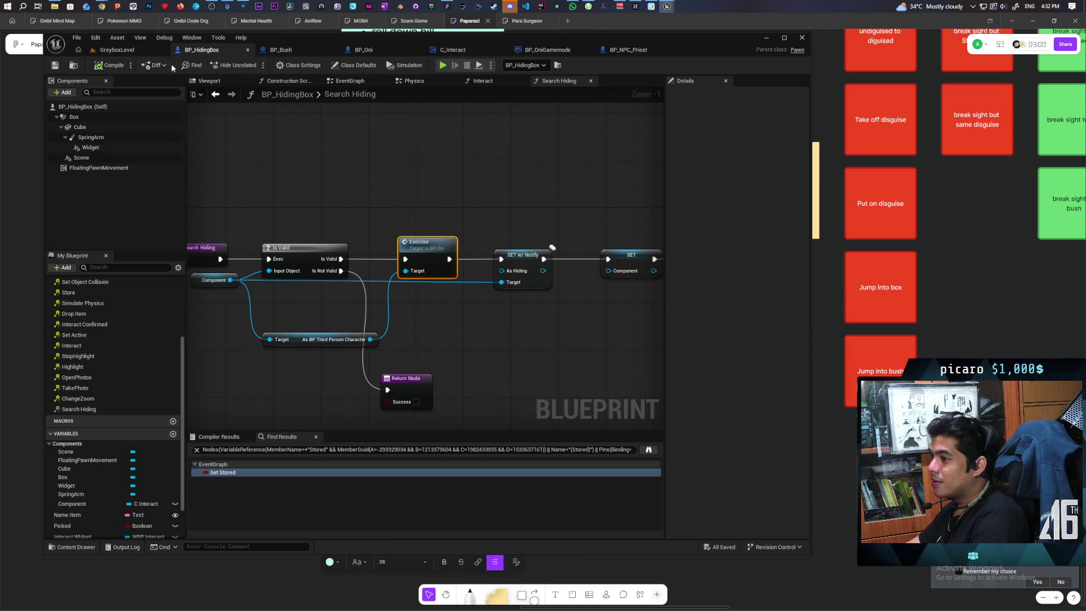
{"action": "left_click", "coordinate": [131, 50]}
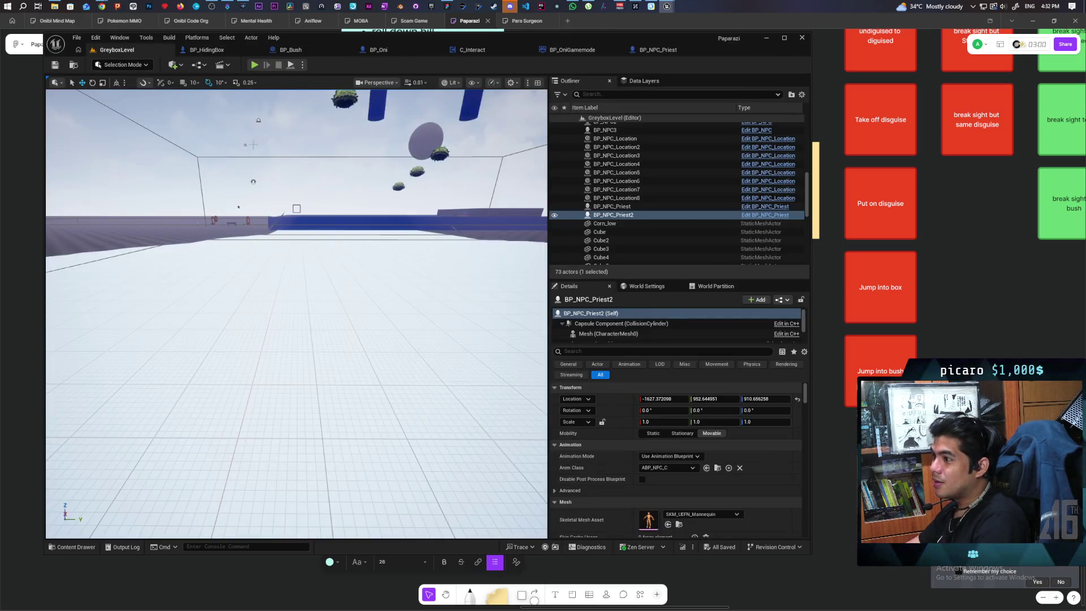
{"action": "left_click", "coordinate": [417, 50]}
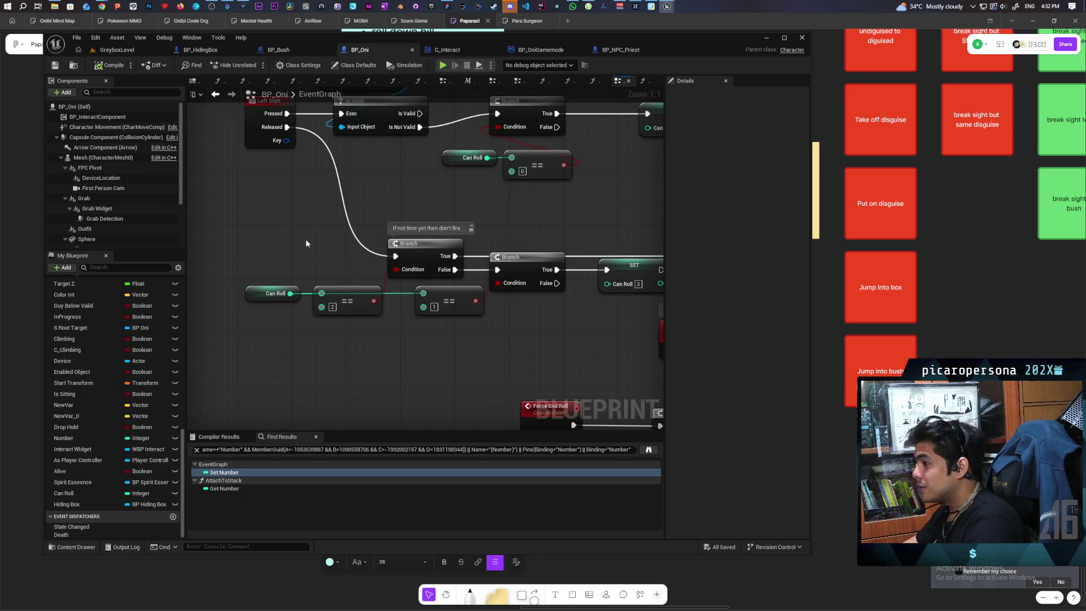
Step: Paste a Print String node, wire the branch's True output into it, and place it below Can Roll
{"action": "left_click_drag", "start_coordinate": [291, 236], "coordinate": [184, 273]}
{"action": "mouse_move", "coordinate": [423, 253]}
{"action": "left_mouse_down"}
{"action": "mouse_move", "coordinate": [317, 249]}
{"action": "mouse_move", "coordinate": [354, 264]}
{"action": "left_mouse_up"}
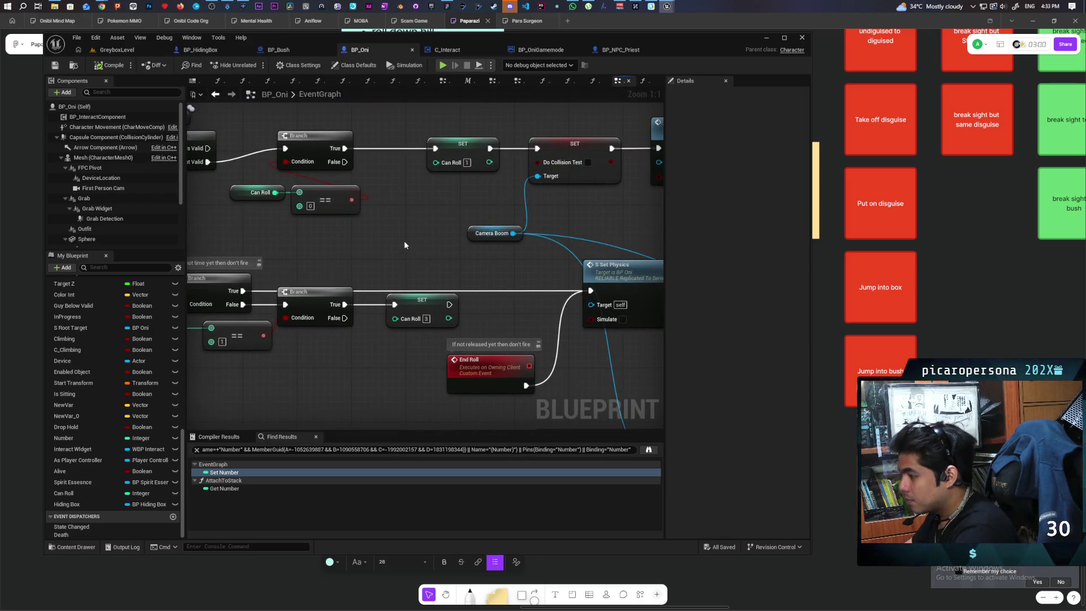
{"action": "key", "text": "ctrl+v"}
{"action": "mouse_move", "coordinate": [245, 293]}
{"action": "left_mouse_down"}
{"action": "mouse_move", "coordinate": [498, 266]}
{"action": "mouse_move", "coordinate": [407, 249]}
{"action": "mouse_move", "coordinate": [389, 230]}
{"action": "mouse_move", "coordinate": [555, 270]}
{"action": "mouse_move", "coordinate": [590, 291]}
{"action": "left_mouse_up"}
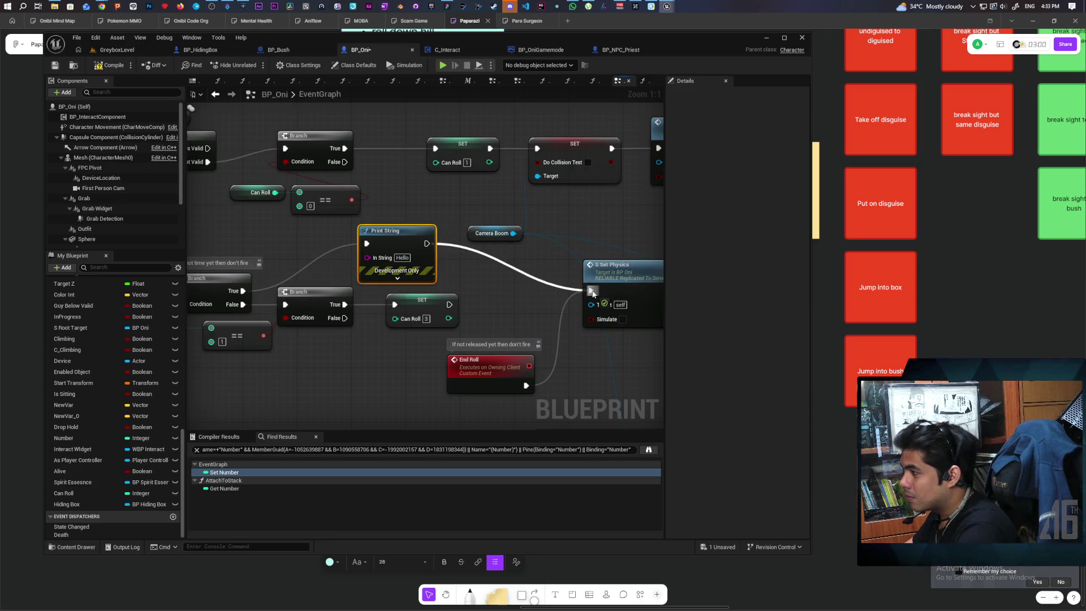
{"action": "left_click", "coordinate": [398, 279]}
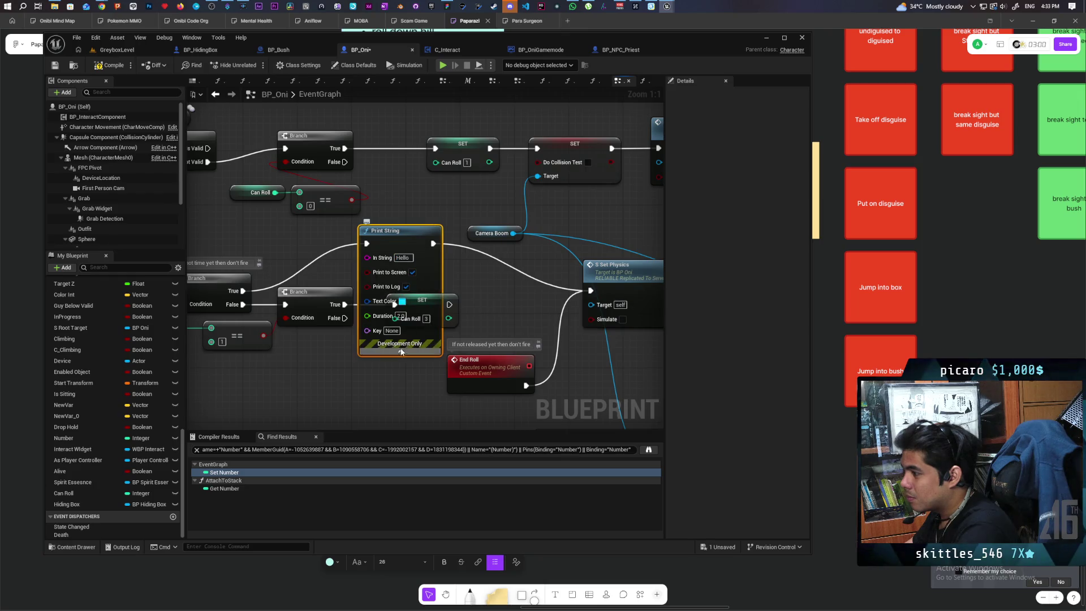
{"action": "left_click_drag", "start_coordinate": [411, 243], "coordinate": [403, 351]}
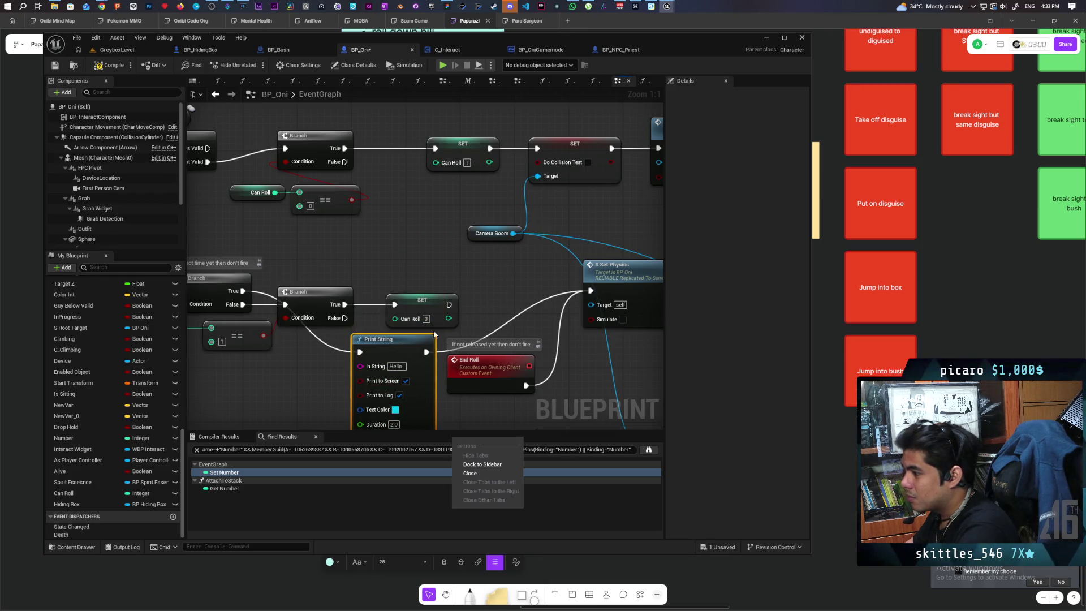
Step: Set the Print String text colour to red and its message to 'pass for some reason'
{"action": "left_click_drag", "start_coordinate": [483, 417], "coordinate": [482, 236]}
{"action": "left_click", "coordinate": [396, 228]}
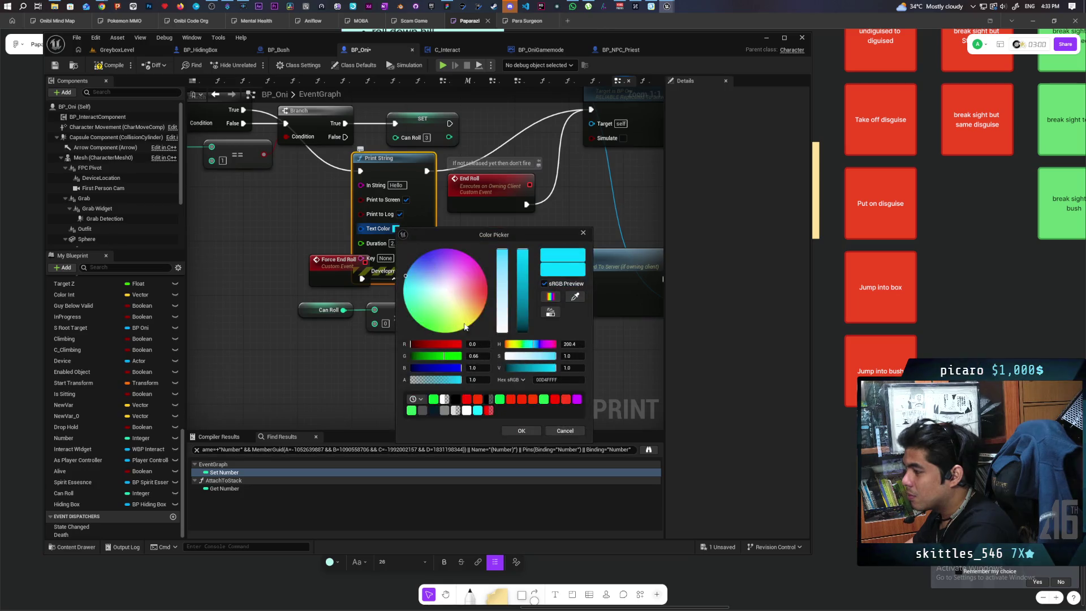
{"action": "left_click", "coordinate": [517, 431]}
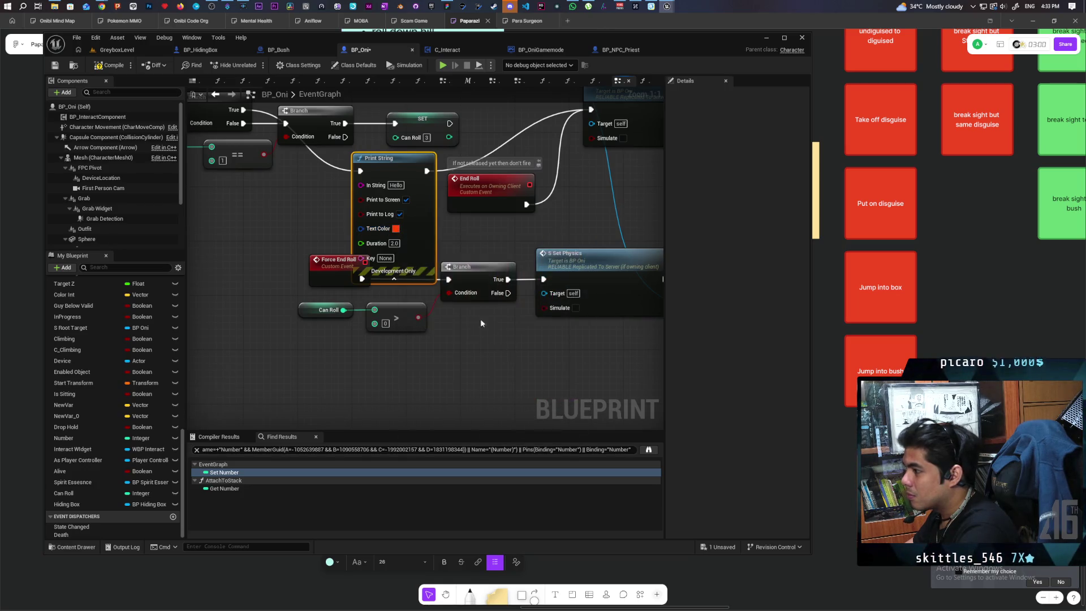
{"action": "left_click", "coordinate": [396, 186]}
{"action": "type", "text": "pass t"}
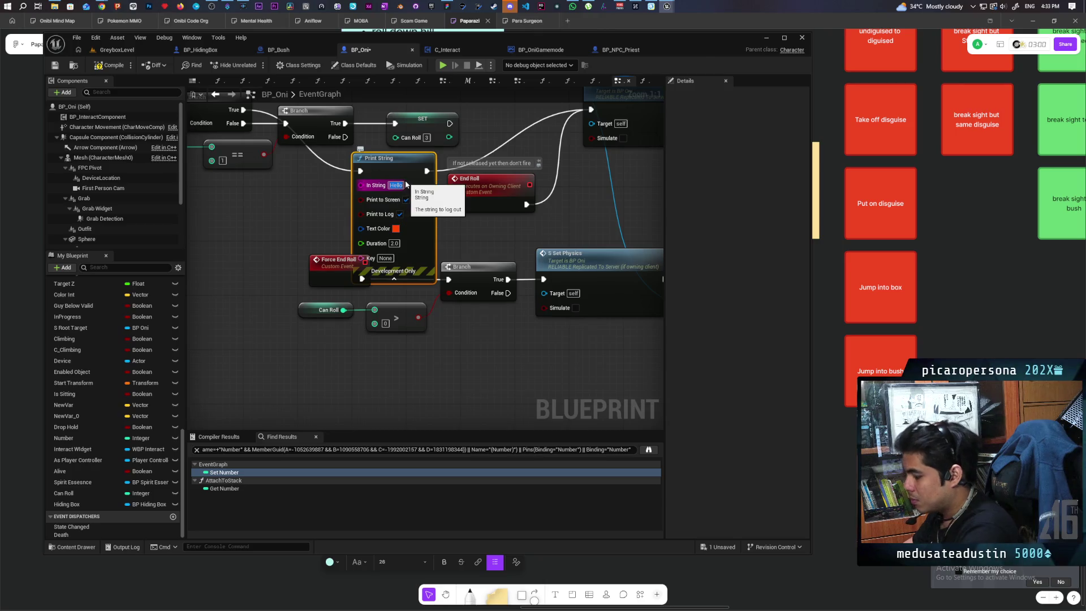
{"action": "type", "text": "or some s"}
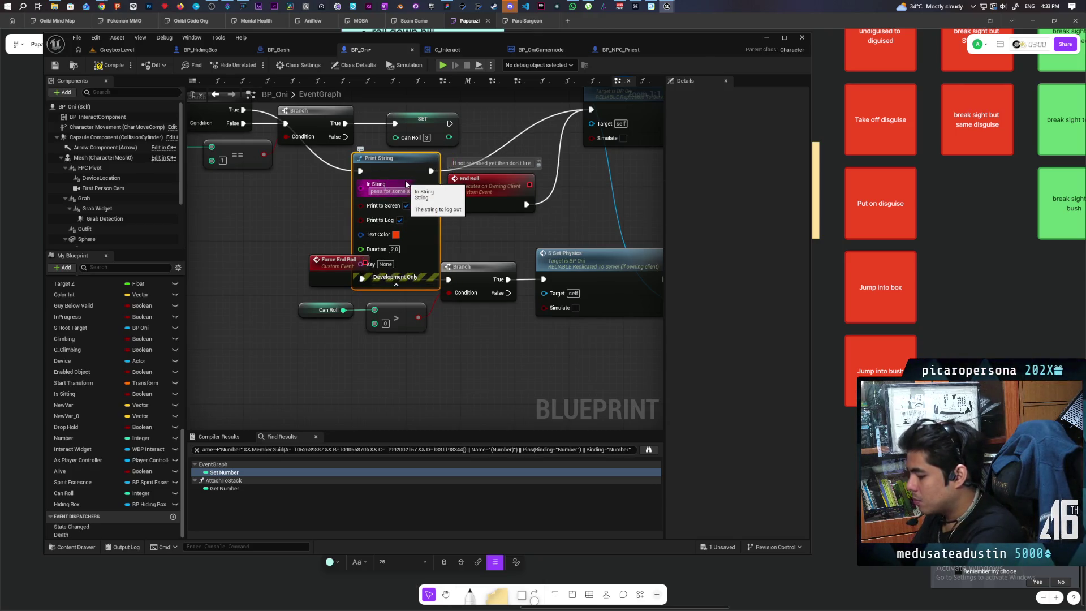
{"action": "type", "text": "eason"}
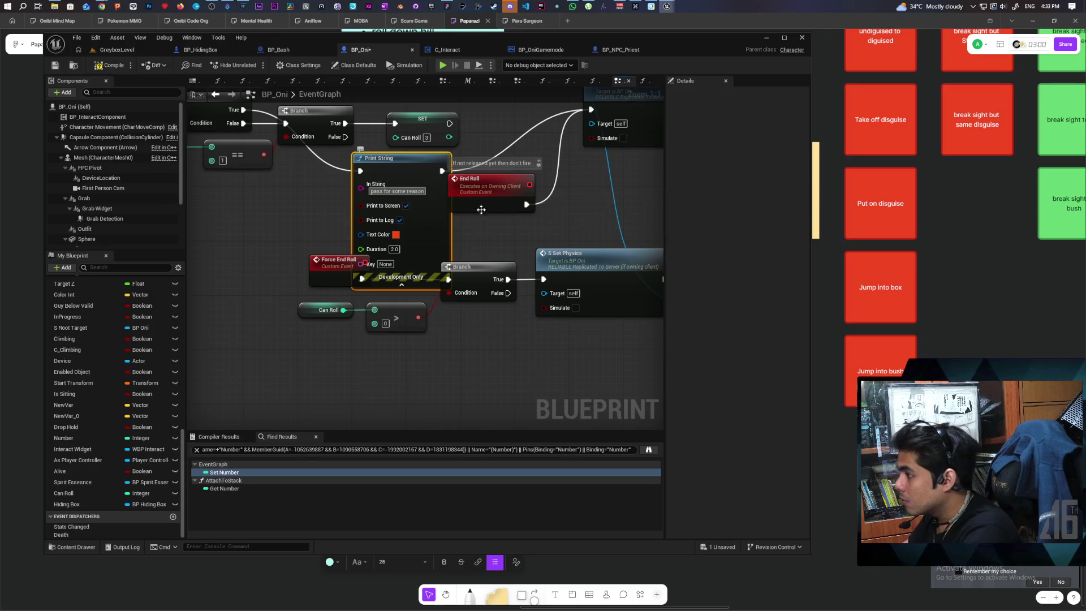
{"action": "left_click", "coordinate": [331, 160]}
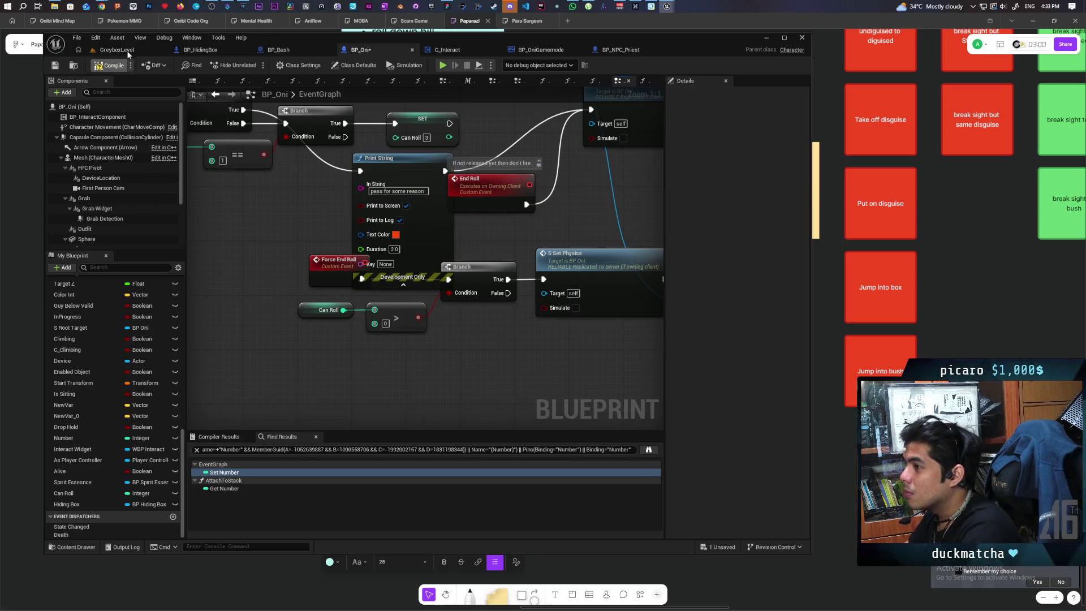